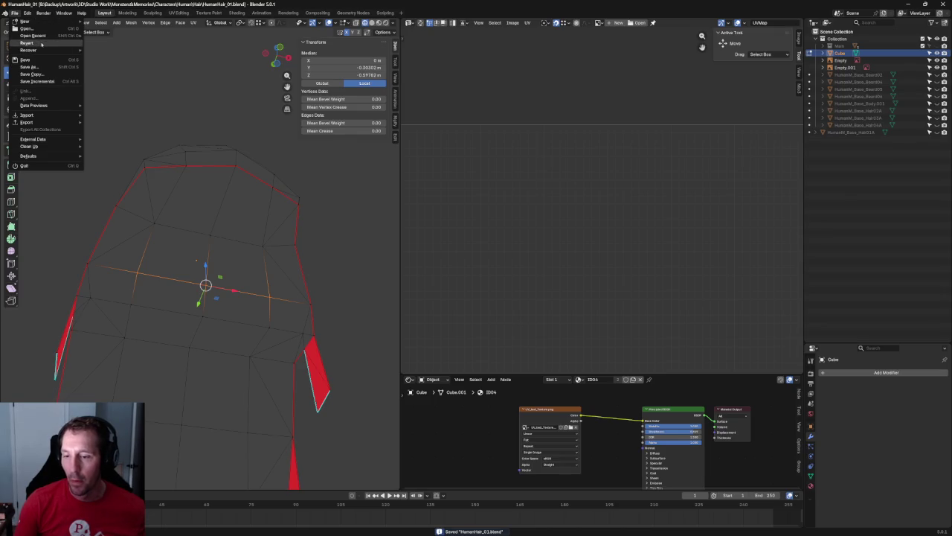
- Open the Omn.blend project and frame the selected axe mesh
mouse_move(33, 36)
click(112, 45)
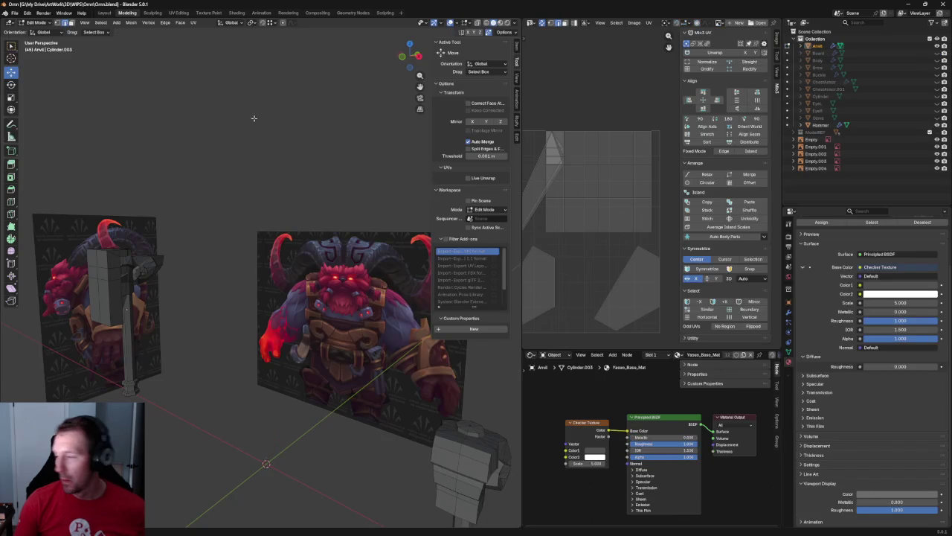
key(KP_Decimal)
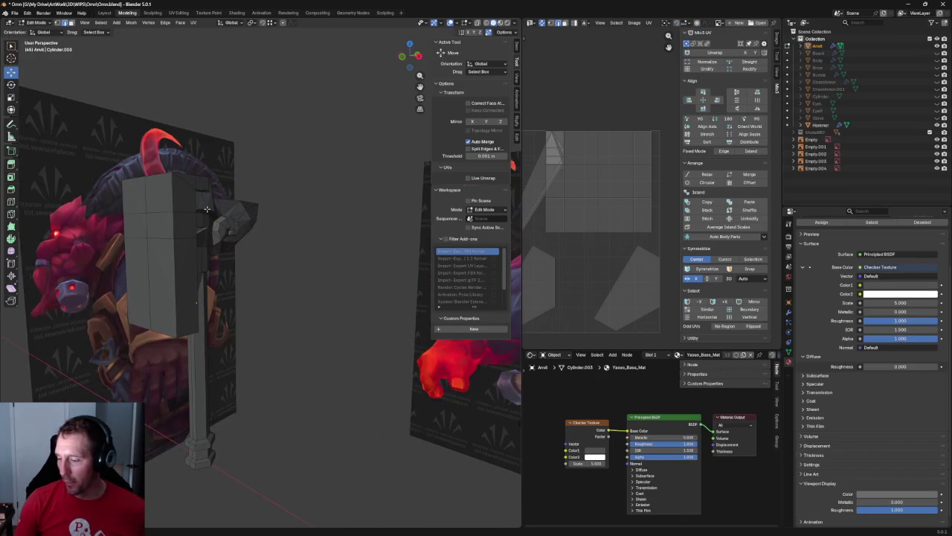
scroll(168, 209, up, 3)
scroll(260, 171, up, 3)
scroll(354, 130, up, 2)
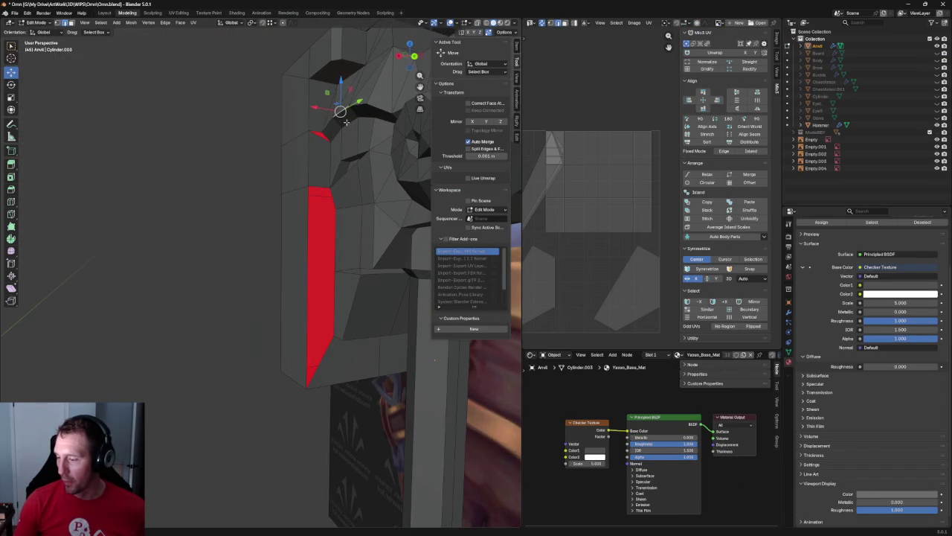
scroll(304, 233, down, 5)
scroll(325, 191, down, 5)
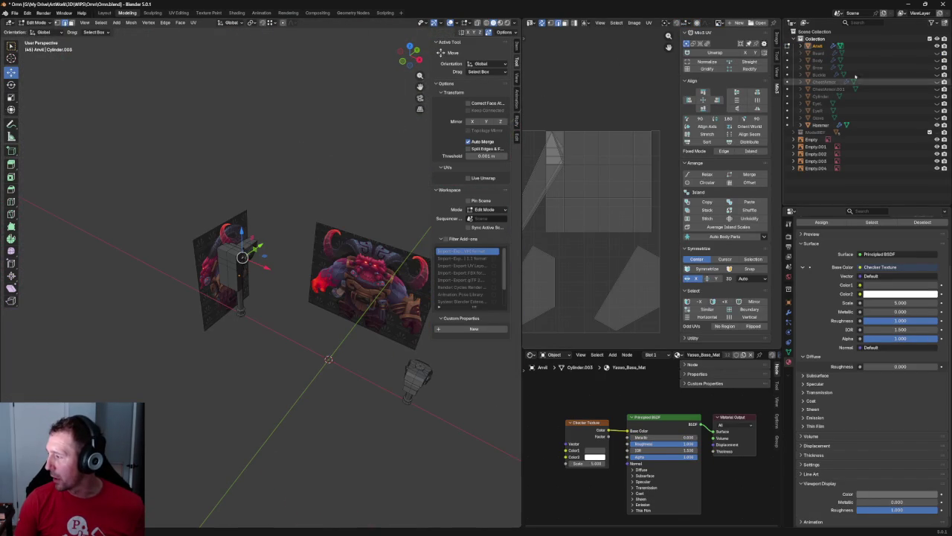
- Widen the 3D view and unhide the Beard, Body, Brow and Buckle meshes
drag(521, 162, 605, 163)
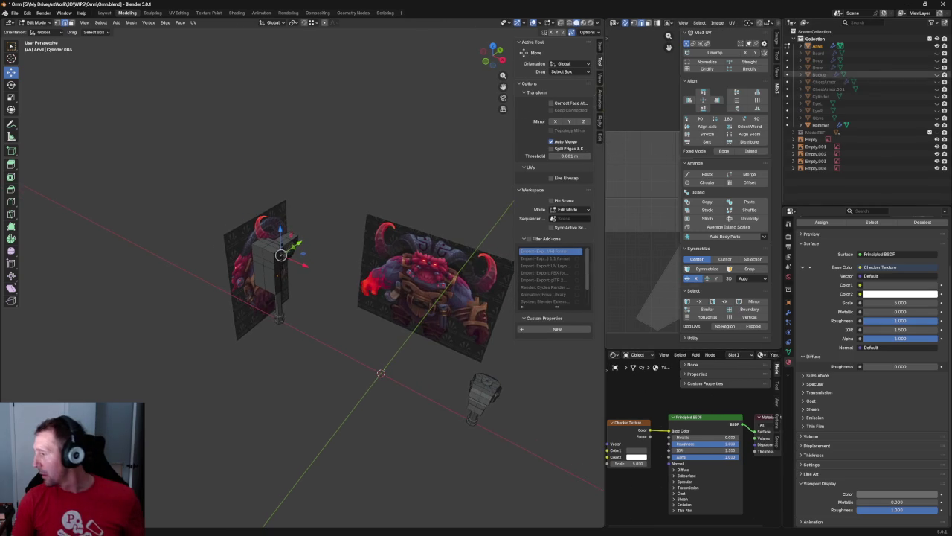
drag(937, 53, 936, 117)
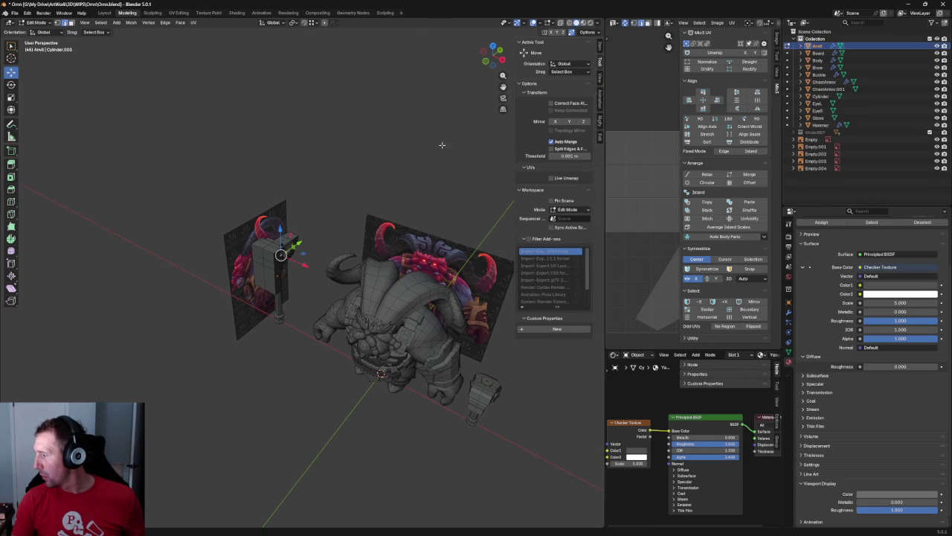
middle_drag(366, 169, 414, 166)
scroll(369, 243, up, 5)
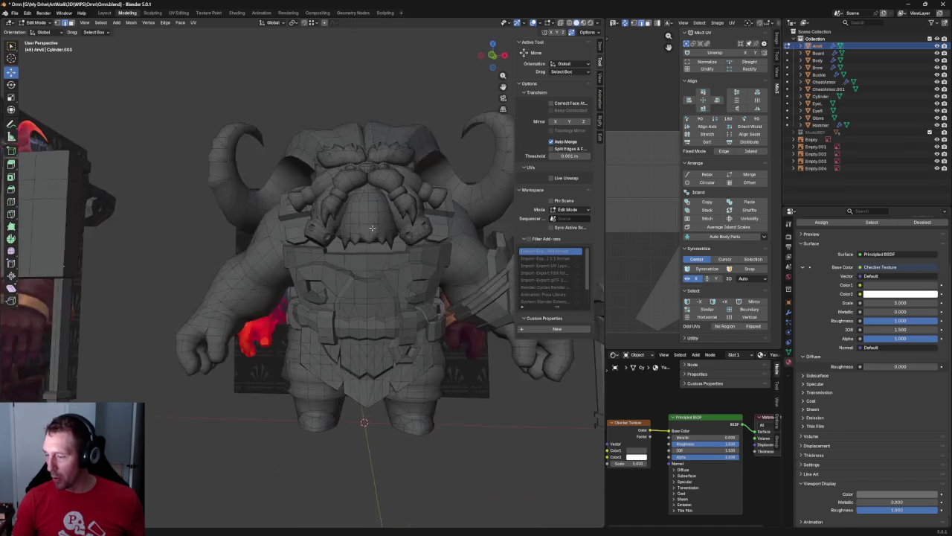
middle_drag(369, 243, 334, 222)
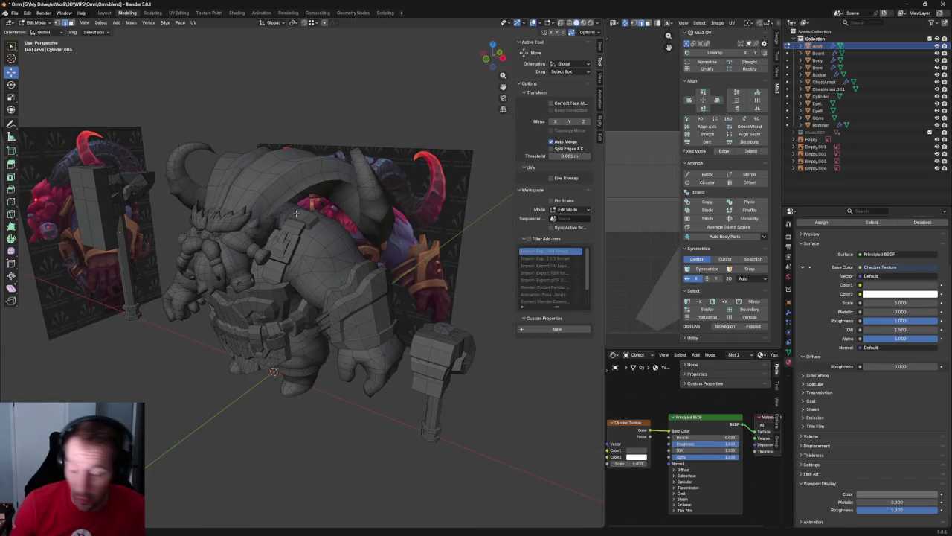
mouse_move(374, 211)
middle_down()
mouse_move(368, 186)
mouse_move(279, 213)
middle_up()
scroll(369, 193, up, 3)
scroll(368, 187, down, 4)
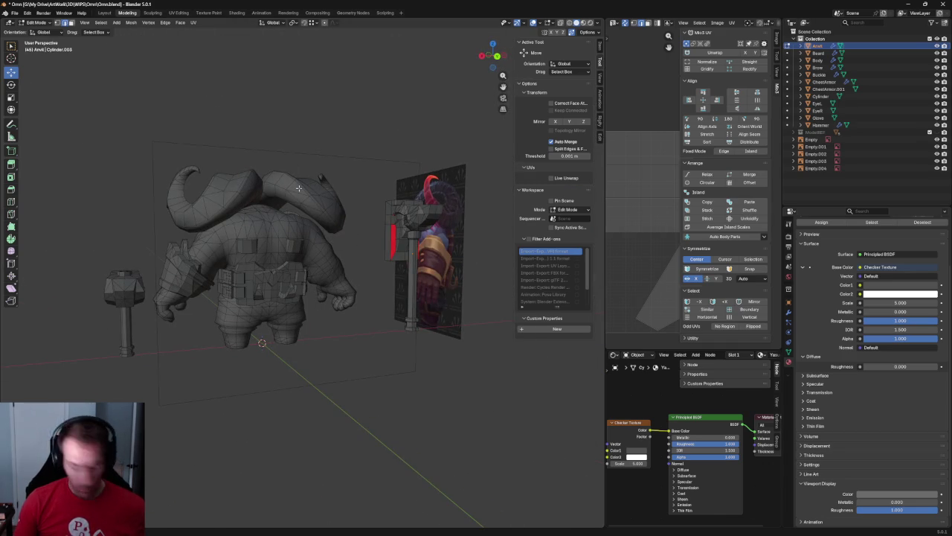
- View the character in Back Ortho, then select Empty.003 in Object Mode
key(ctrl+KP_1)
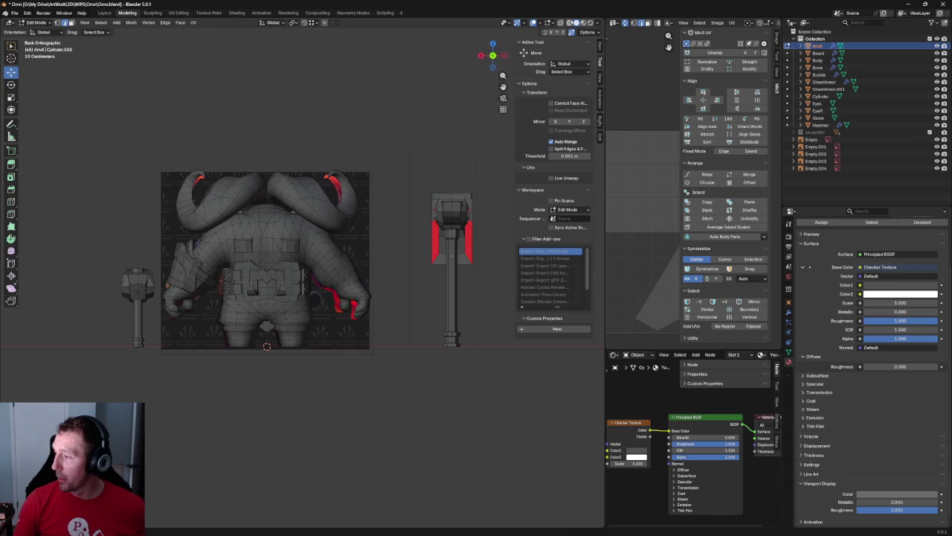
scroll(275, 283, up, 3)
scroll(276, 283, up, 2)
scroll(275, 283, up, 2)
scroll(275, 283, up, 1)
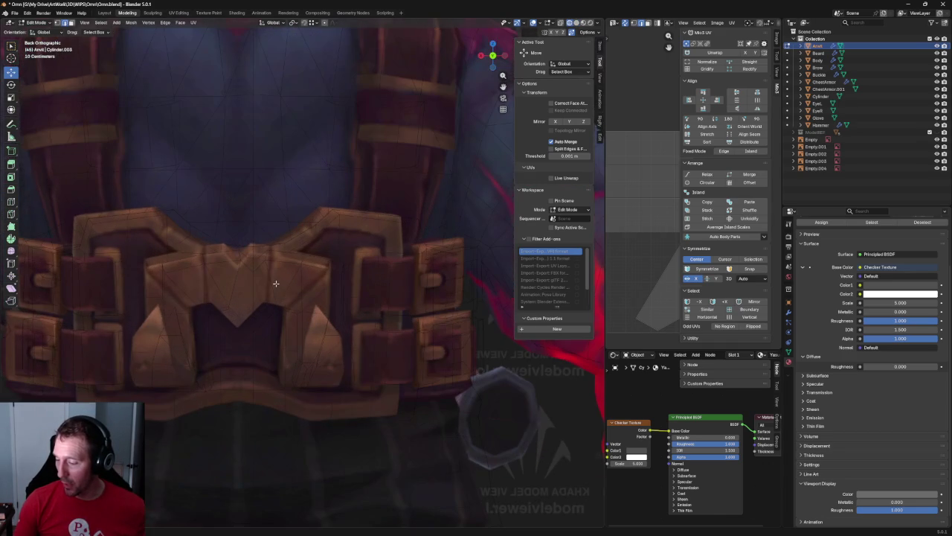
scroll(238, 297, down, 5)
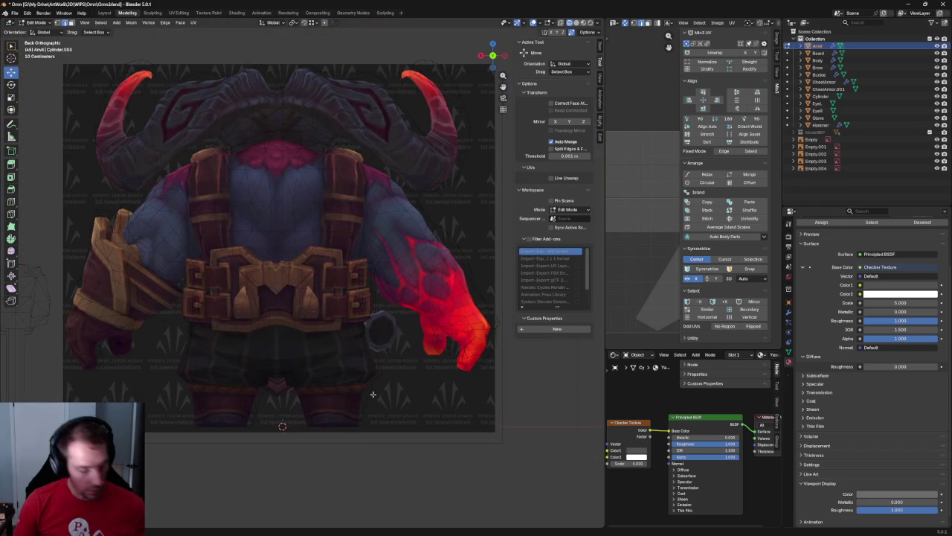
key(Tab)
click(273, 244)
- Move the Empty.003 helper sideways on X, then up on Z, over the back
scroll(272, 245, up, 3)
key(g)
key(x)
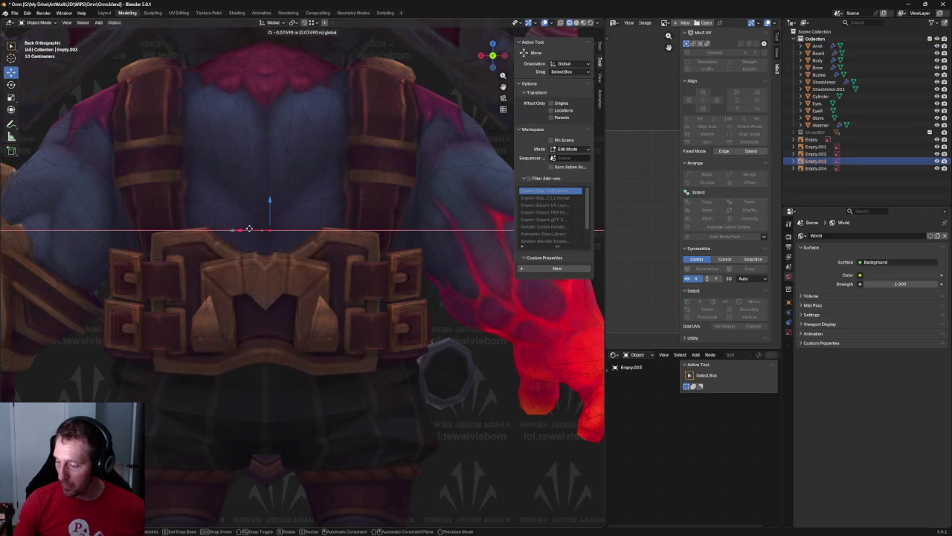
key(z)
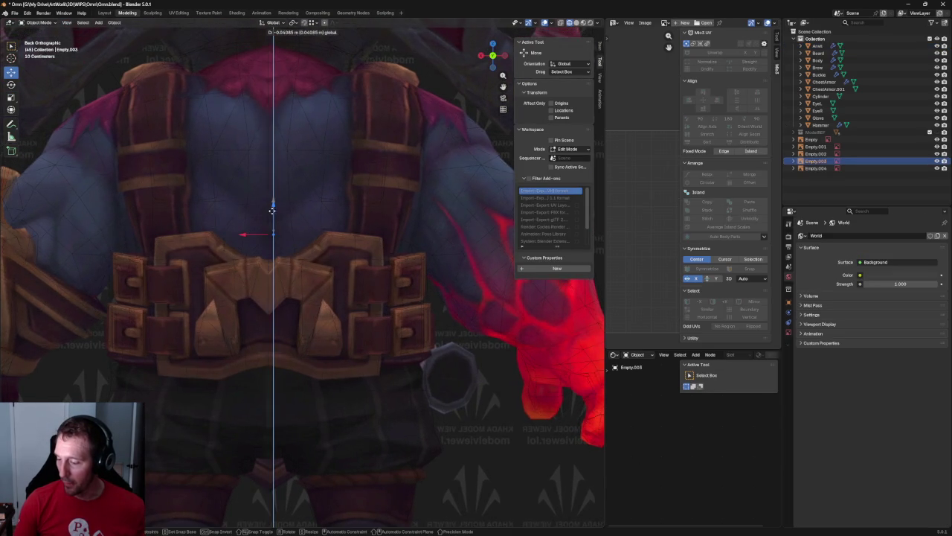
click(275, 209)
scroll(282, 253, down, 4)
scroll(298, 335, up, 1)
scroll(311, 424, down, 1)
scroll(311, 423, down, 3)
- Switch to solid shading and view the character and textured reference plane from the front
mouse_move(311, 424)
middle_down()
mouse_move(394, 325)
mouse_move(461, 310)
mouse_move(644, 49)
middle_up()
click(577, 23)
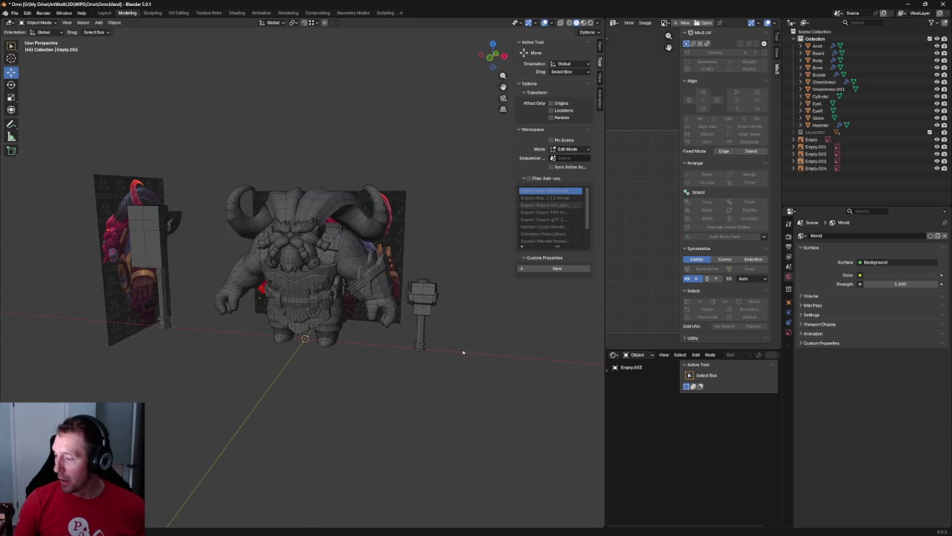
middle_drag(499, 270, 450, 426)
key(KP_1)
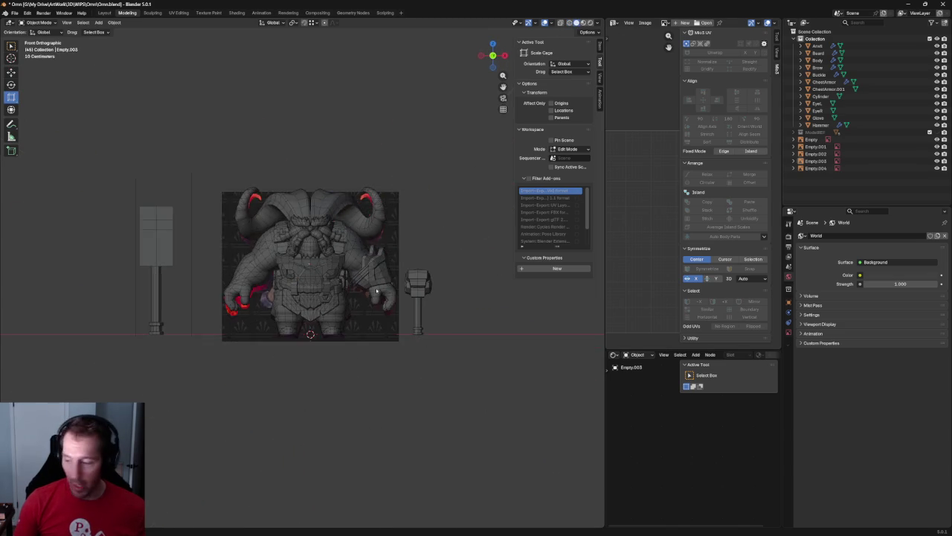
scroll(396, 290, up, 3)
scroll(398, 279, up, 2)
scroll(398, 271, down, 1)
mouse_move(399, 272)
middle_down()
mouse_move(349, 298)
mouse_move(363, 259)
middle_up()
scroll(364, 260, up, 3)
mouse_move(363, 323)
middle_down()
mouse_move(347, 330)
mouse_move(296, 298)
middle_up()
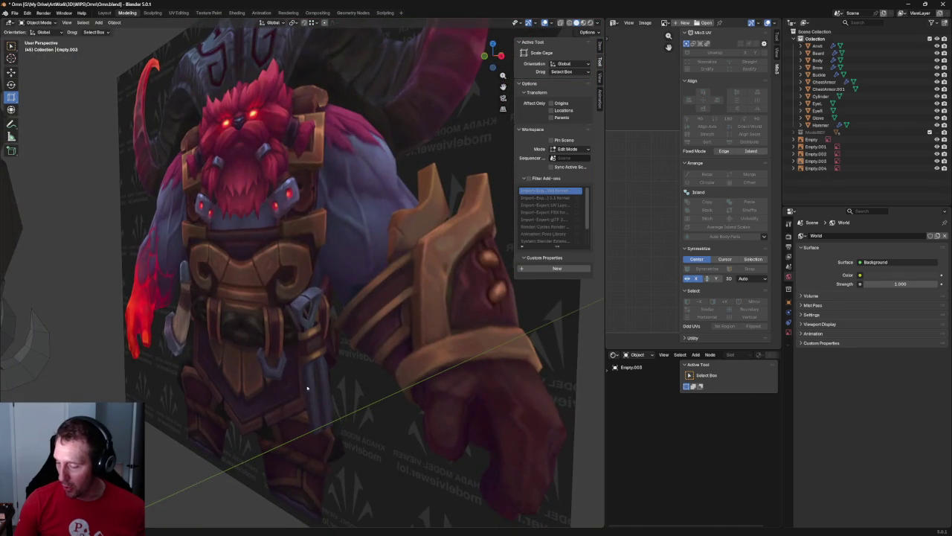
- Orbit around the mesh and reference plane, then select the hammer
scroll(304, 402, down, 3)
scroll(160, 295, up, 4)
scroll(145, 318, down, 4)
mouse_move(145, 317)
middle_down()
mouse_move(194, 297)
mouse_move(173, 325)
middle_up()
scroll(173, 325, up, 4)
scroll(172, 325, down, 3)
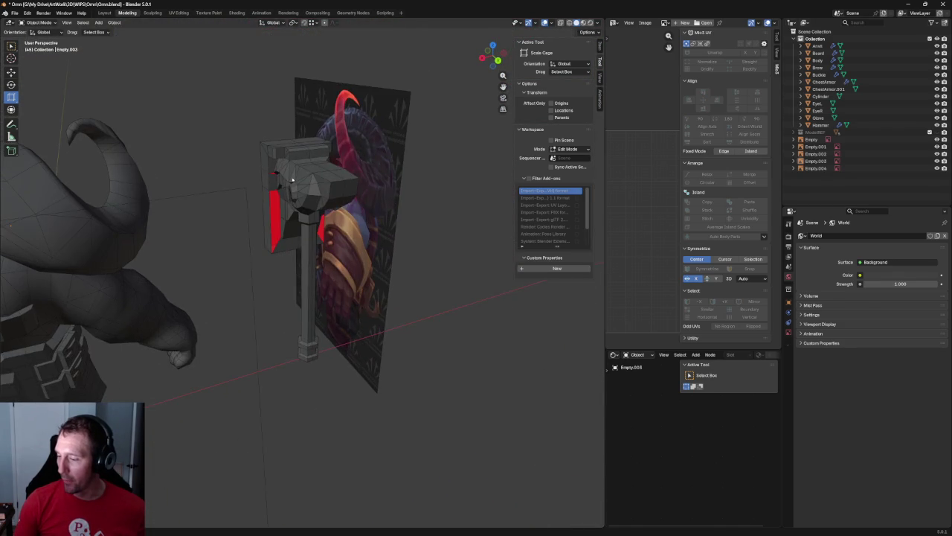
click(311, 245)
mouse_move(311, 246)
middle_down()
mouse_move(109, 316)
mouse_move(152, 385)
middle_up()
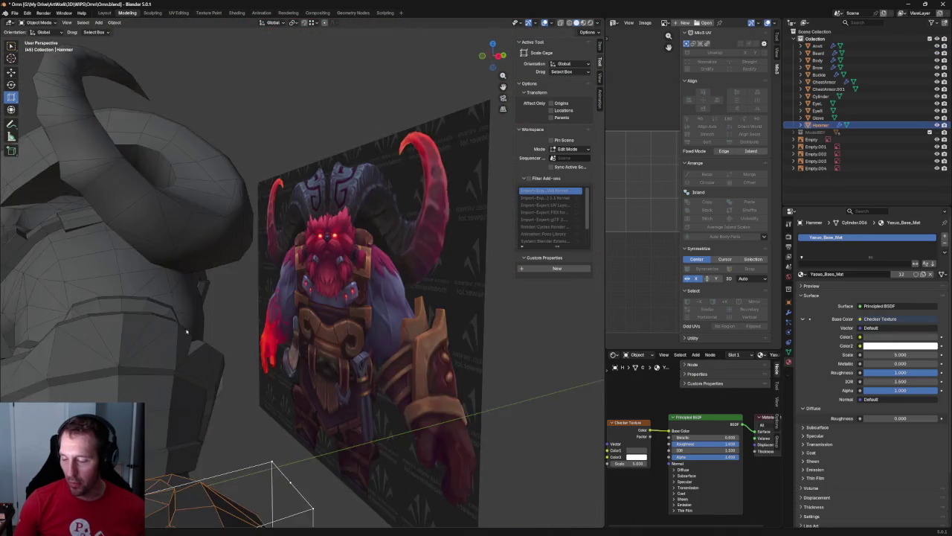
scroll(193, 350, up, 2)
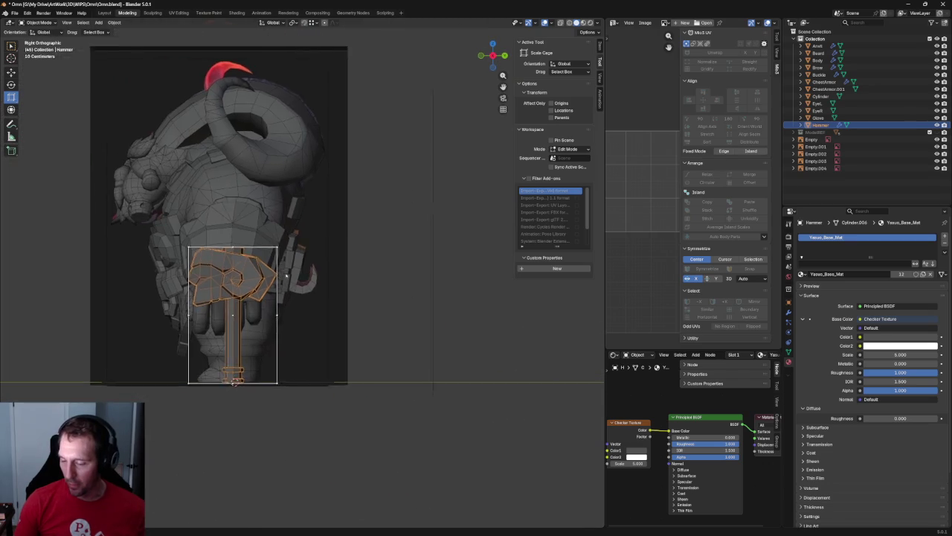
scroll(238, 312, up, 5)
scroll(252, 299, up, 3)
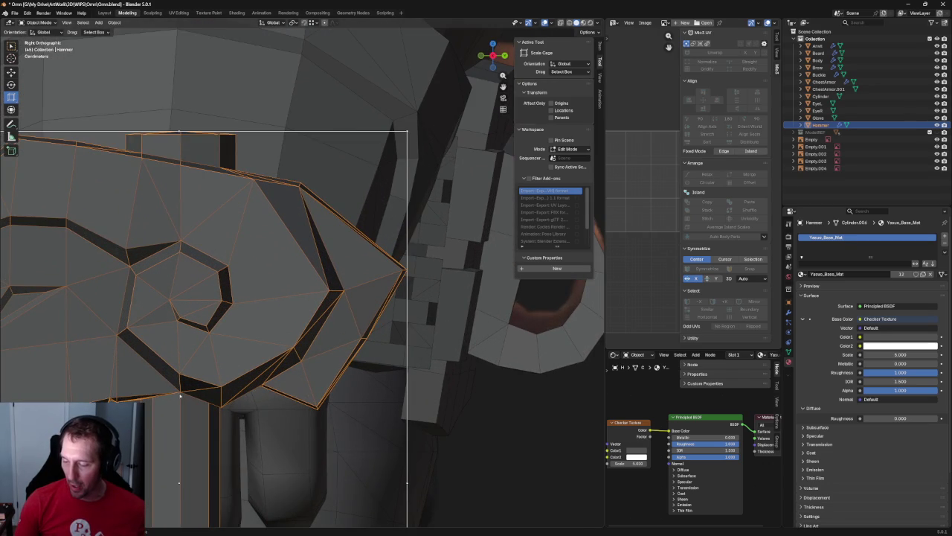
scroll(242, 325, down, 5)
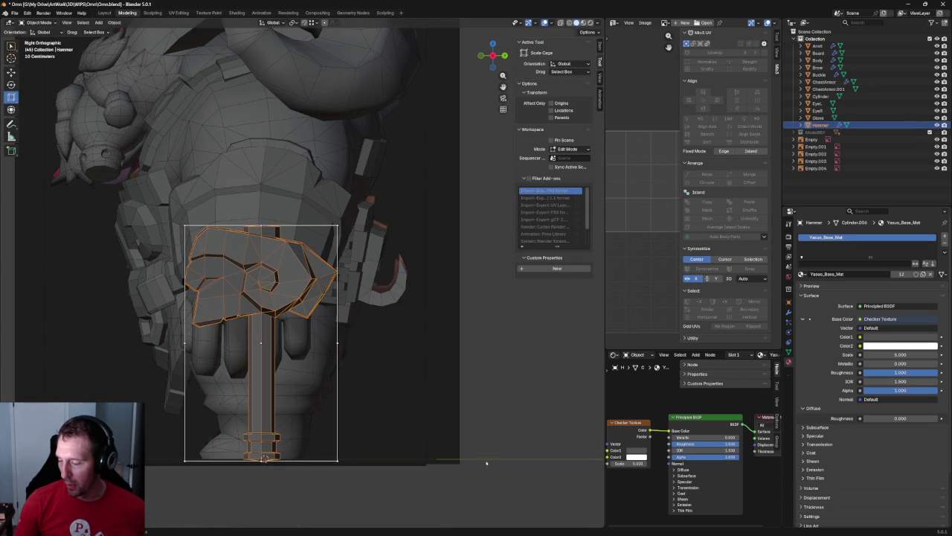
click(471, 442)
scroll(258, 294, up, 3)
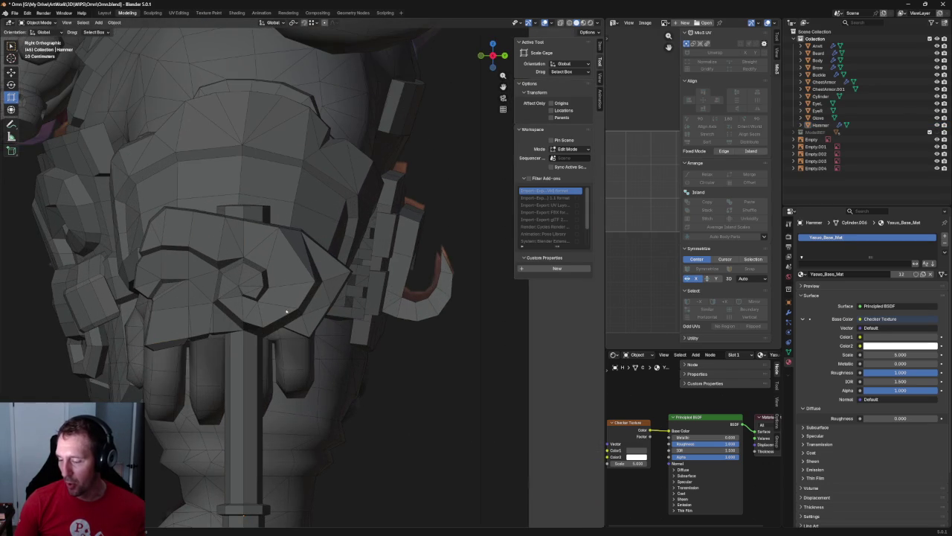
scroll(297, 313, down, 5)
scroll(273, 275, down, 3)
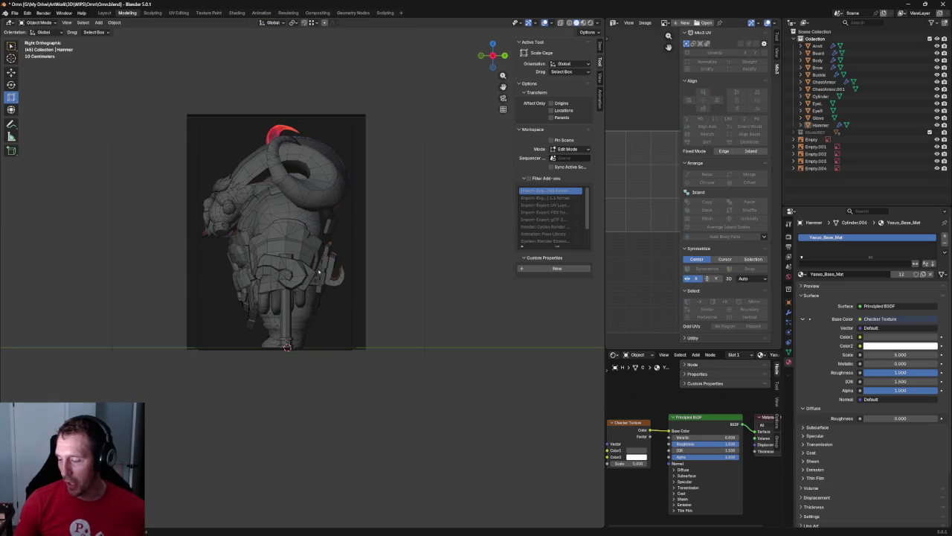
scroll(276, 290, up, 2)
scroll(279, 301, up, 4)
scroll(281, 310, down, 5)
middle_drag(281, 311, 206, 323)
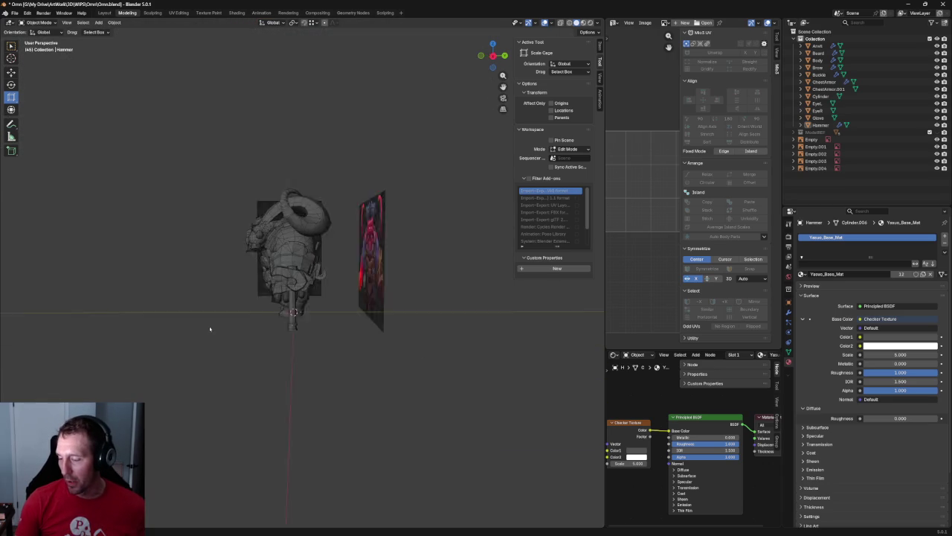
scroll(258, 333, up, 3)
scroll(260, 331, up, 2)
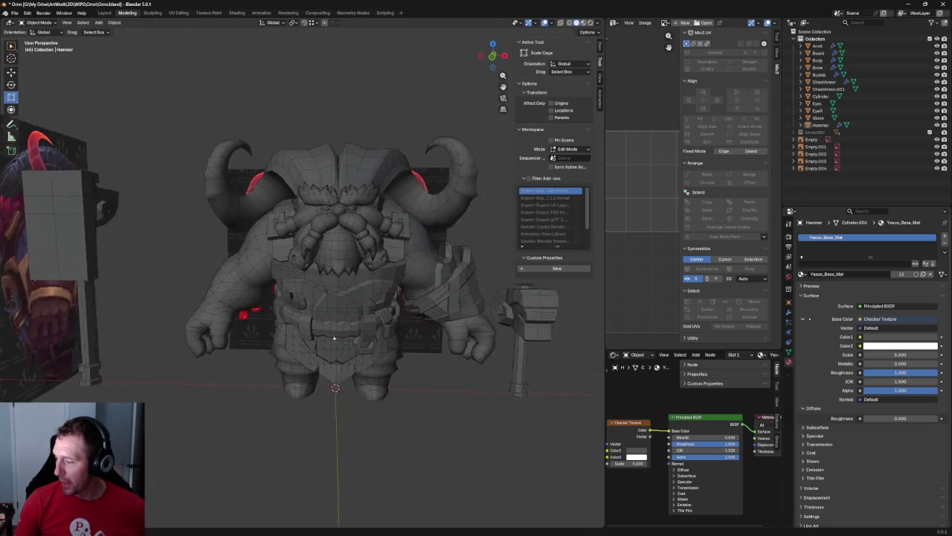
scroll(260, 331, up, 3)
mouse_move(261, 331)
middle_down()
mouse_move(387, 350)
mouse_move(266, 324)
mouse_move(238, 357)
mouse_move(244, 326)
mouse_move(350, 299)
mouse_move(313, 305)
mouse_move(230, 272)
middle_up()
scroll(183, 282, up, 3)
scroll(276, 347, down, 5)
middle_drag(276, 346, 276, 330)
scroll(320, 297, up, 3)
scroll(358, 254, up, 2)
mouse_move(307, 238)
middle_down()
mouse_move(236, 374)
mouse_move(206, 310)
mouse_move(302, 283)
middle_up()
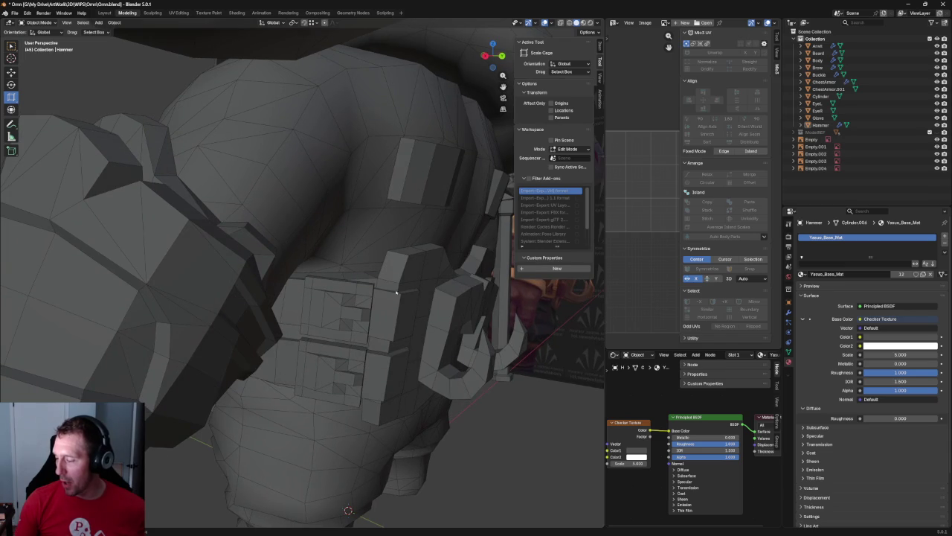
middle_drag(346, 377, 358, 276)
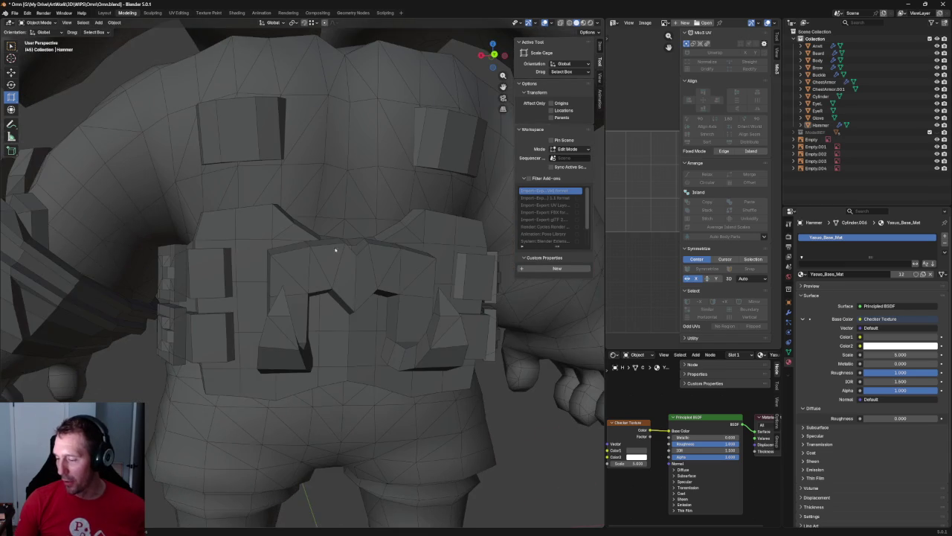
mouse_move(317, 310)
middle_down()
mouse_move(257, 333)
mouse_move(277, 317)
mouse_move(276, 159)
middle_up()
scroll(257, 333, down, 4)
scroll(277, 318, up, 3)
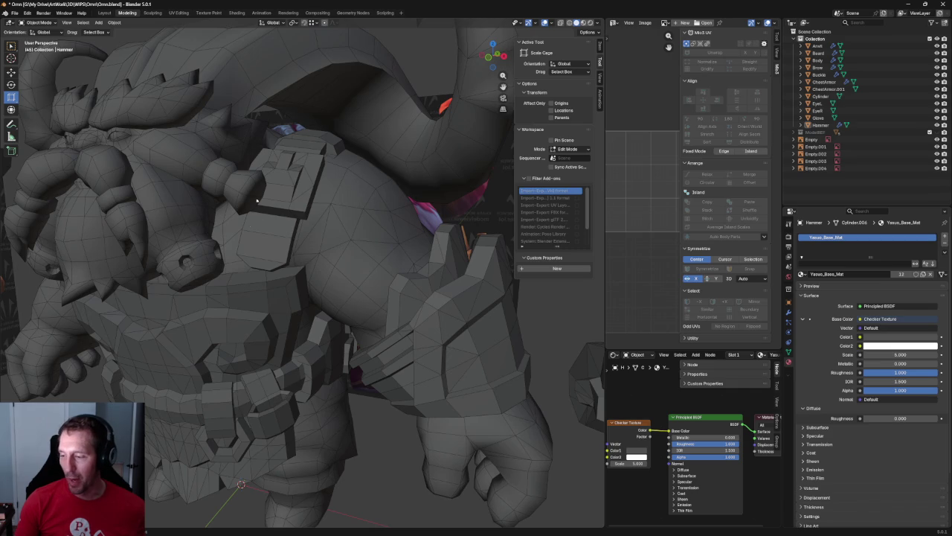
mouse_move(285, 137)
middle_down()
mouse_move(209, 228)
mouse_move(171, 220)
mouse_move(194, 257)
middle_up()
mouse_move(345, 329)
middle_down()
mouse_move(236, 366)
mouse_move(334, 362)
mouse_move(334, 354)
middle_up()
key(KP_1)
scroll(422, 246, up, 3)
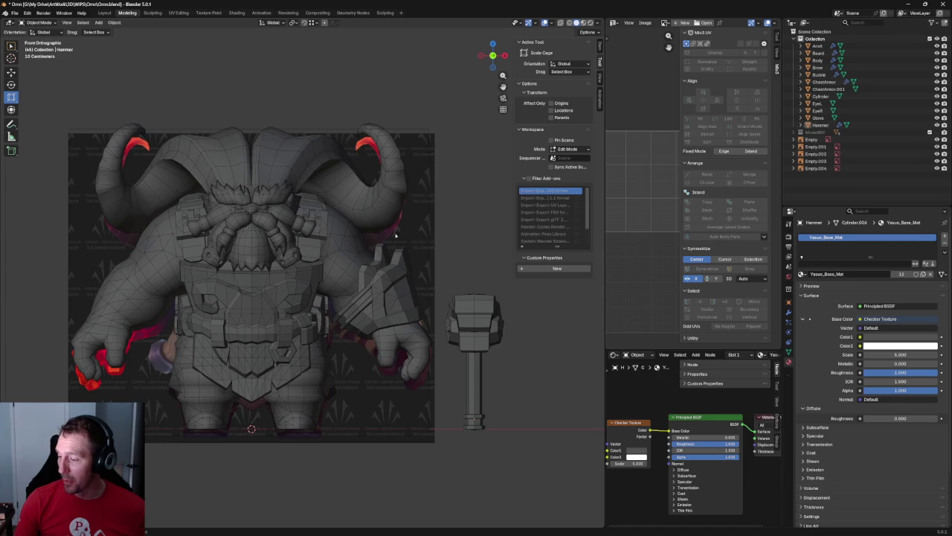
- Move the large front reference image Empty into line with the model using X-ray
click(422, 246)
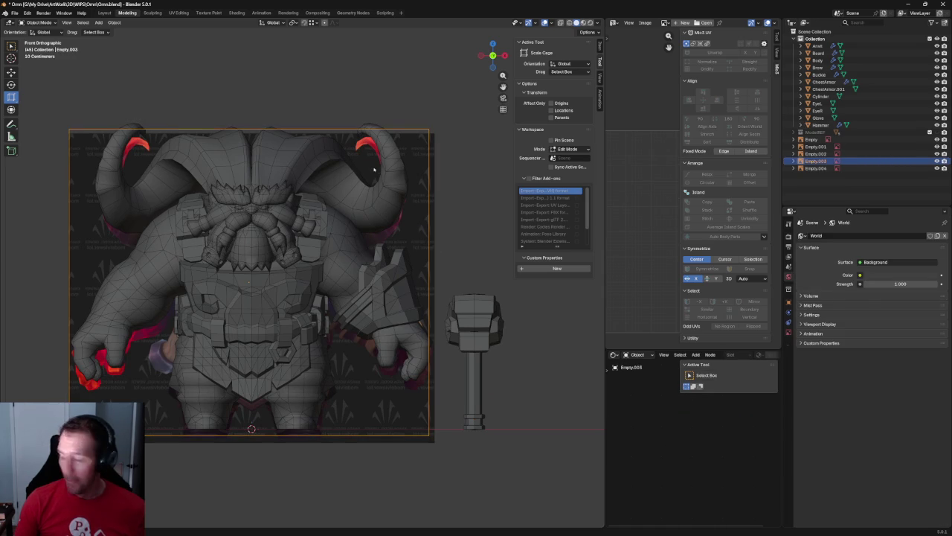
click(375, 109)
click(431, 143)
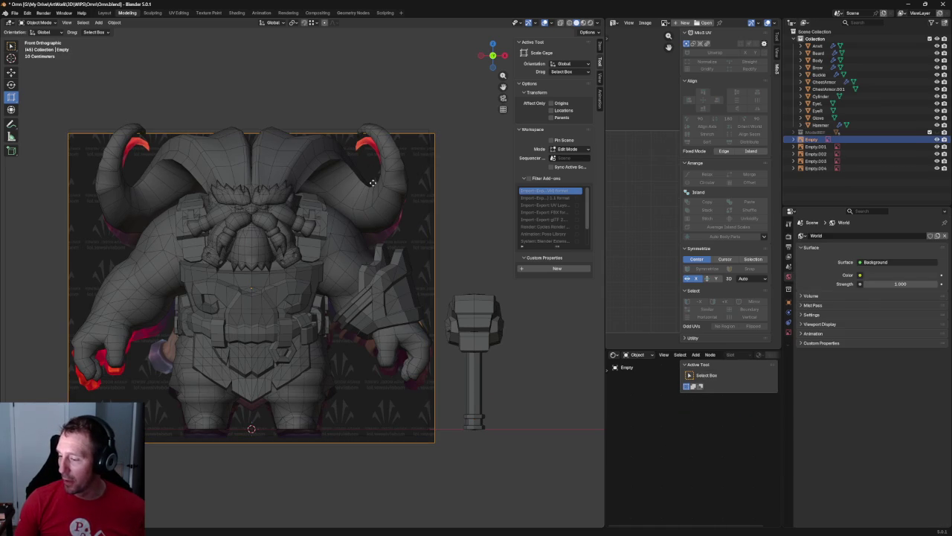
key(alt+z)
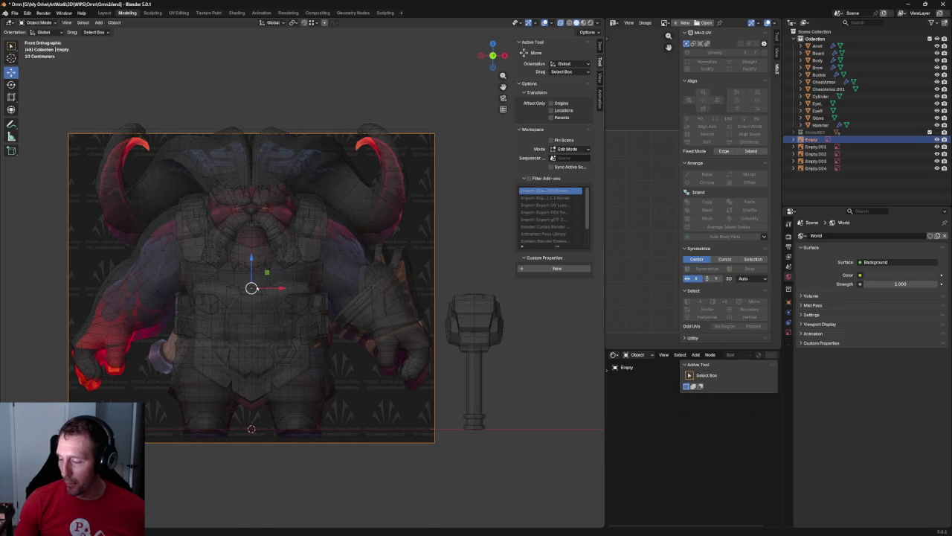
key(g)
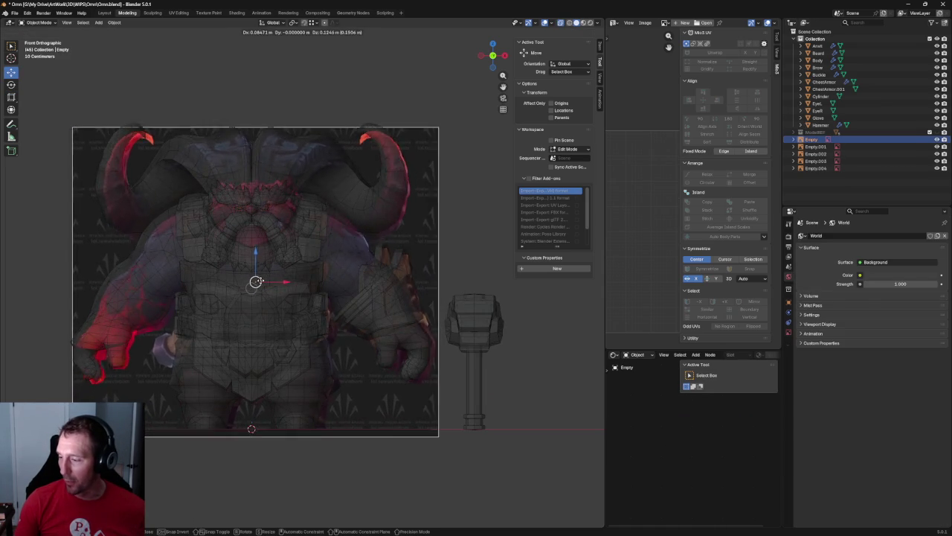
click(282, 263)
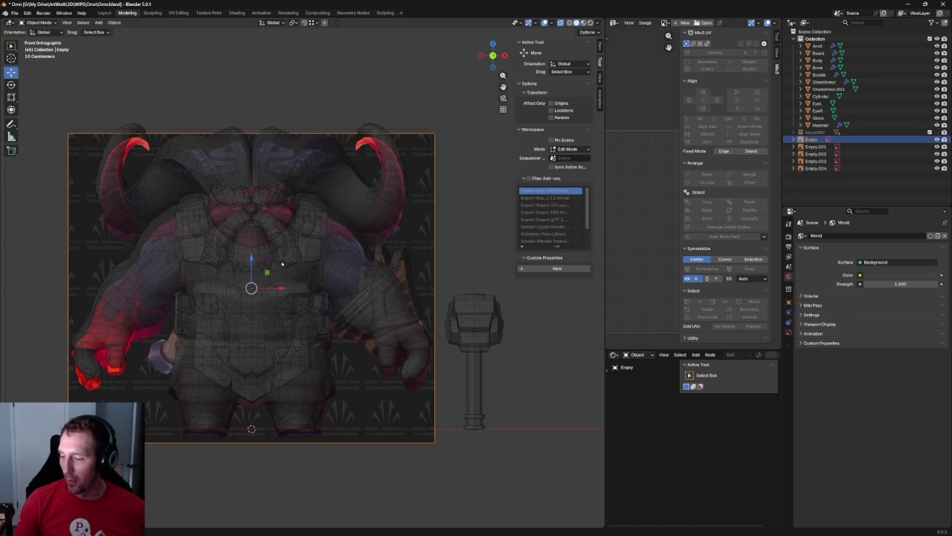
click(356, 110)
scroll(365, 127, down, 3)
key(alt+z)
- Move and slightly shrink the Empty.004 side reference image to match the dwarf's profile
middle_drag(385, 183, 333, 213)
scroll(328, 164, up, 2)
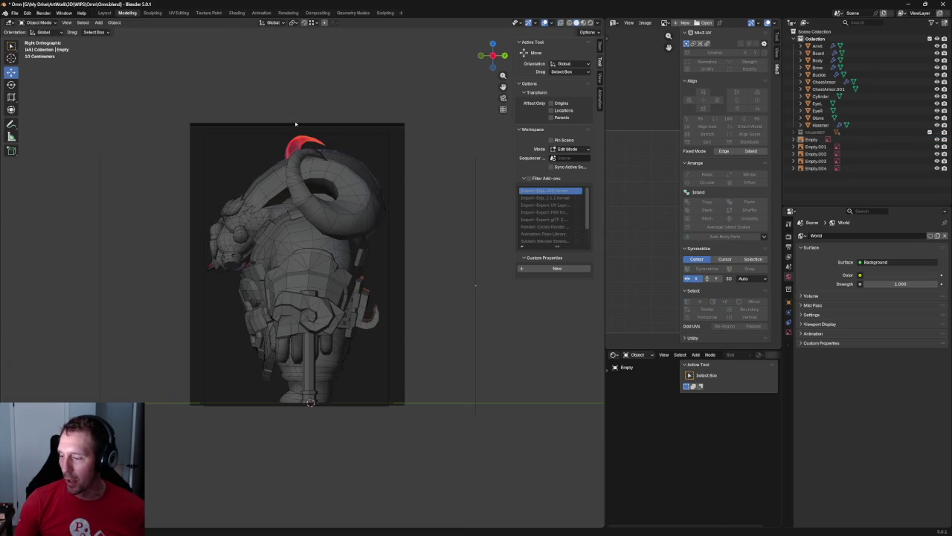
click(296, 124)
key(g)
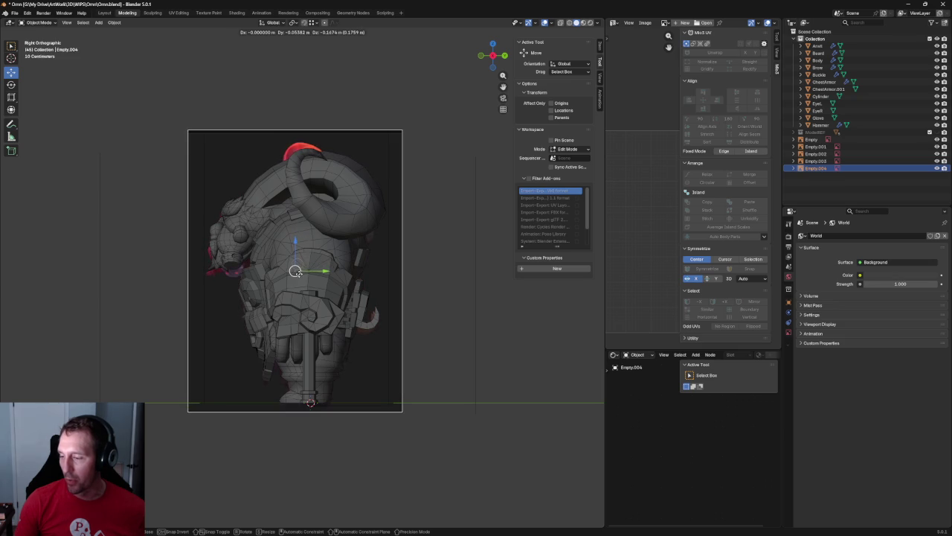
click(392, 246)
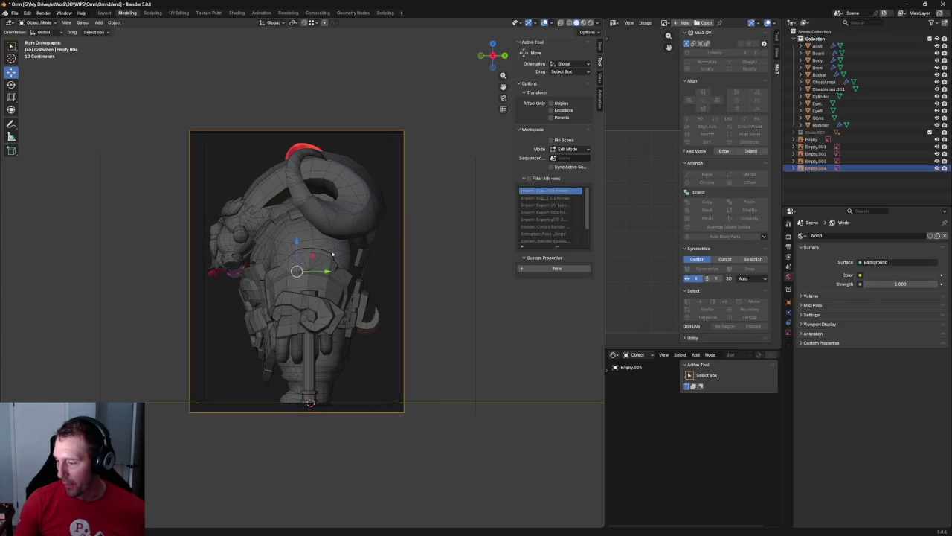
drag(296, 272, 297, 277)
scroll(289, 194, down, 3)
middle_drag(290, 194, 357, 247)
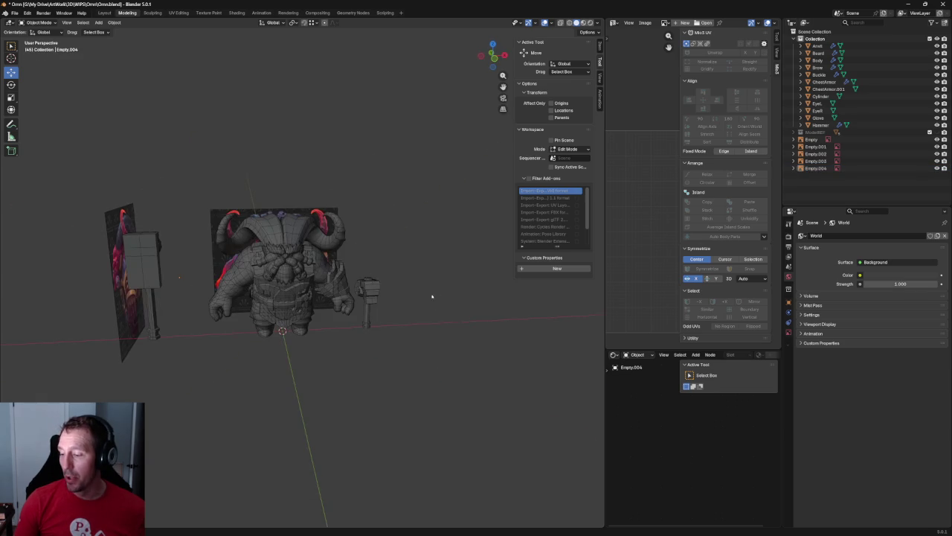
- Select the Beard object in front orthographic view and enter Edit Mode
scroll(438, 298, up, 5)
middle_drag(439, 298, 357, 283)
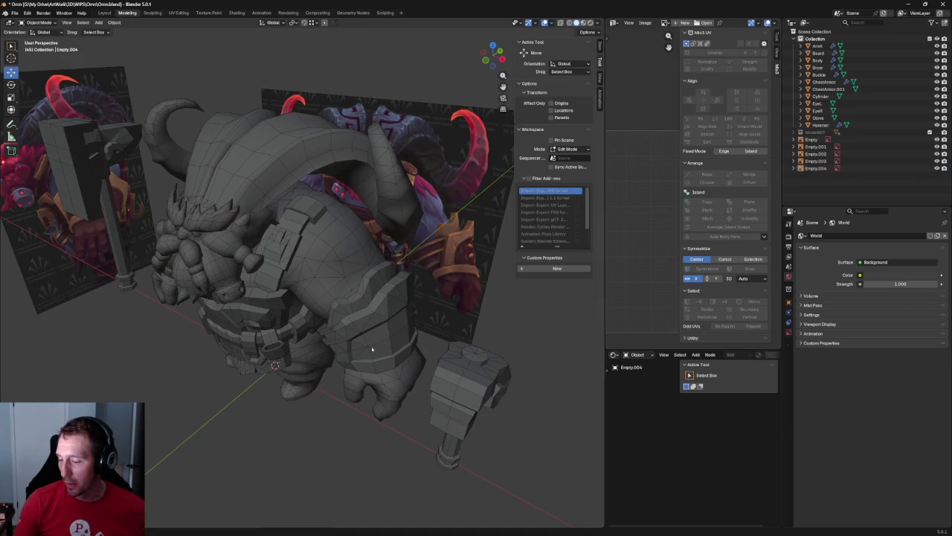
middle_drag(172, 424, 311, 301)
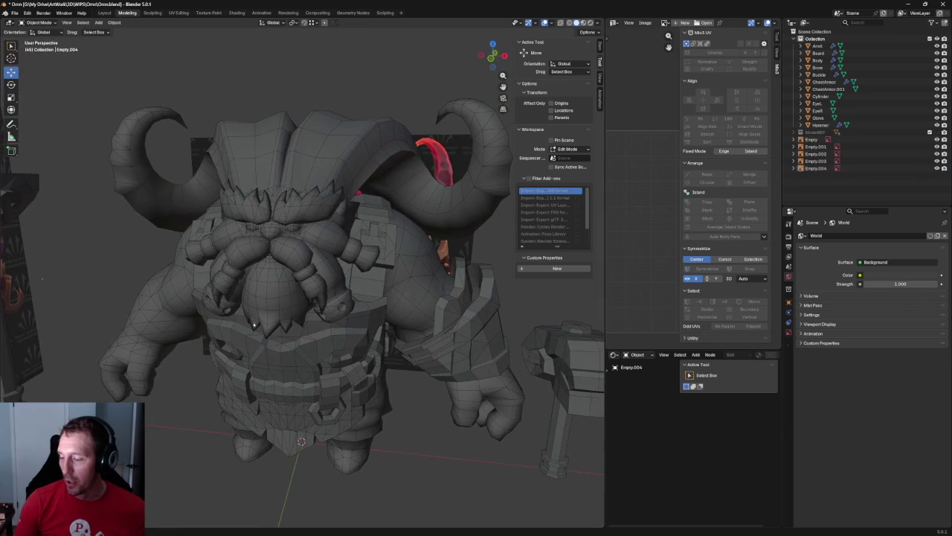
scroll(293, 222, up, 3)
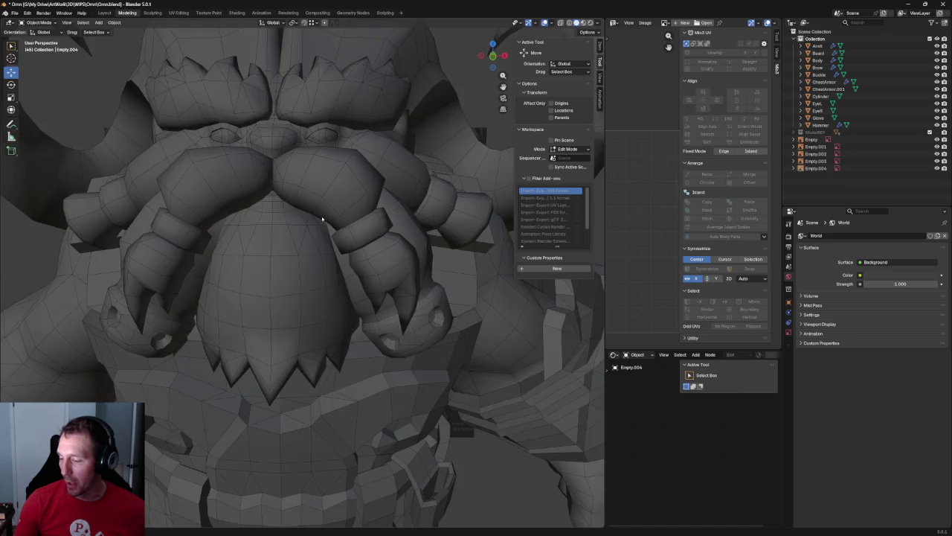
scroll(315, 195, up, 3)
key(KP_1)
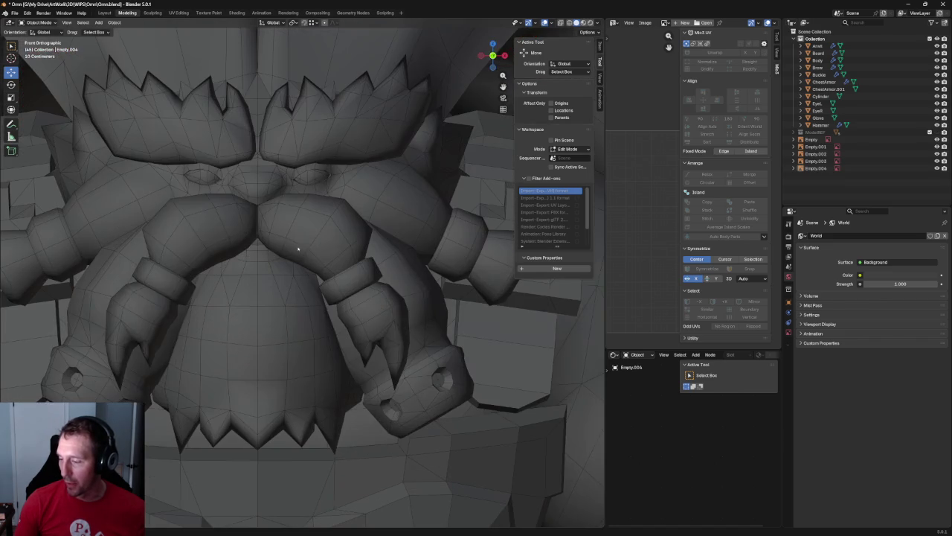
click(309, 229)
key(Tab)
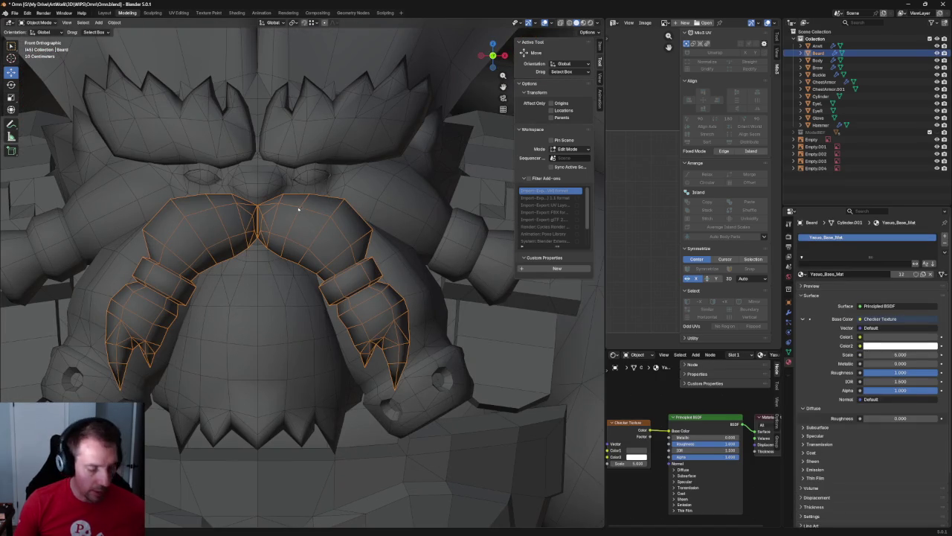
key(Tab)
click(330, 276)
key(Tab)
key(KP_Decimal)
- Raise the braid-band edge loop slightly along Z
mouse_move(346, 206)
middle_down()
mouse_move(285, 240)
mouse_move(238, 322)
middle_up()
scroll(238, 322, up, 3)
key(KP_1)
scroll(380, 198, up, 3)
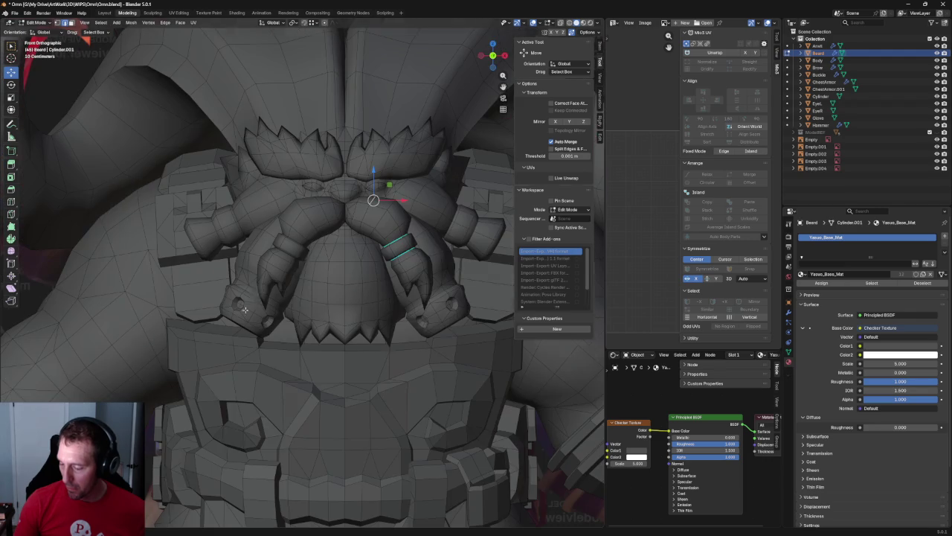
key(g)
key(z)
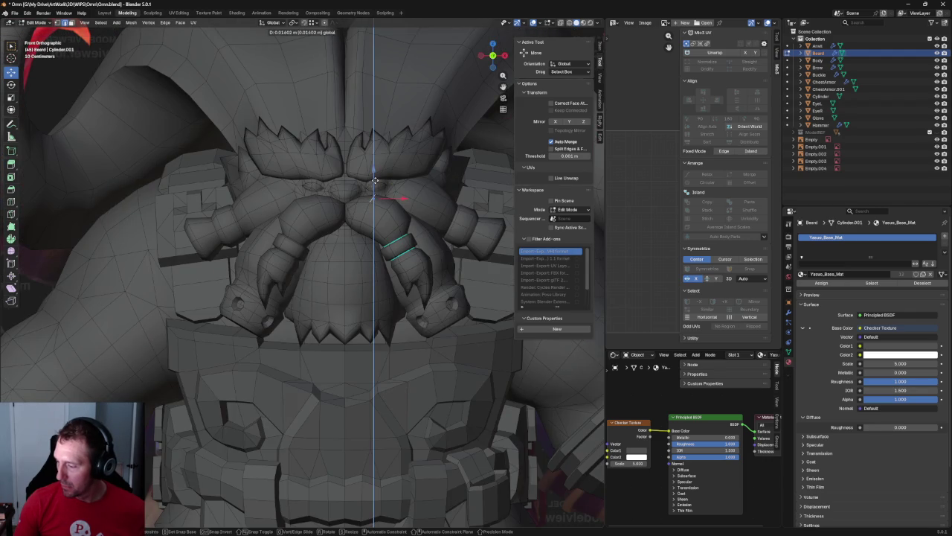
click(375, 180)
scroll(376, 228, down, 4)
middle_drag(374, 108, 341, 172)
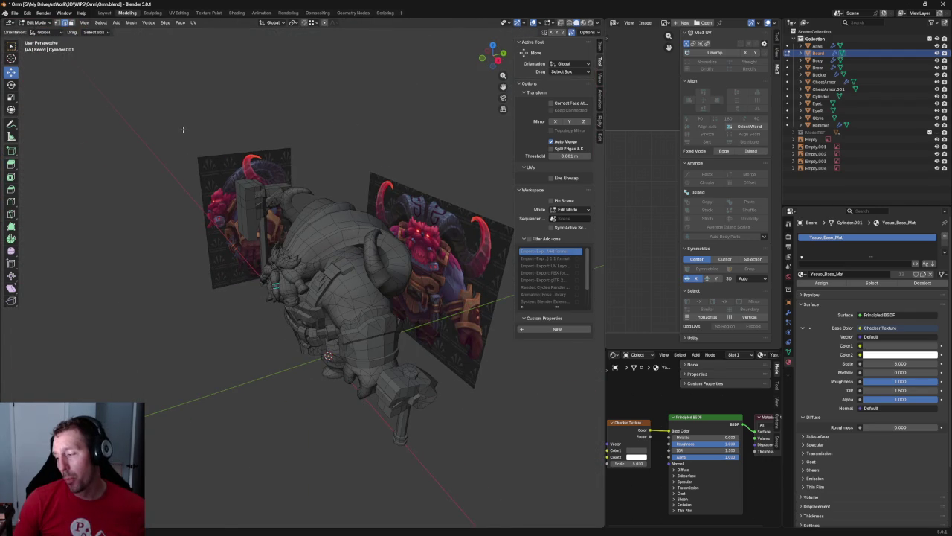
mouse_move(150, 152)
middle_down()
mouse_move(260, 240)
mouse_move(331, 244)
mouse_move(328, 185)
mouse_move(344, 121)
mouse_move(325, 169)
mouse_move(118, 51)
middle_up()
scroll(308, 221, up, 3)
scroll(344, 122, down, 5)
middle_drag(272, 191, 174, 96)
scroll(223, 149, up, 3)
middle_drag(310, 291, 344, 250)
scroll(345, 249, up, 2)
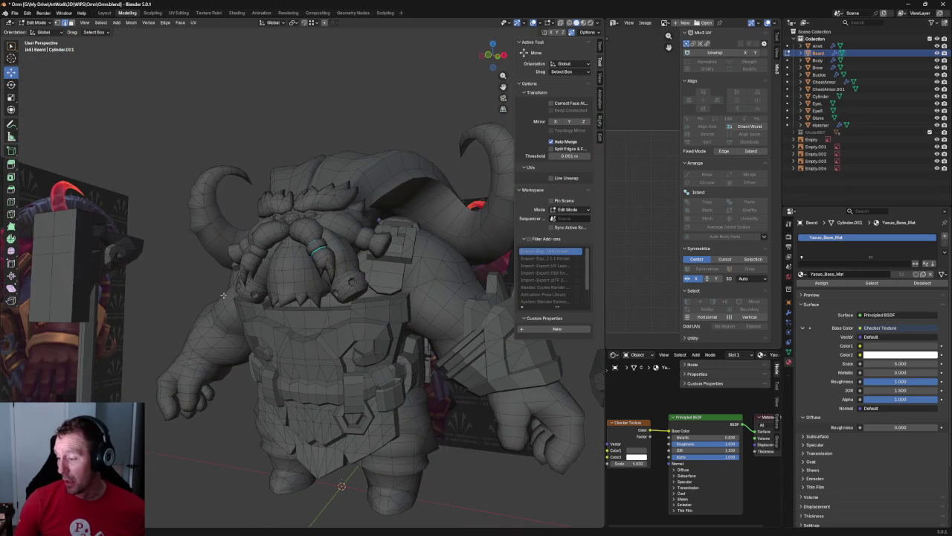
scroll(309, 238, down, 3)
middle_drag(309, 239, 299, 125)
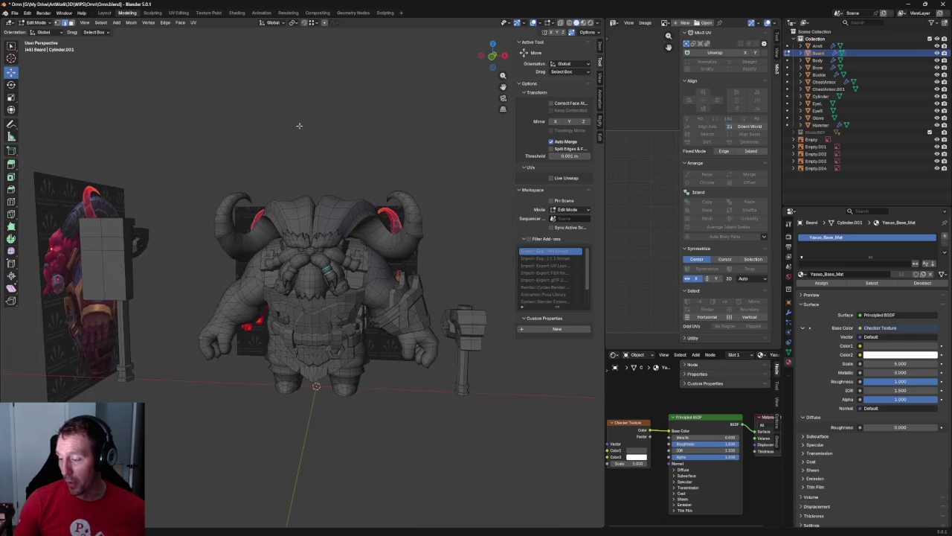
scroll(360, 305, up, 5)
middle_drag(360, 305, 284, 251)
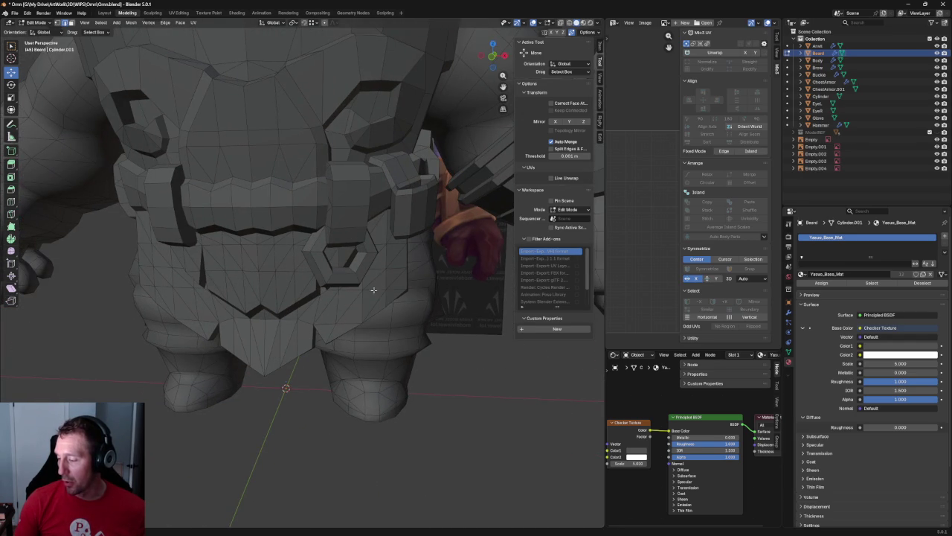
scroll(425, 256, down, 3)
mouse_move(426, 256)
middle_down()
mouse_move(321, 295)
mouse_move(294, 282)
mouse_move(363, 266)
mouse_move(345, 281)
mouse_move(384, 283)
middle_up()
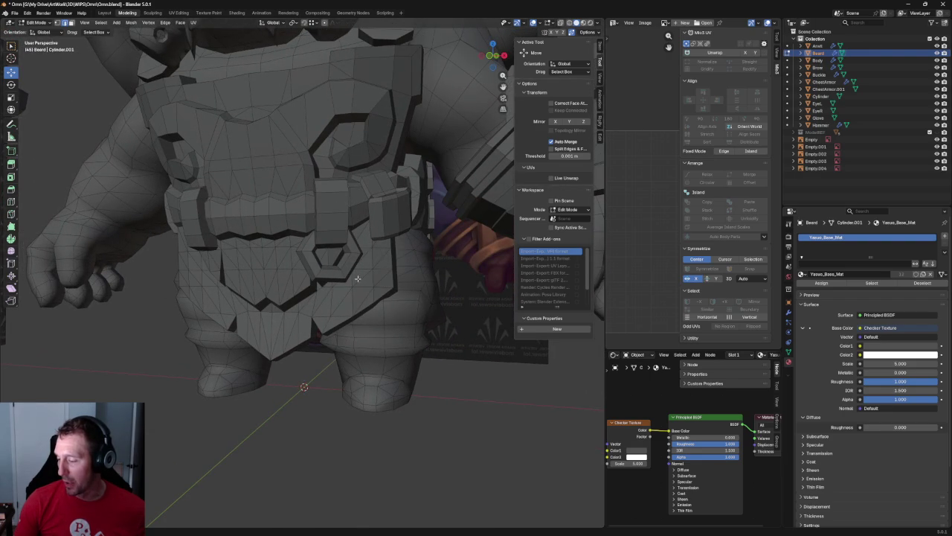
middle_drag(329, 295, 396, 302)
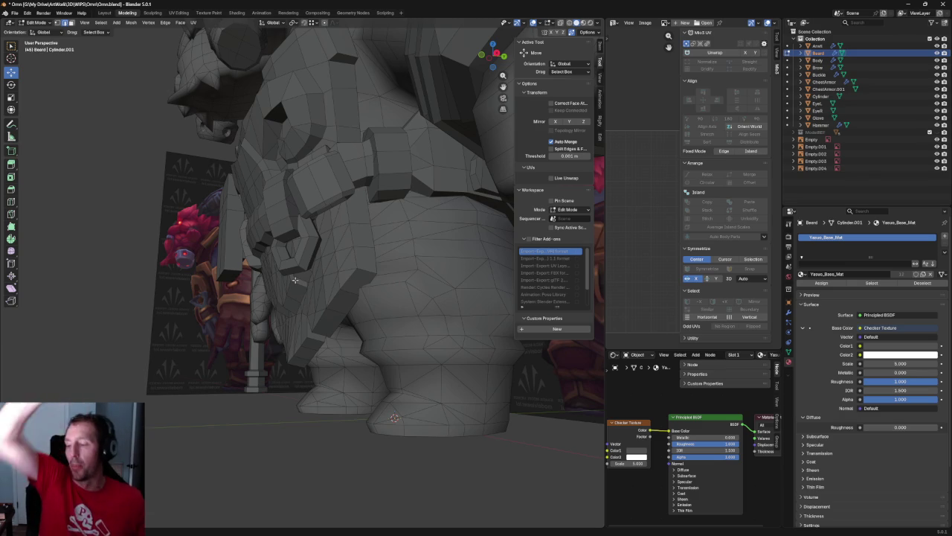
mouse_move(295, 279)
middle_down()
mouse_move(412, 203)
mouse_move(365, 236)
middle_up()
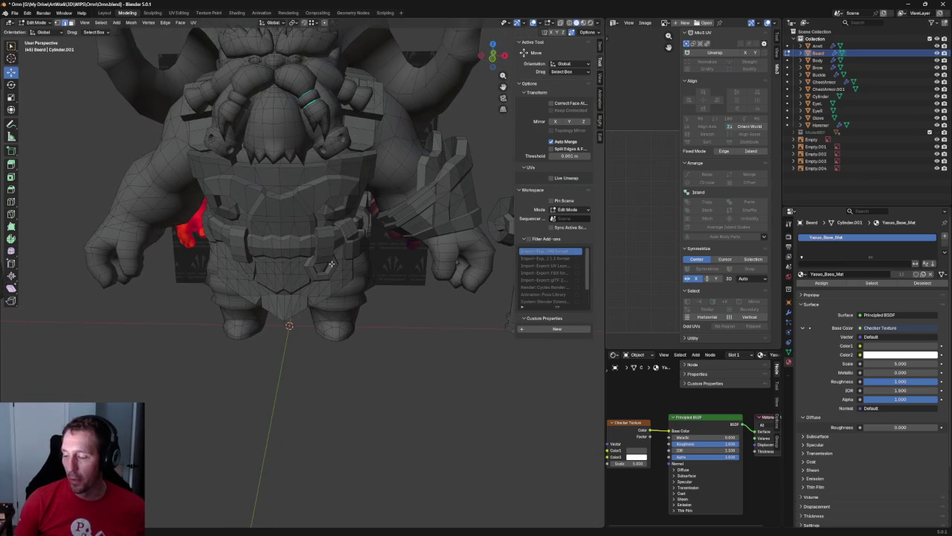
middle_drag(276, 312, 424, 269)
middle_drag(338, 250, 258, 225)
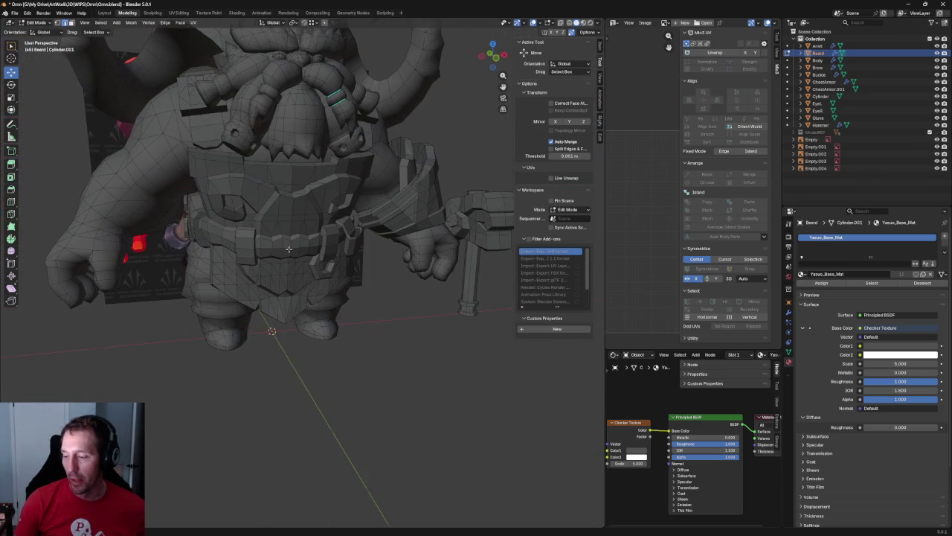
scroll(258, 225, down, 2)
scroll(258, 225, up, 2)
mouse_move(258, 225)
middle_down()
mouse_move(272, 242)
mouse_move(241, 235)
middle_up()
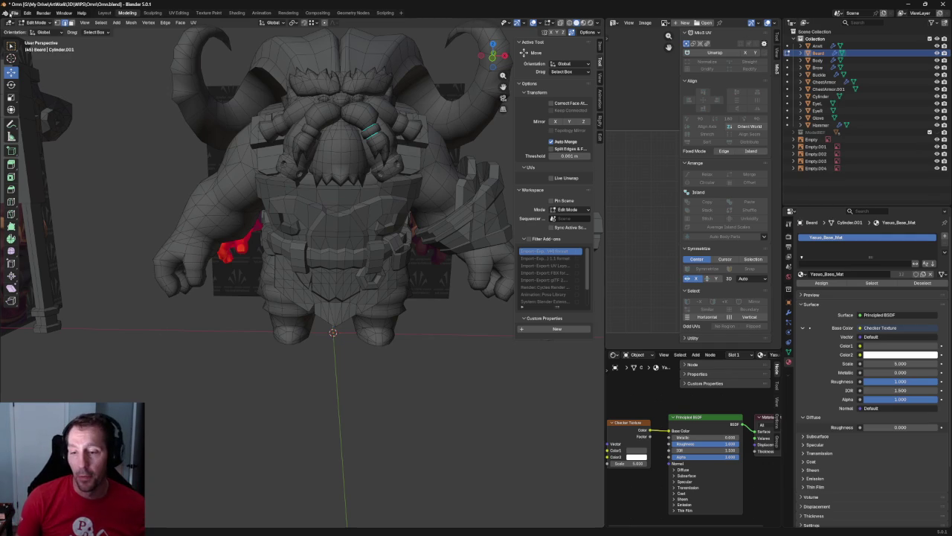
- Save the Omm file, then open HumanHair_01.blend from recent files, confirming the close prompt
click(12, 14)
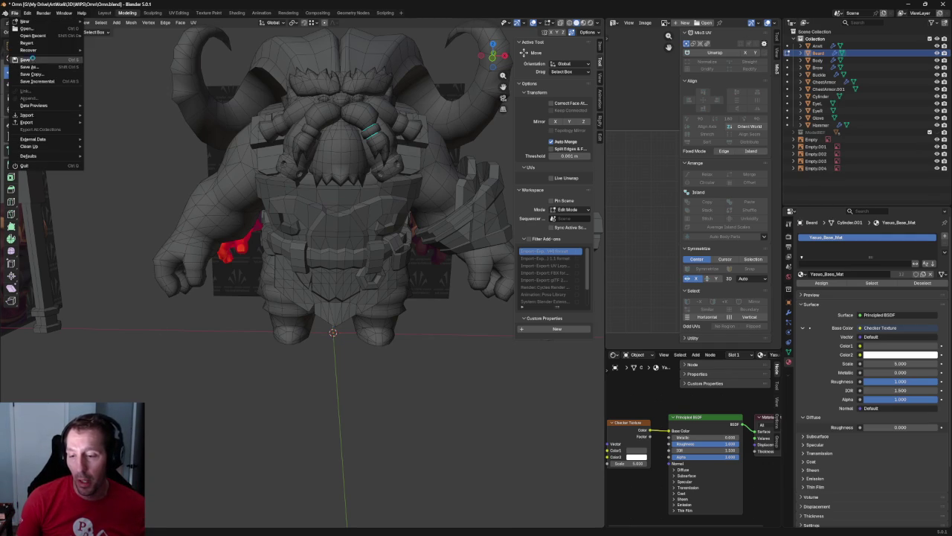
click(32, 59)
click(18, 15)
mouse_move(33, 36)
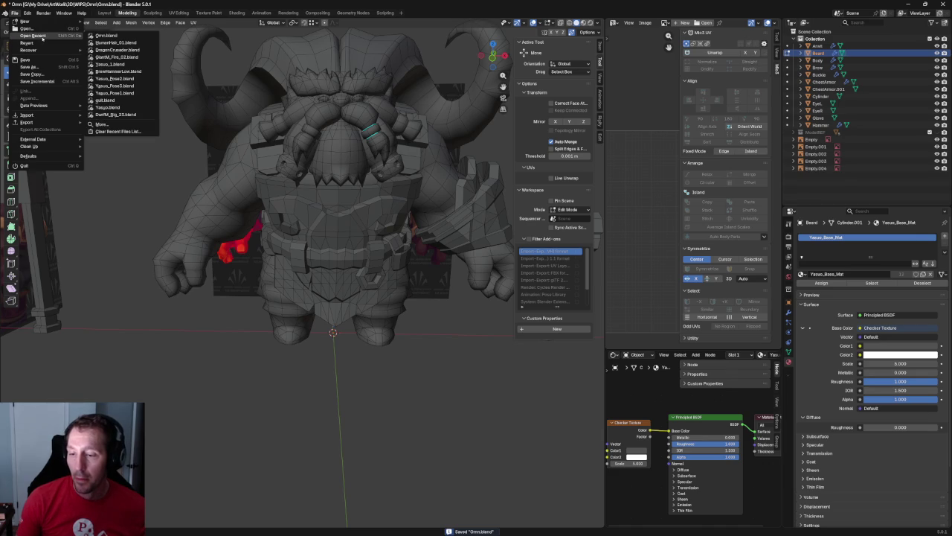
click(24, 165)
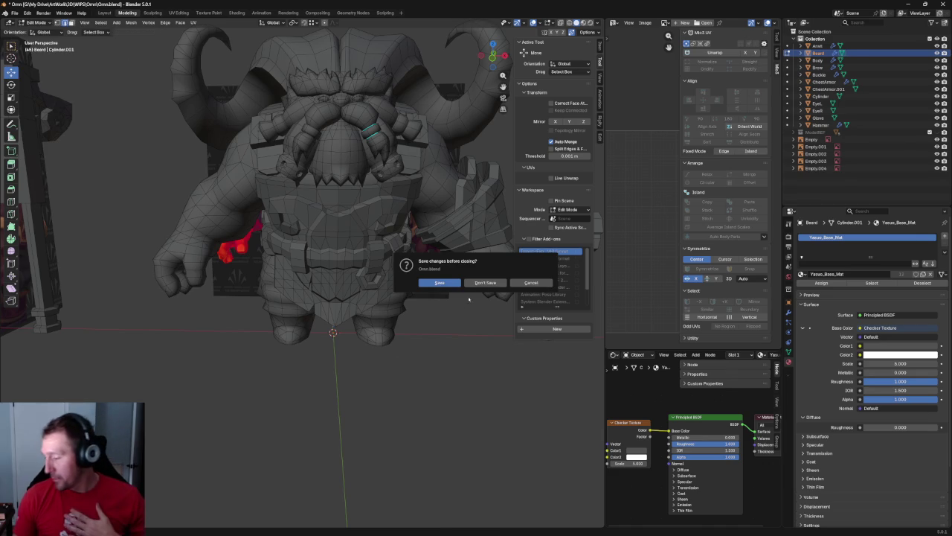
click(485, 282)
mouse_move(319, 255)
middle_down()
mouse_move(283, 212)
mouse_move(285, 271)
middle_up()
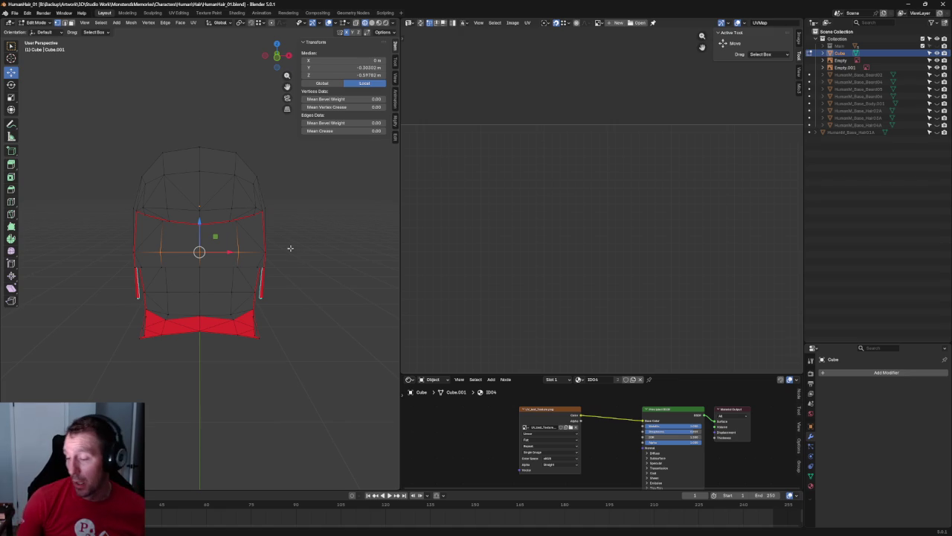
- In the right view, nudge the ear-side hair vertex up and back along Z and Y
scroll(283, 218, up, 2)
mouse_move(284, 217)
middle_down()
mouse_move(288, 184)
mouse_move(242, 202)
mouse_move(205, 198)
mouse_move(223, 186)
mouse_move(254, 196)
middle_up()
key(grave)
click(308, 196)
scroll(227, 258, up, 3)
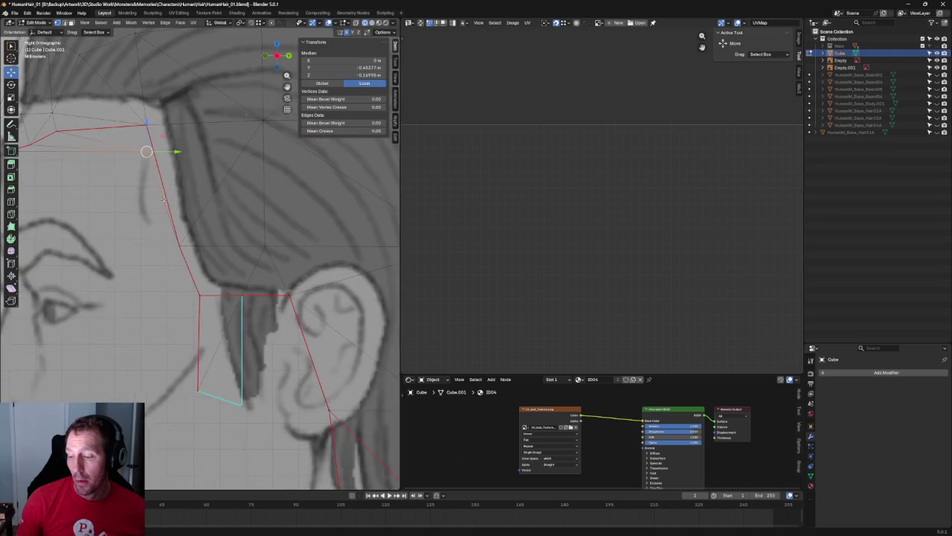
scroll(227, 258, up, 2)
key(g)
key(z)
key(y)
click(229, 200)
- Deselect the vertex and check the hair cap from front and angled views
mouse_move(229, 200)
middle_down()
mouse_move(186, 172)
mouse_move(223, 223)
middle_up()
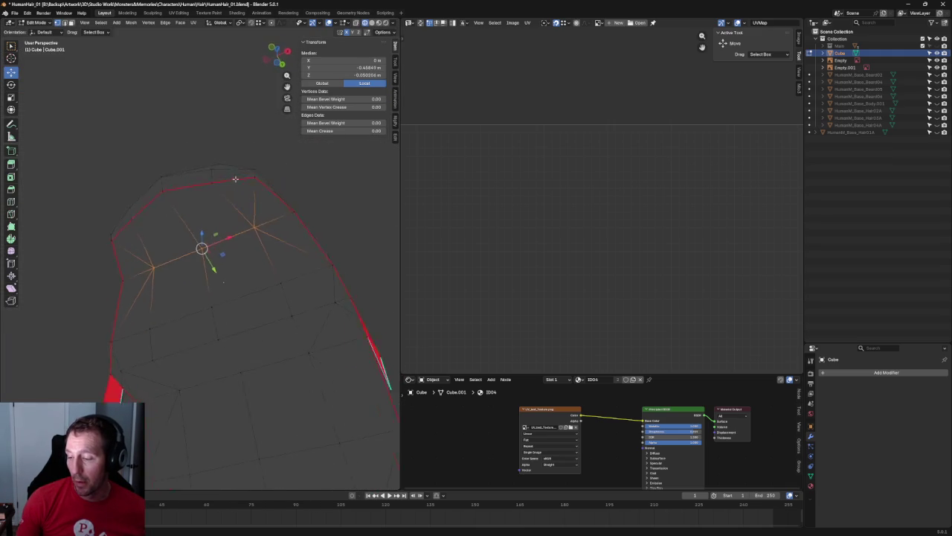
scroll(223, 223, down, 3)
click(347, 215)
scroll(322, 261, down, 1)
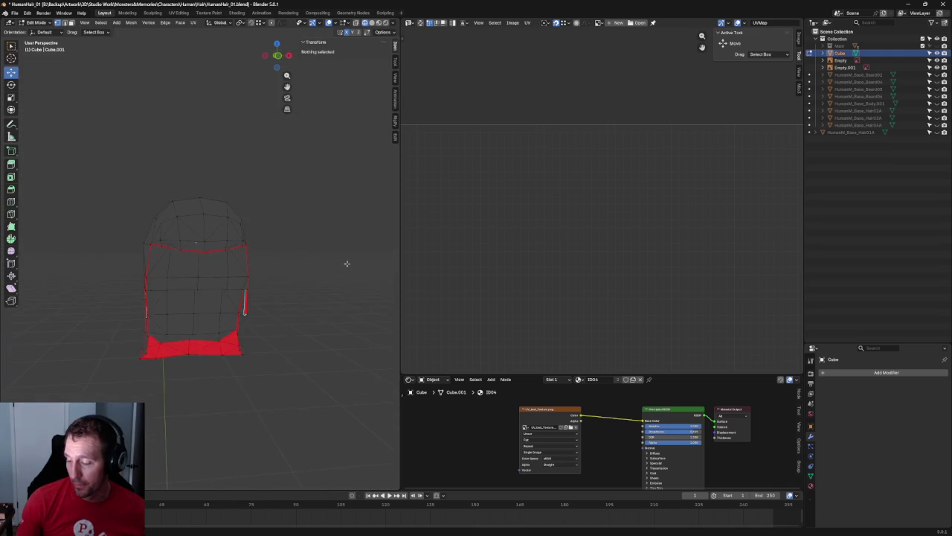
key(KP_1)
scroll(289, 253, up, 3)
scroll(290, 252, down, 1)
middle_drag(289, 253, 350, 230)
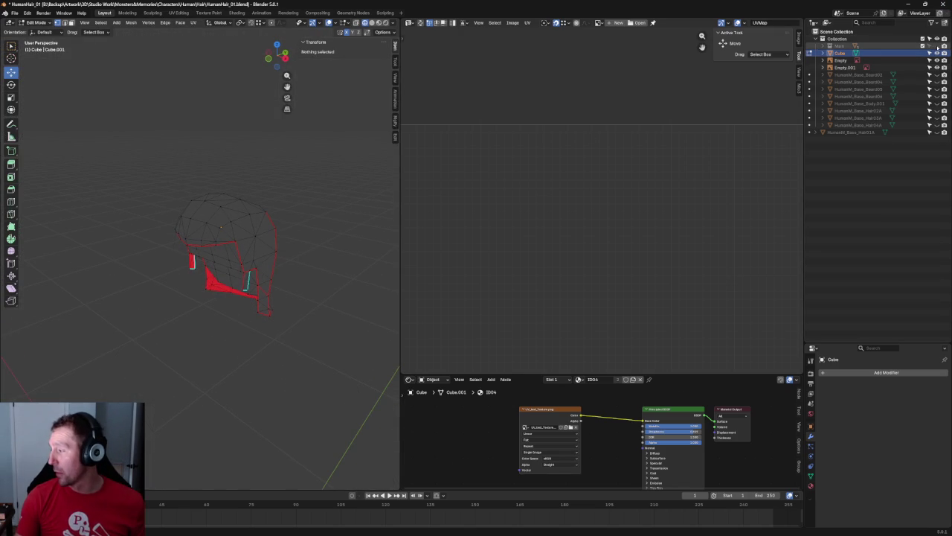
- Unhide the Main collection to show the head under the cap in front view
click(937, 45)
key(grave)
click(318, 238)
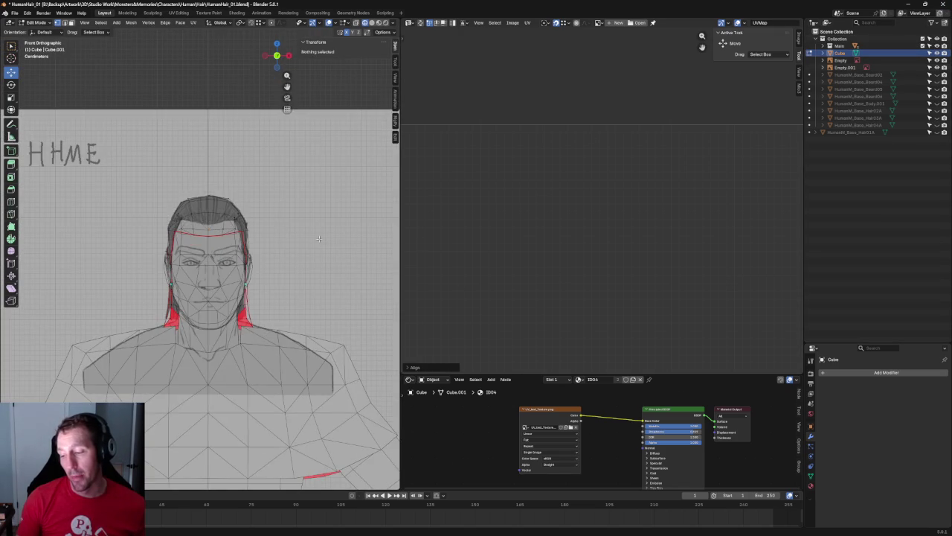
scroll(318, 238, up, 3)
scroll(318, 238, down, 3)
mouse_move(318, 238)
middle_down()
mouse_move(225, 277)
mouse_move(251, 267)
middle_up()
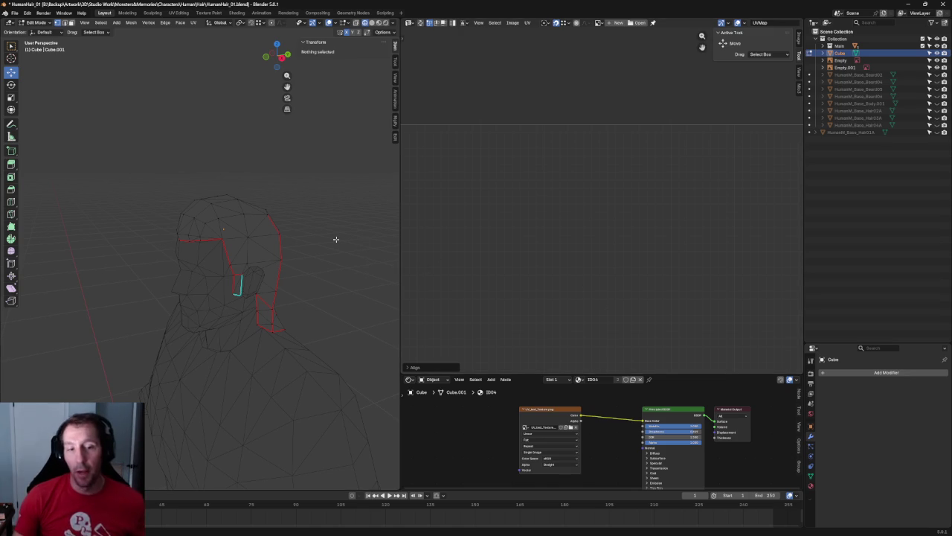
middle_drag(347, 221, 312, 243)
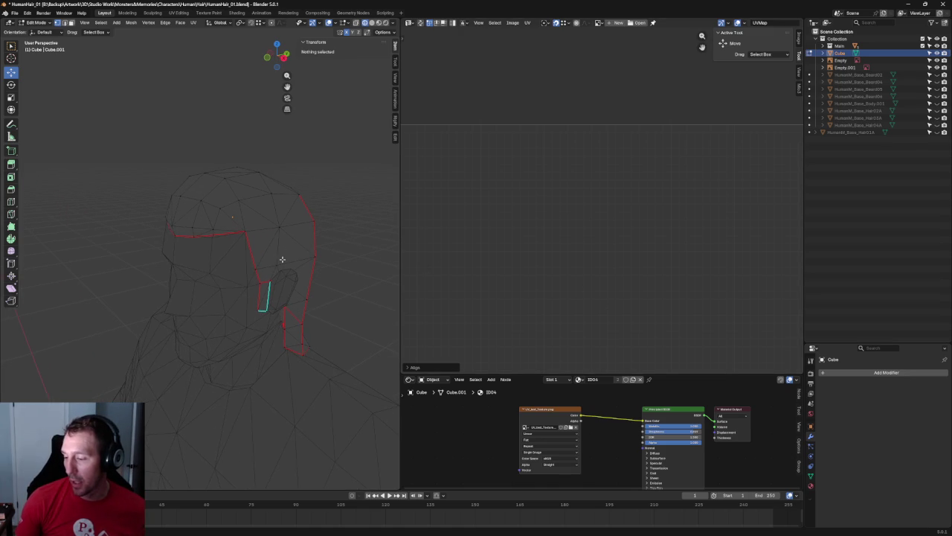
- Toggle X-ray, switch to Solid shading and check the cap from the right side
key(alt+z)
scroll(314, 229, down, 3)
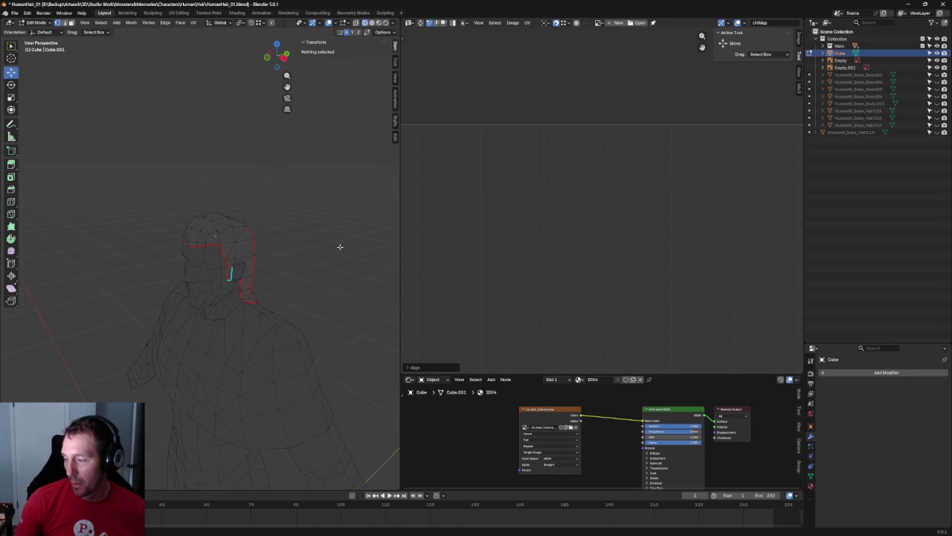
click(372, 23)
middle_drag(316, 229, 289, 244)
key(grave)
scroll(298, 238, up, 4)
key(alt+z)
scroll(284, 243, down, 2)
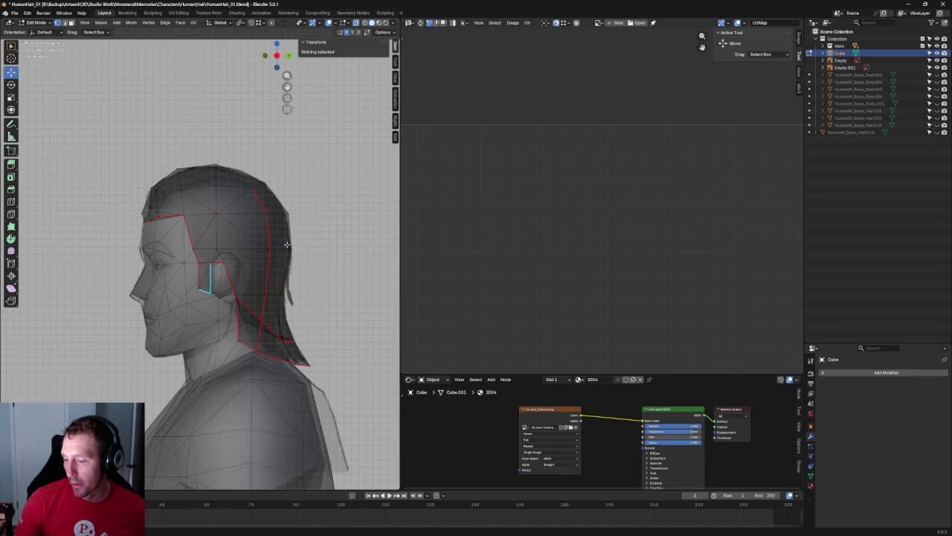
key(KP_3)
scroll(297, 249, down, 3)
scroll(268, 264, down, 2)
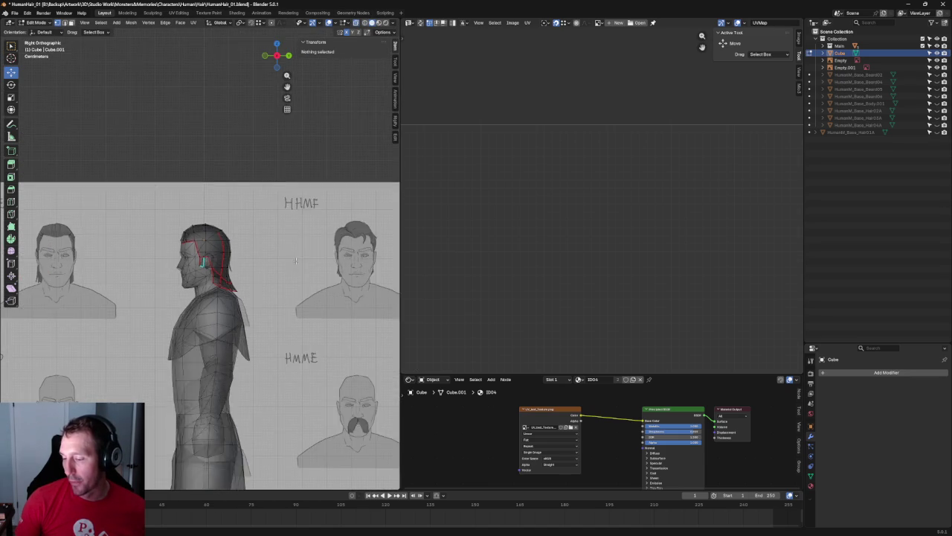
scroll(234, 281, down, 2)
- Check the front view, then leave Edit Mode and select the HumanM_Base_Body mesh
key(KP_1)
scroll(315, 276, up, 2)
scroll(255, 261, up, 2)
middle_drag(255, 260, 279, 269)
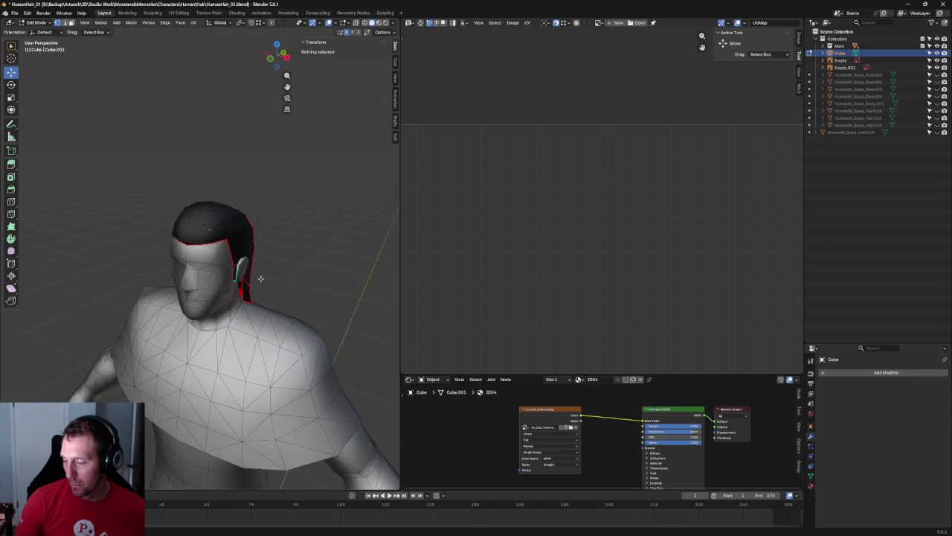
scroll(282, 272, down, 2)
key(KP_1)
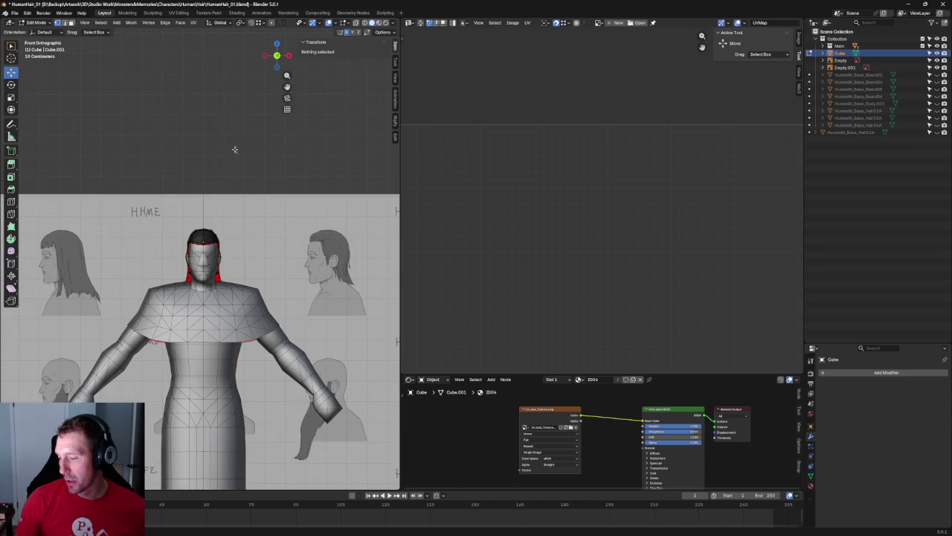
key(Tab)
click(203, 256)
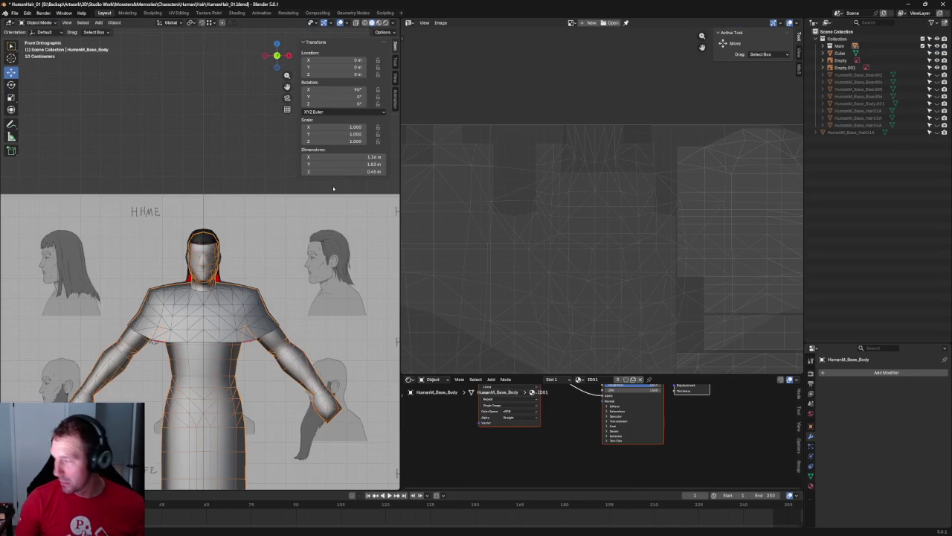
- Expand the ID01 material's Base Color image texture settings showing guide-ID01.png
click(811, 485)
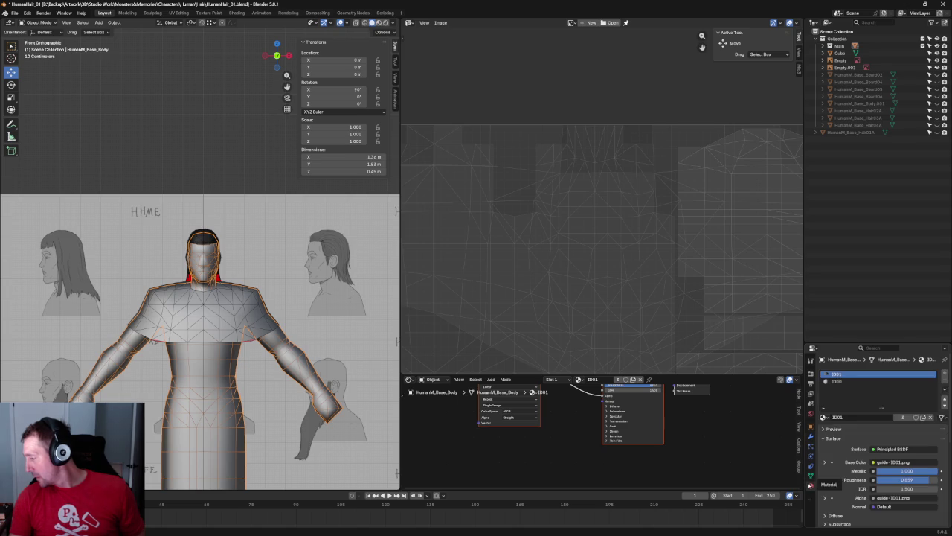
click(873, 462)
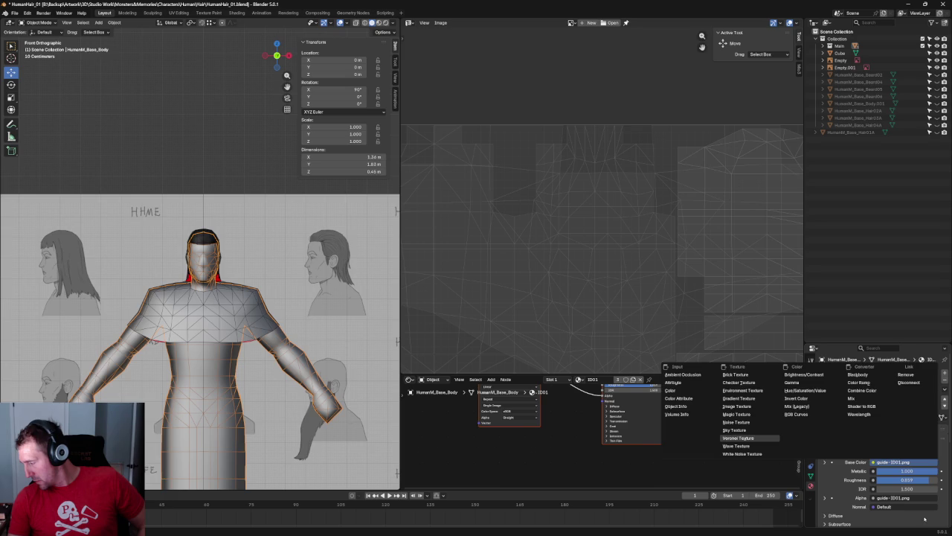
key(Escape)
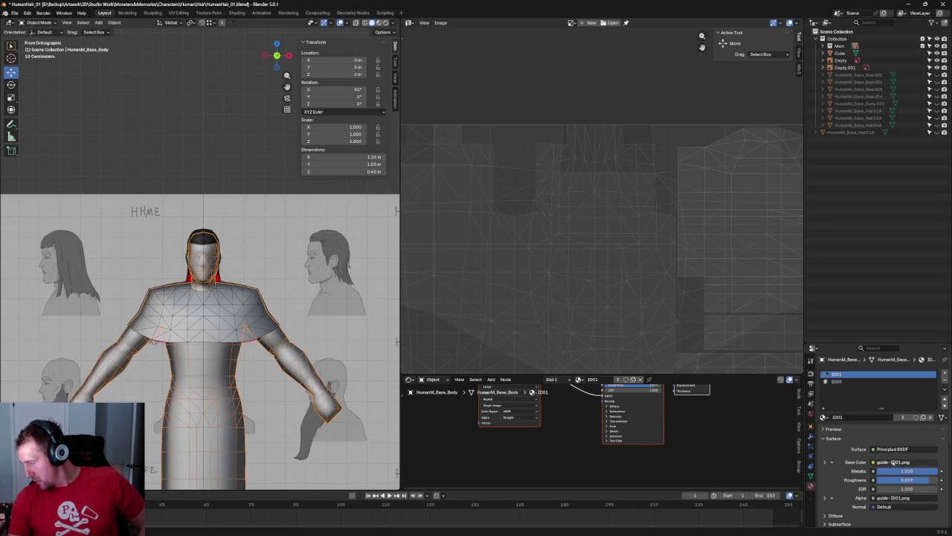
click(892, 462)
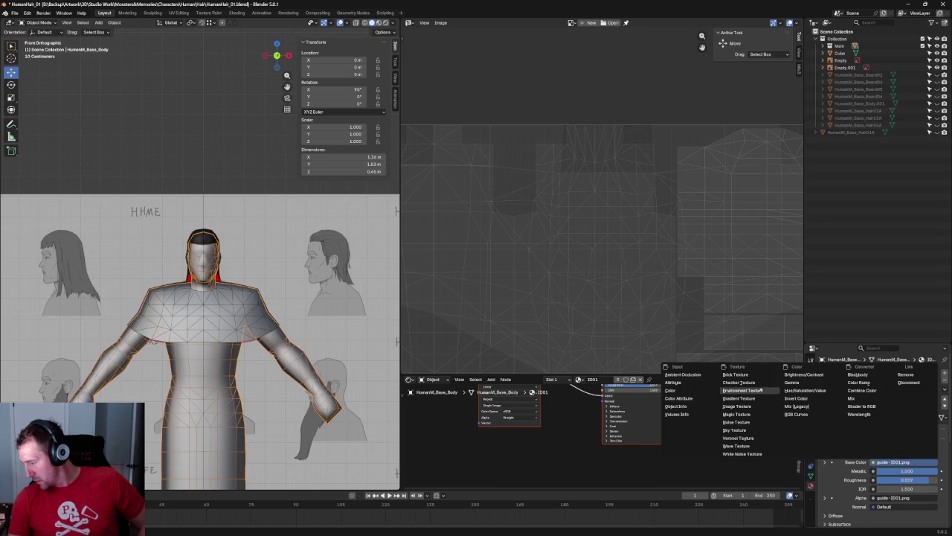
click(738, 406)
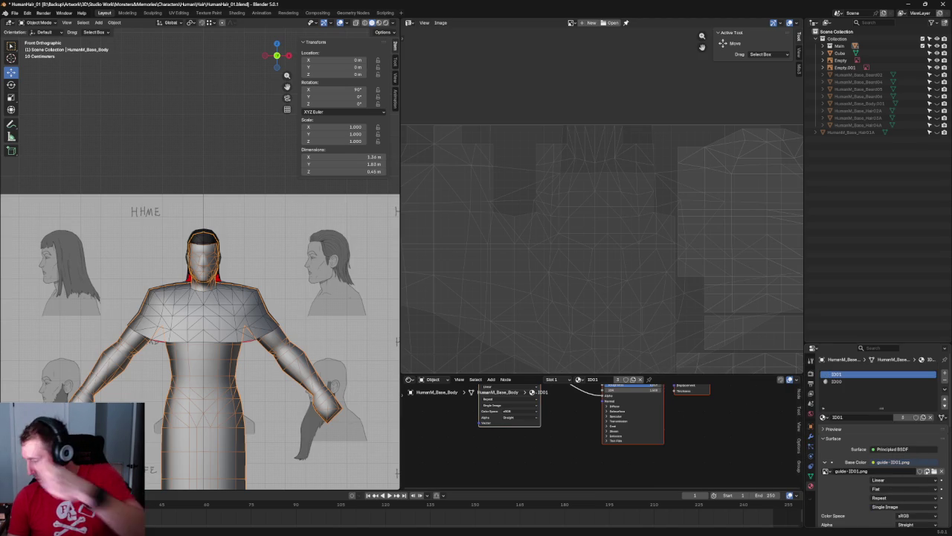
- Load HumanM_Base_Face00.png from Characters > Humans > Male as the Base Color image
click(933, 471)
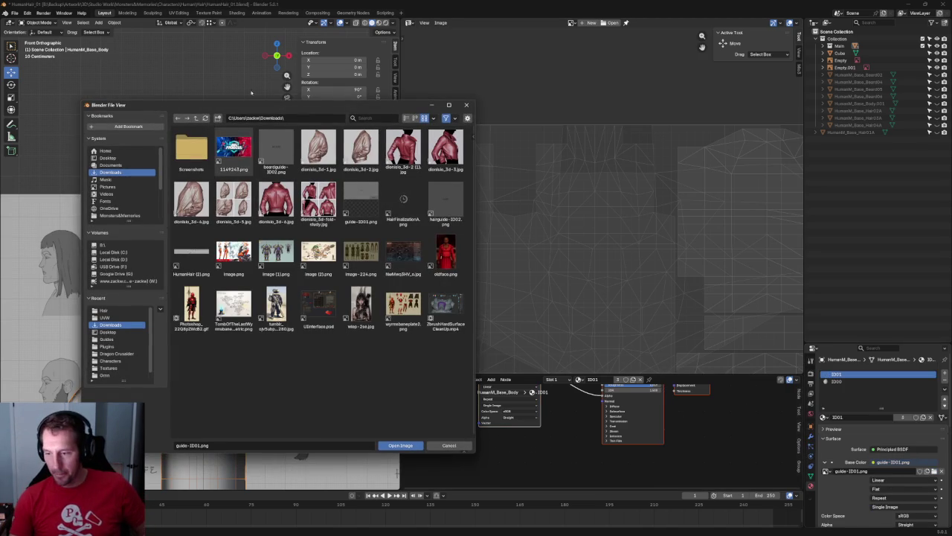
click(119, 214)
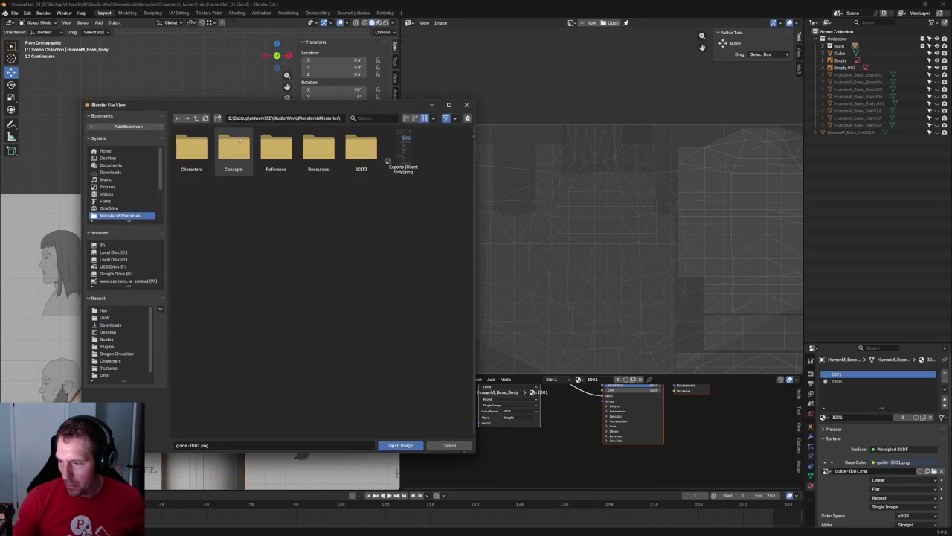
click(191, 149)
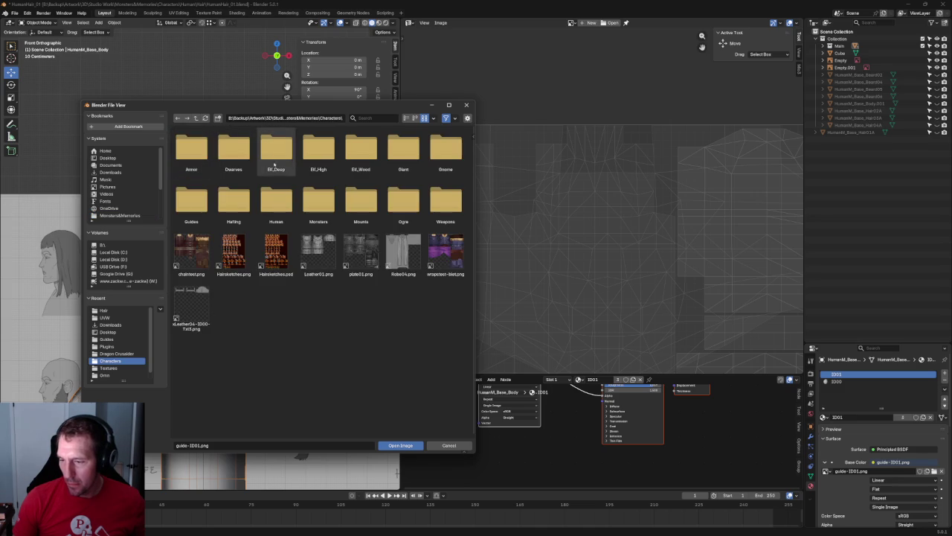
double_click(276, 206)
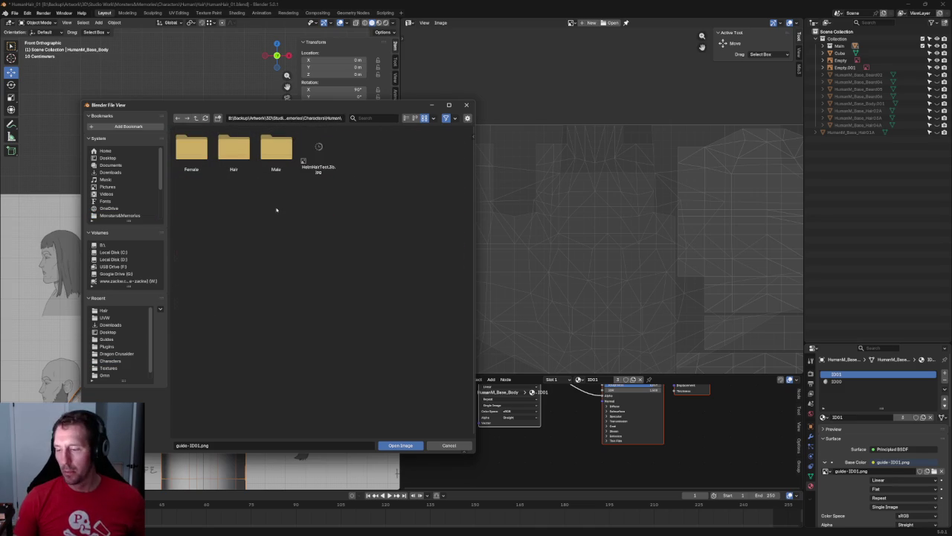
click(275, 151)
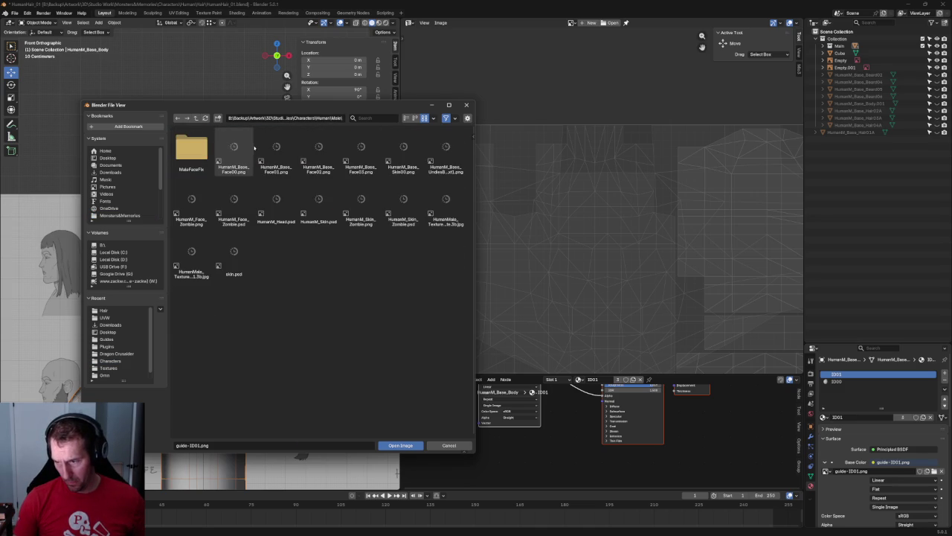
double_click(234, 141)
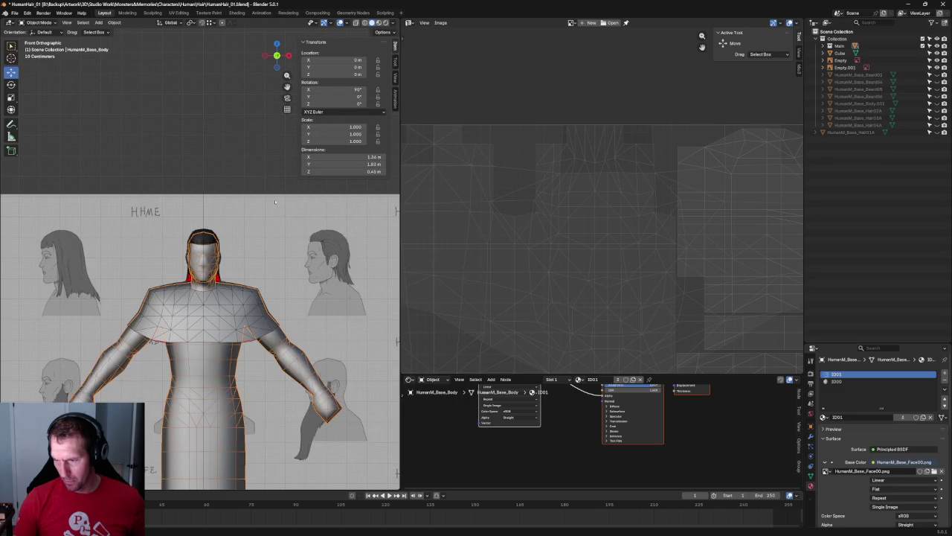
- Switch the viewport to Material Preview and deselect the body to inspect the textures
click(379, 23)
click(196, 185)
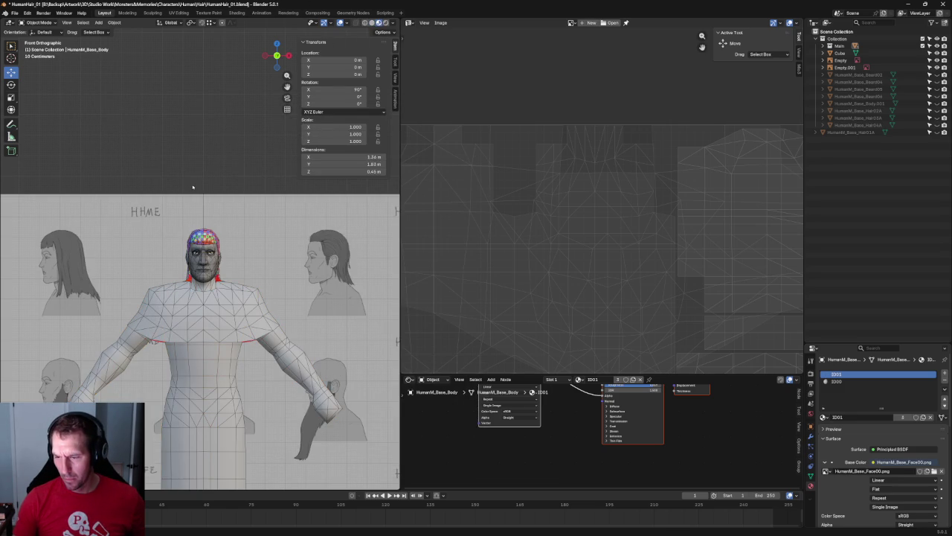
scroll(192, 186, up, 8)
scroll(193, 186, down, 1)
scroll(193, 186, down, 6)
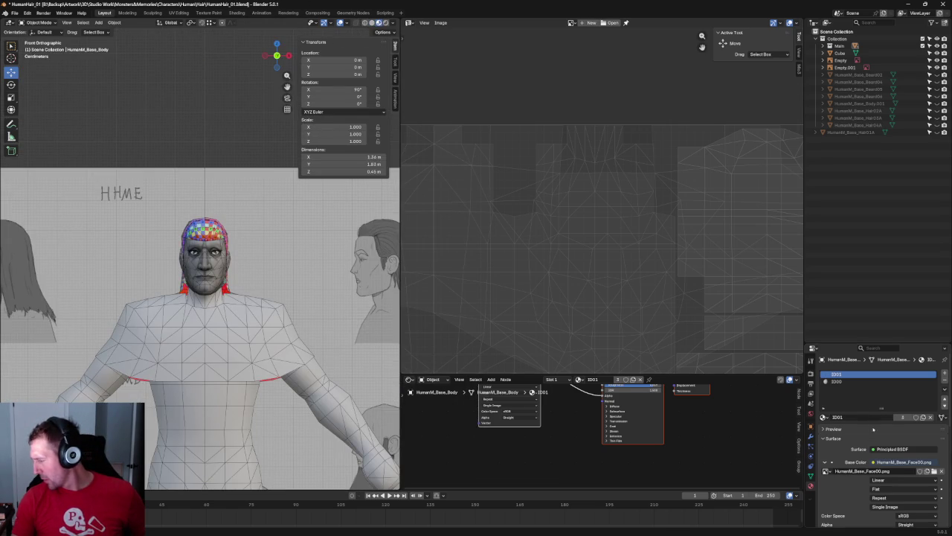
- Replace the Base Color image with HumanM_Head.psd
click(934, 471)
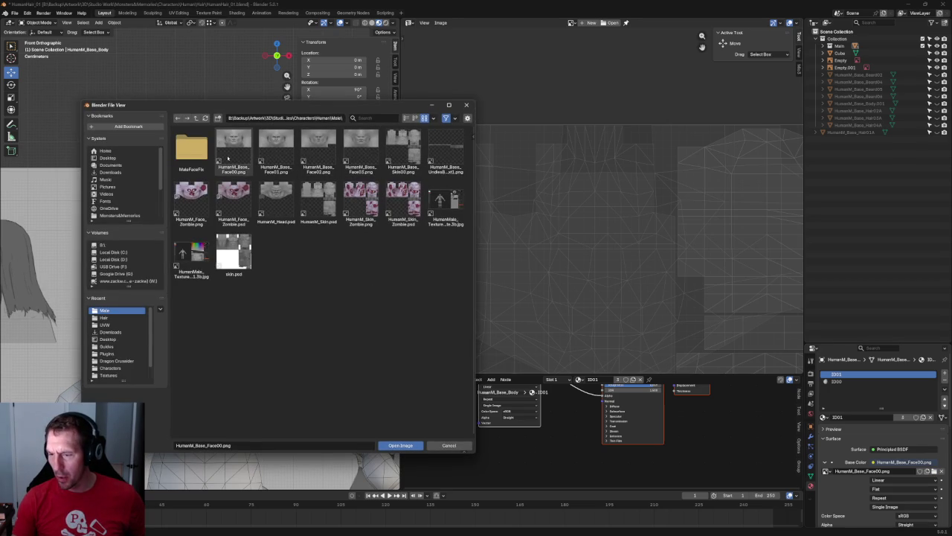
double_click(275, 200)
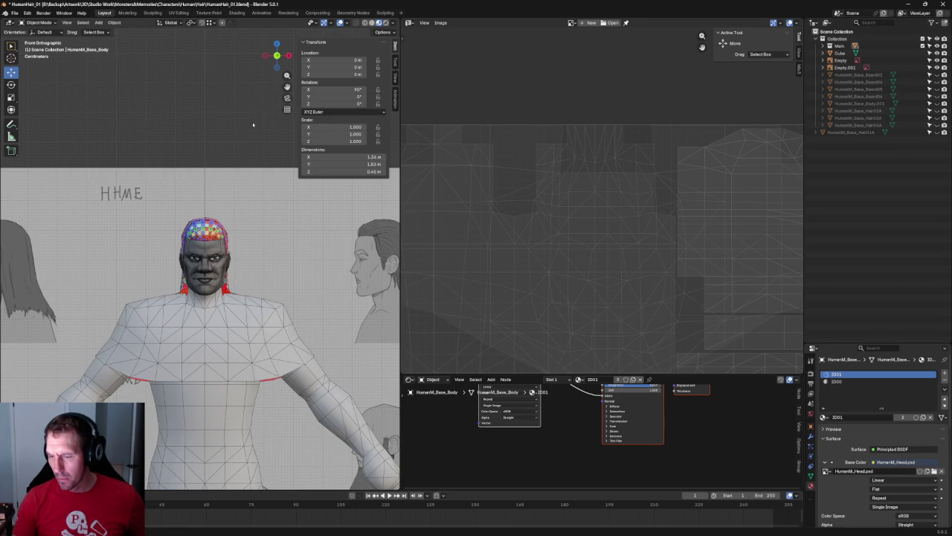
scroll(199, 216, up, 4)
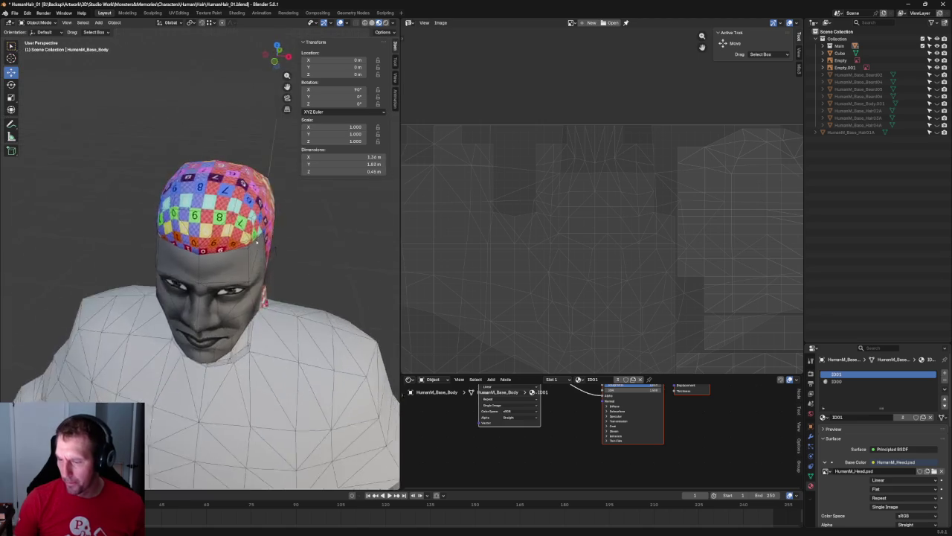
- Select the hair cap Cube in side view and enter Edit Mode
middle_drag(199, 216, 235, 213)
key(KP_3)
scroll(232, 245, up, 2)
scroll(232, 246, up, 2)
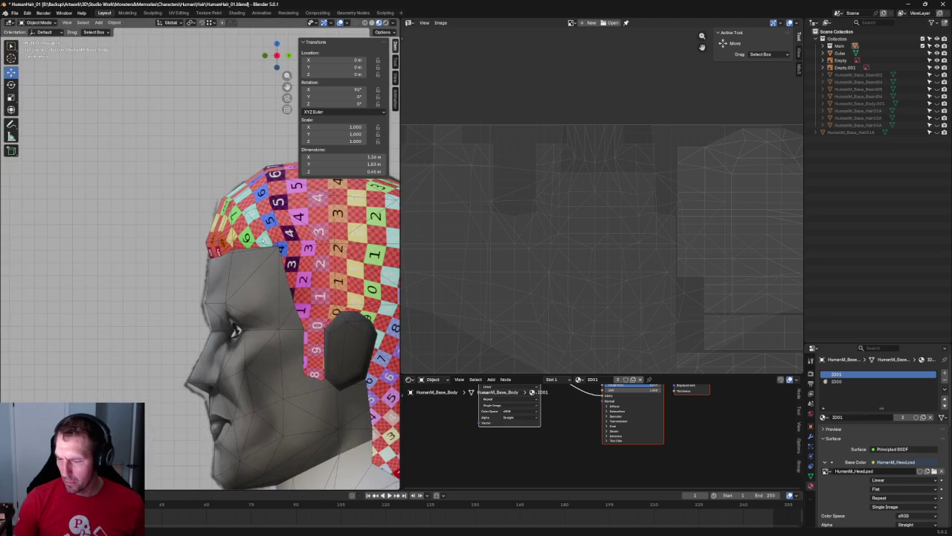
scroll(232, 247, up, 2)
click(277, 238)
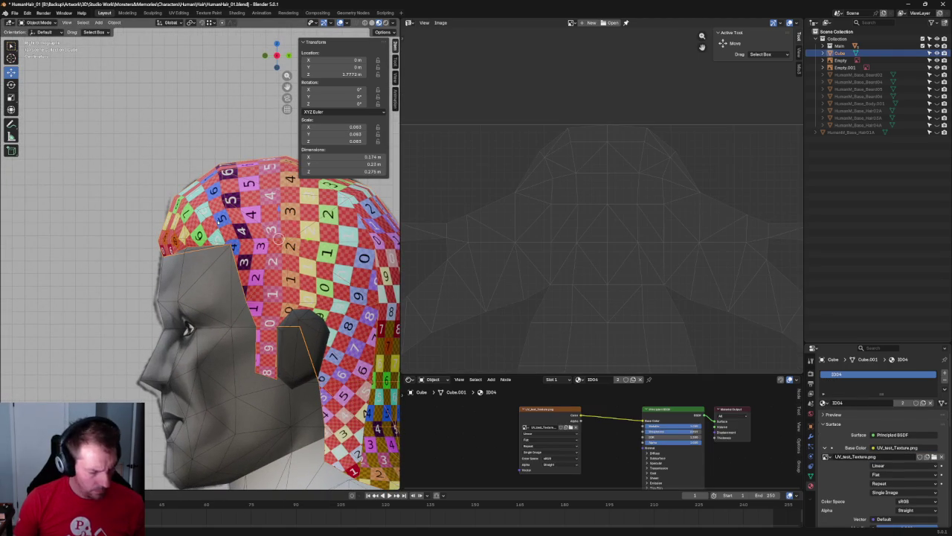
key(Tab)
- Box-select the hairline vertices and raise them higher on the forehead
drag(128, 264, 148, 250)
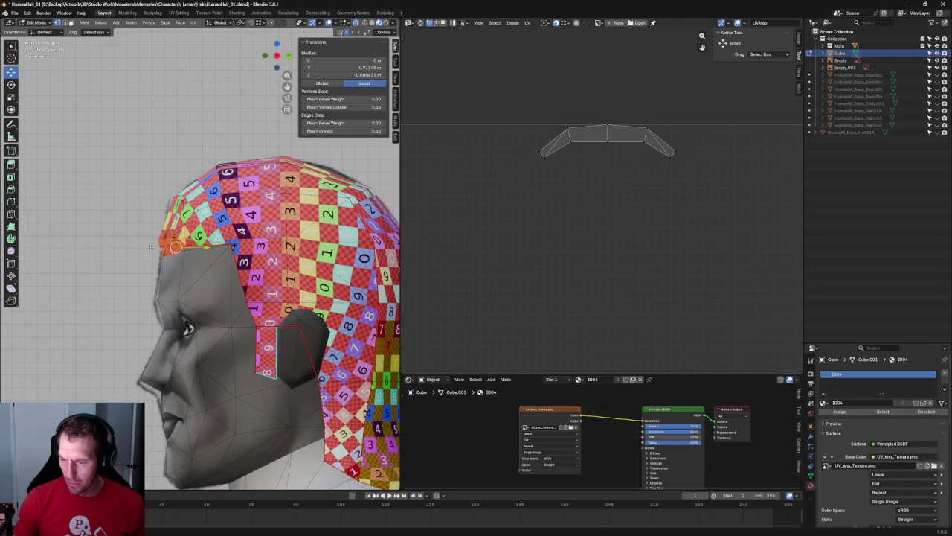
key(KP_Decimal)
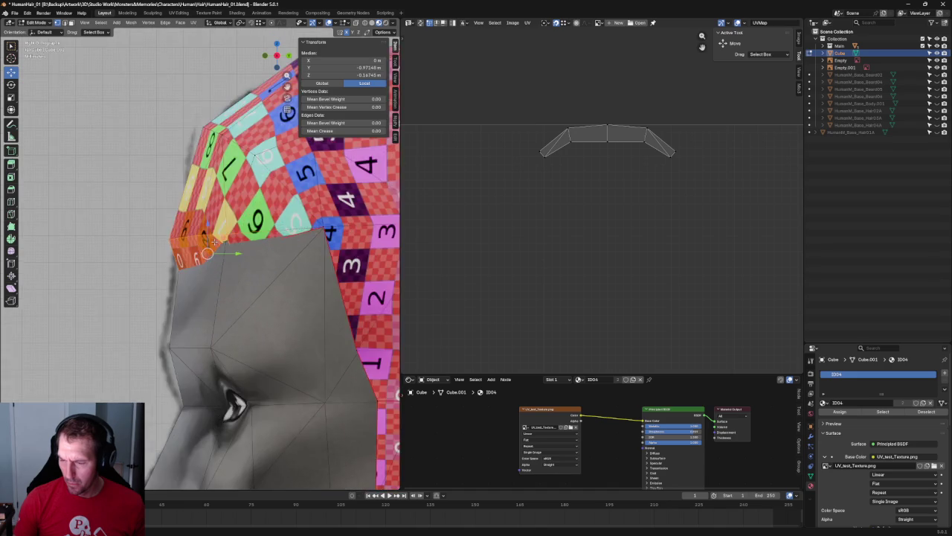
key(KP_1)
scroll(200, 253, down, 3)
mouse_move(200, 255)
mouse_down()
mouse_move(200, 244)
mouse_move(224, 261)
mouse_up()
click(221, 251)
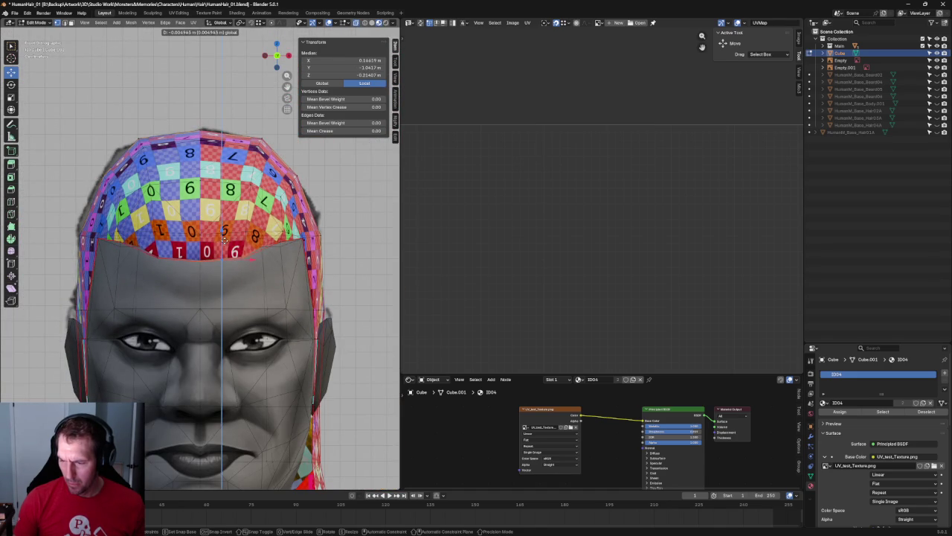
scroll(293, 219, down, 3)
- Check the raised hairline from right side and front orthographic views with the selection cleared
middle_drag(223, 261, 149, 257)
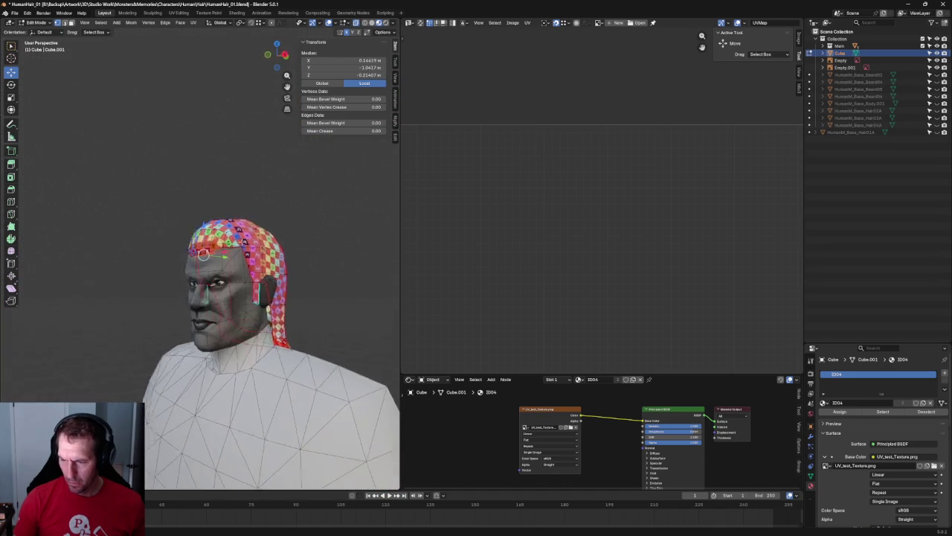
key(KP_3)
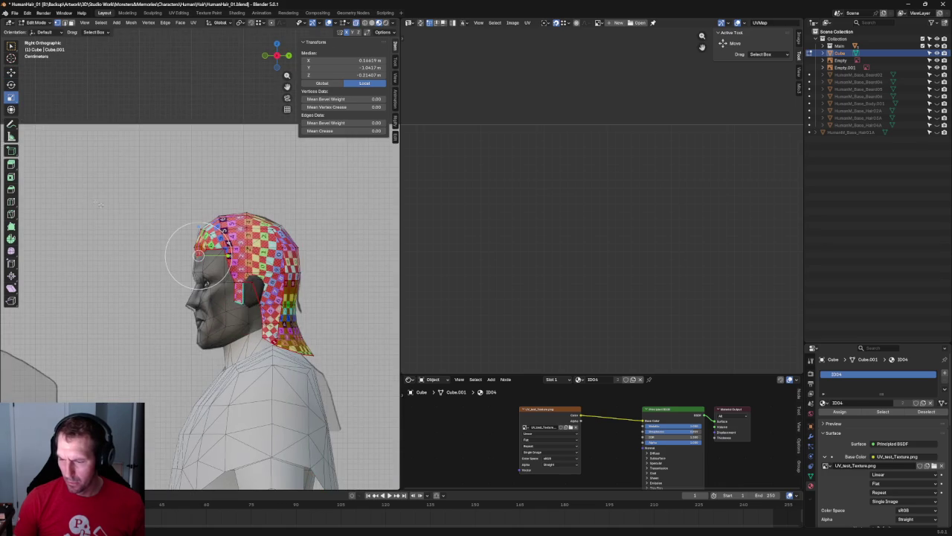
key(alt+a)
scroll(207, 164, down, 3)
scroll(207, 164, down, 1)
key(KP_1)
scroll(223, 191, up, 3)
scroll(220, 294, up, 5)
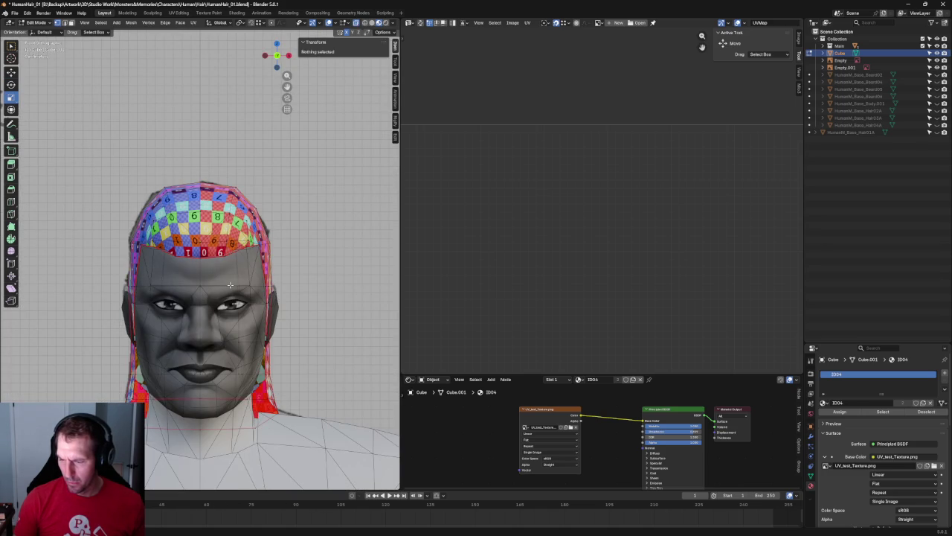
- Compare the hairline in Solid and Material Preview shading, then turn off see-through display
click(372, 23)
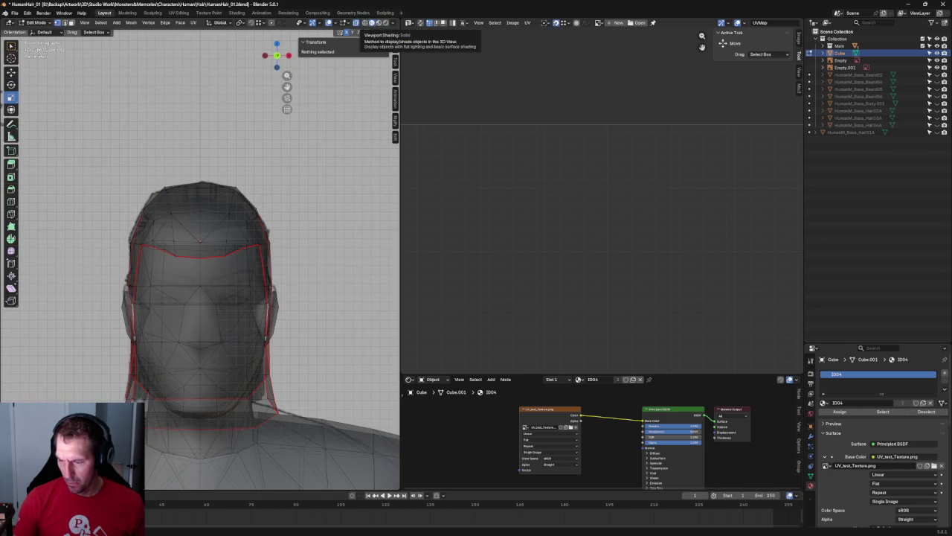
click(379, 23)
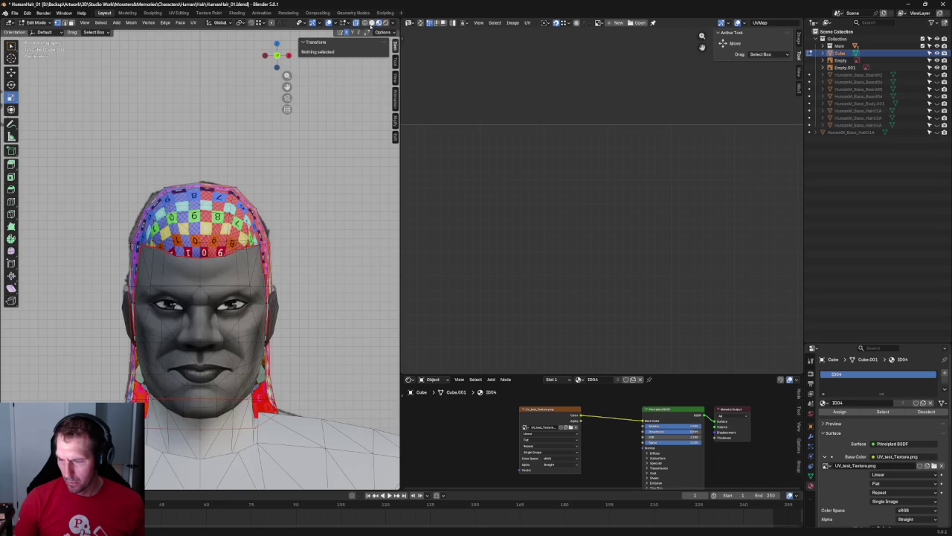
click(371, 23)
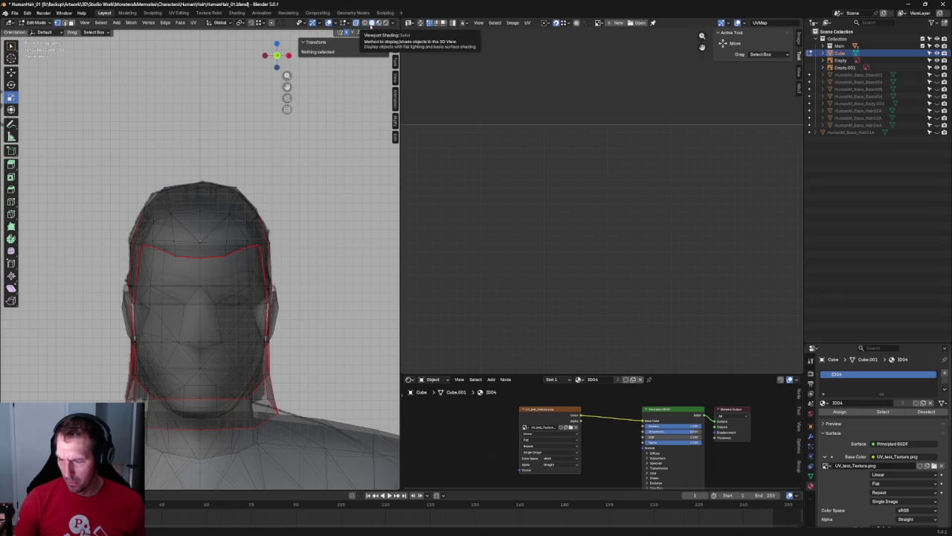
click(210, 244)
click(300, 215)
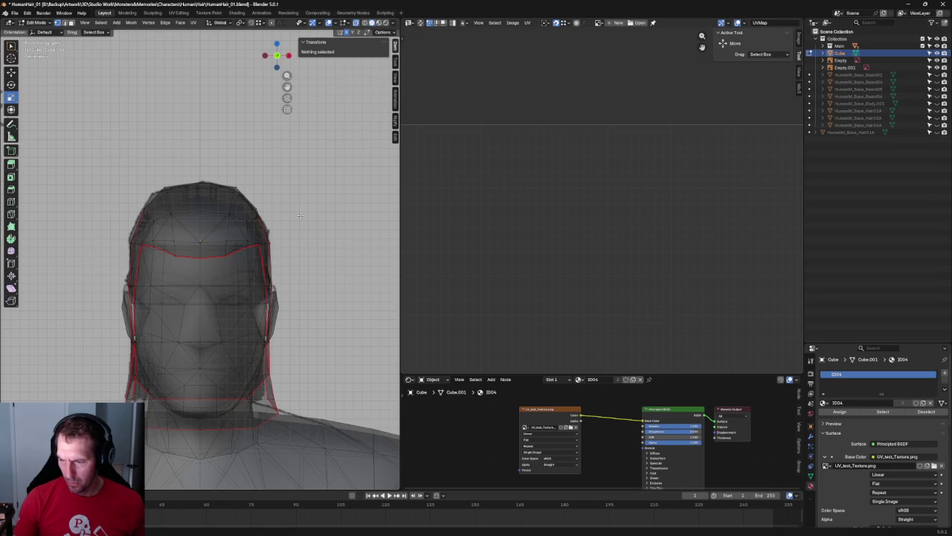
key(alt+z)
scroll(295, 215, down, 4)
scroll(295, 213, down, 1)
middle_drag(294, 213, 216, 219)
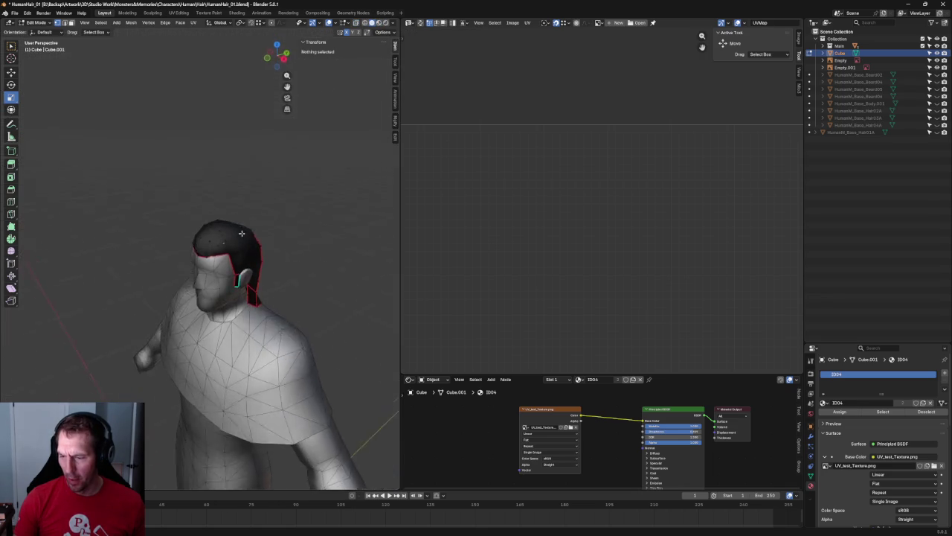
- Box-select the brow edge loop in front orthographic view using see-through display
key(KP_1)
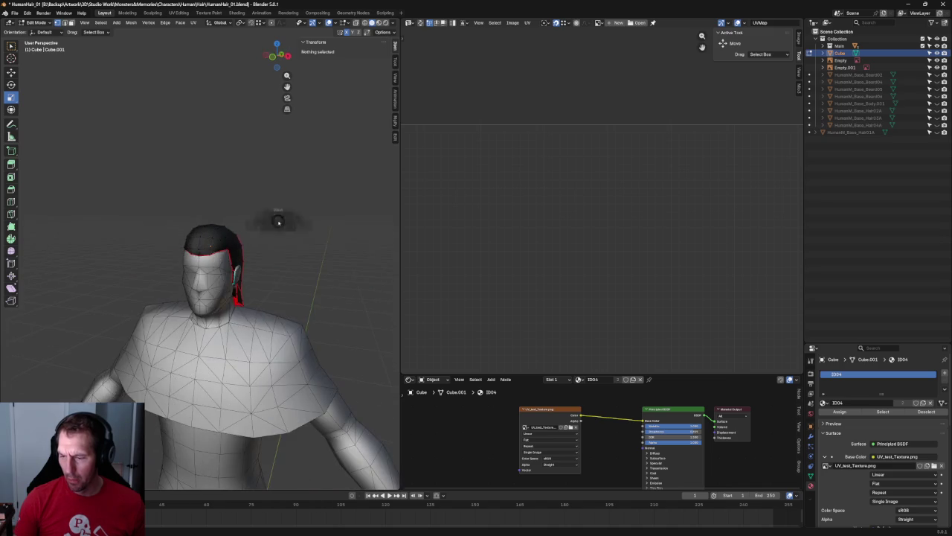
key(alt+z)
scroll(237, 230, up, 5)
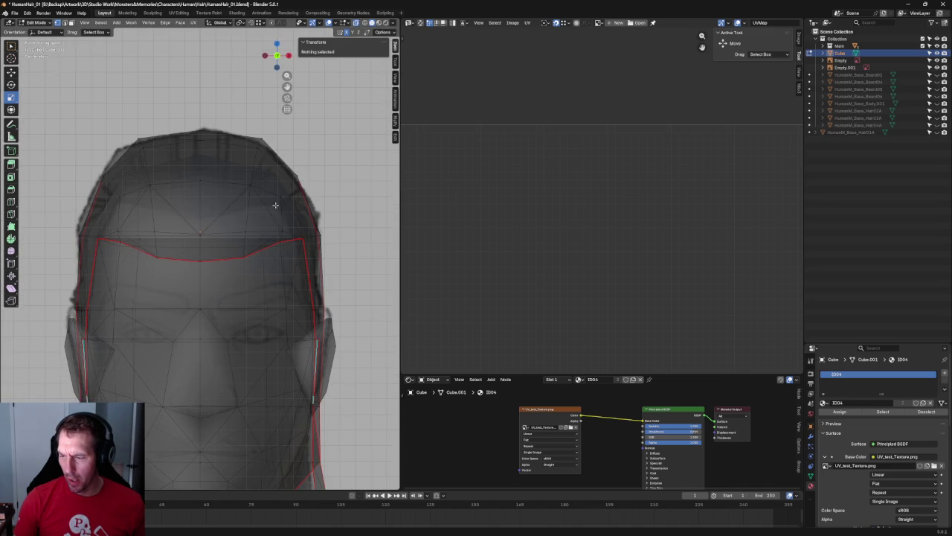
drag(290, 217, 158, 271)
key(alt+z)
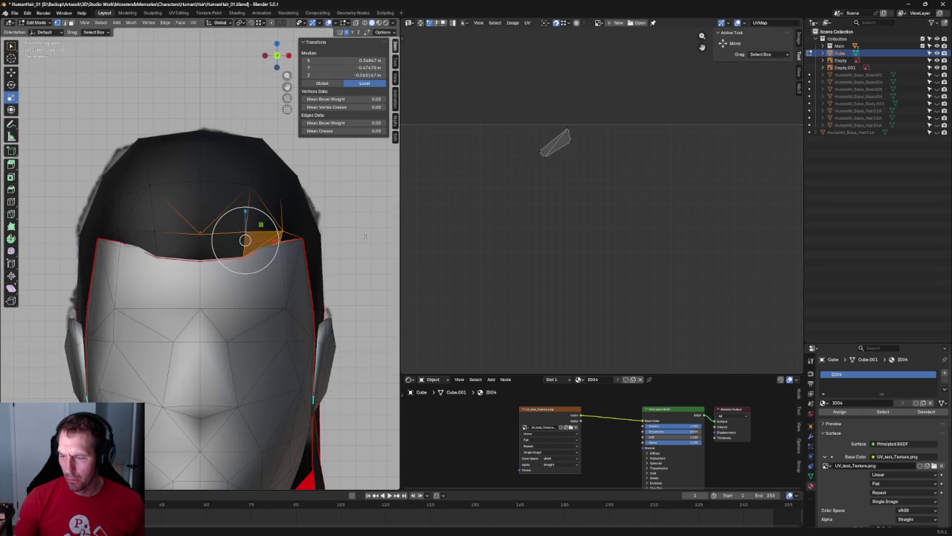
click(295, 219)
drag(294, 219, 149, 279)
key(shift+space)
key(g)
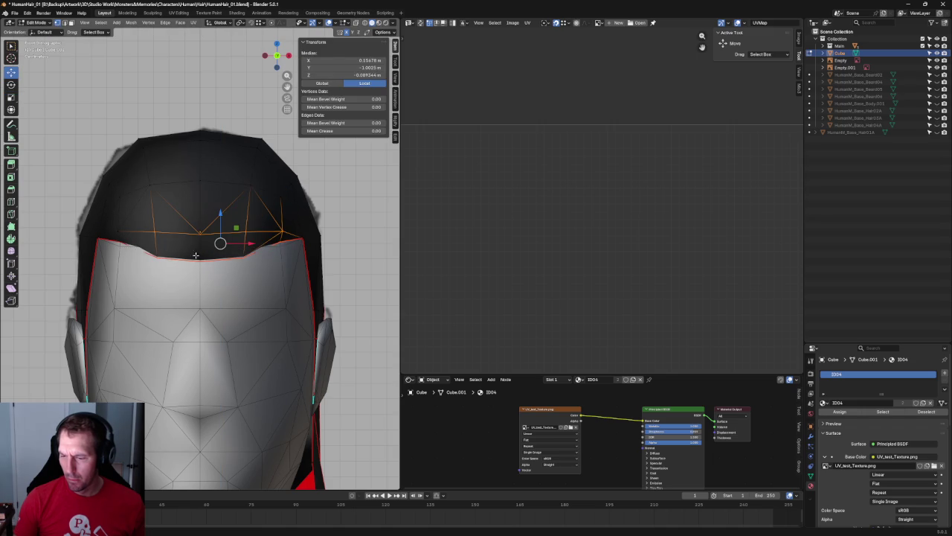
- Clear the selection and check the right side view from the View pie menu, framing the full body
key(alt+a)
scroll(200, 248, down, 2)
scroll(199, 248, down, 3)
key(shift+space)
key(s)
key(grave)
click(329, 217)
scroll(182, 176, down, 5)
scroll(182, 176, up, 5)
mouse_move(284, 259)
shift+middle_down()
mouse_move(242, 251)
mouse_move(314, 293)
mouse_move(330, 270)
shift+middle_up()
scroll(242, 252, down, 4)
scroll(228, 249, up, 2)
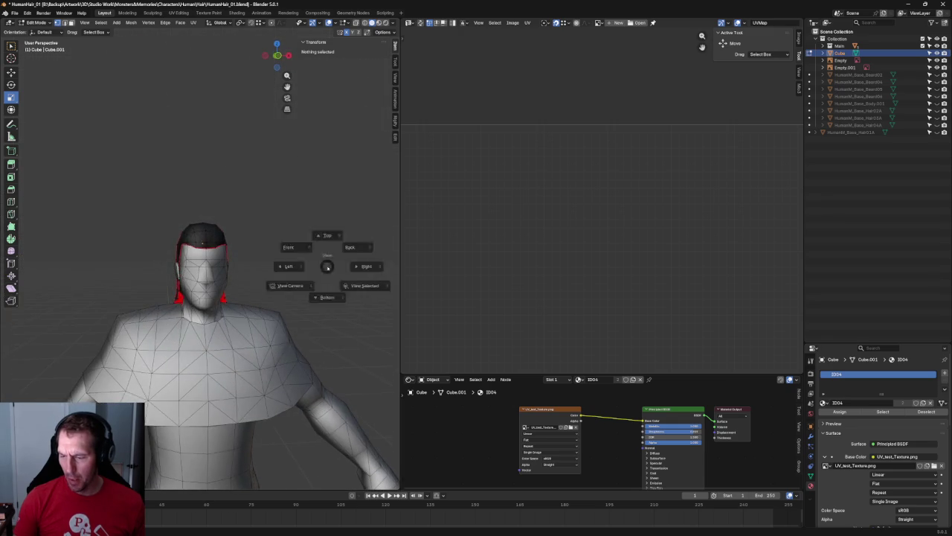
- Return to front view and select the entire hair cap mesh
click(256, 227)
scroll(247, 223, up, 3)
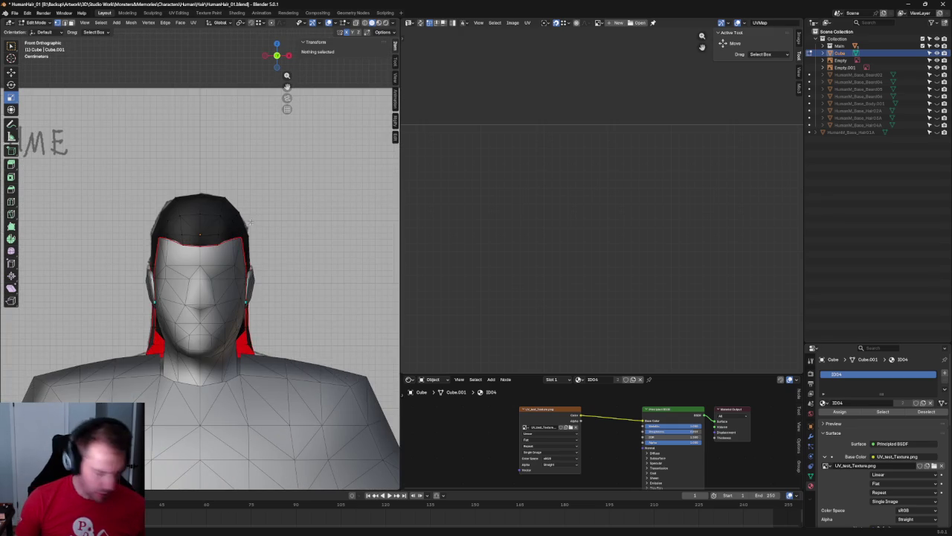
key(a)
scroll(587, 261, down, 3)
scroll(489, 270, up, 2)
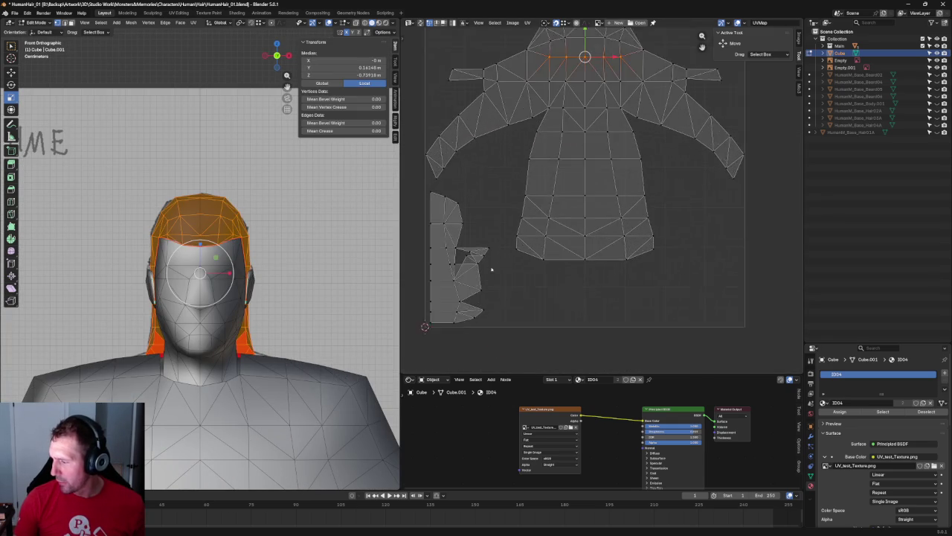
- Re-unwrap the hair UV island and move it off the body layout
scroll(489, 271, up, 2)
drag(467, 173, 559, 322)
key(u)
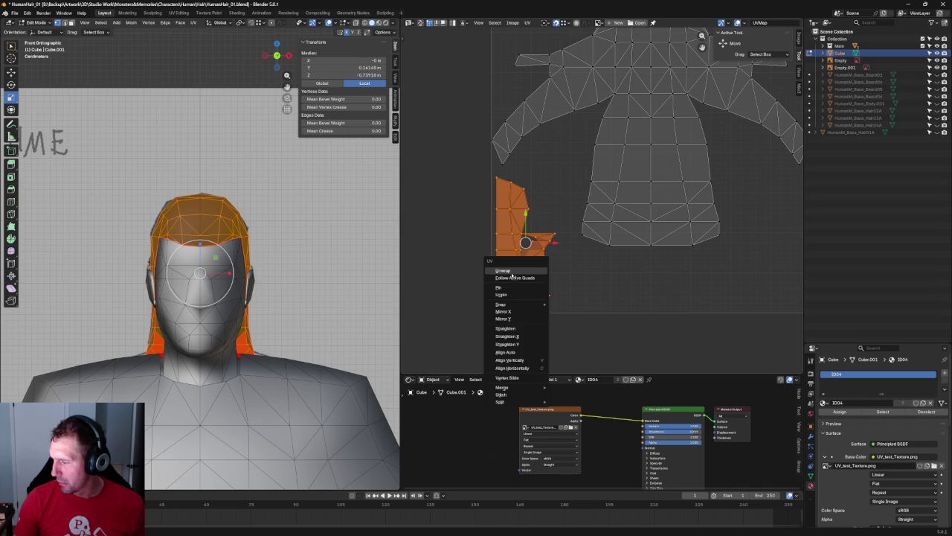
click(504, 270)
scroll(517, 270, down, 3)
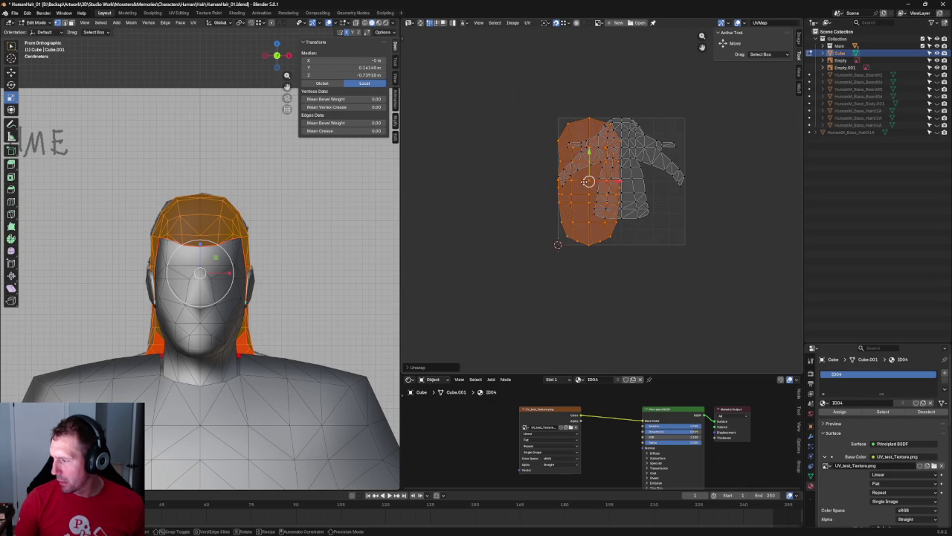
drag(588, 186, 474, 224)
- Mirror the hair island's left UV column and move it to the island's other side
mouse_move(419, 138)
mouse_down()
mouse_move(471, 305)
mouse_move(457, 279)
mouse_up()
key(u)
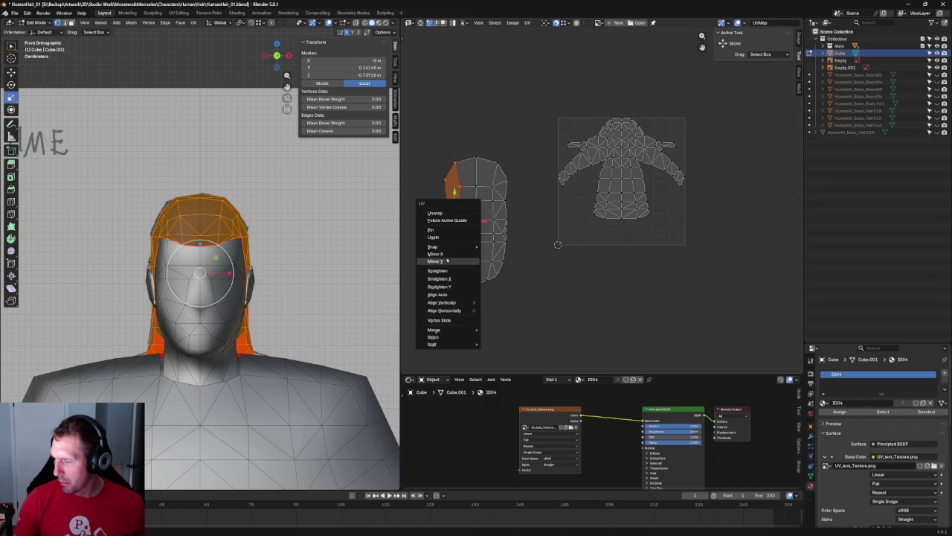
click(449, 255)
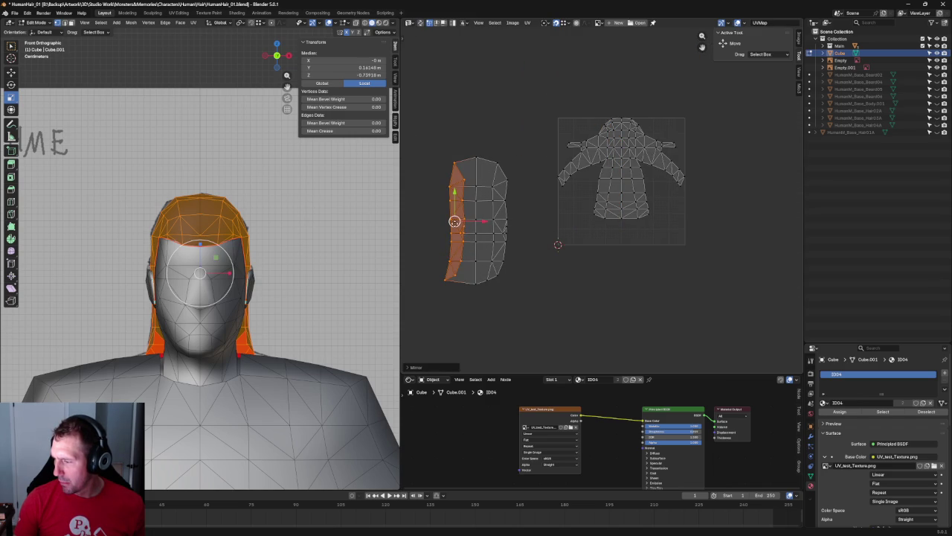
drag(455, 222, 497, 222)
scroll(497, 221, up, 5)
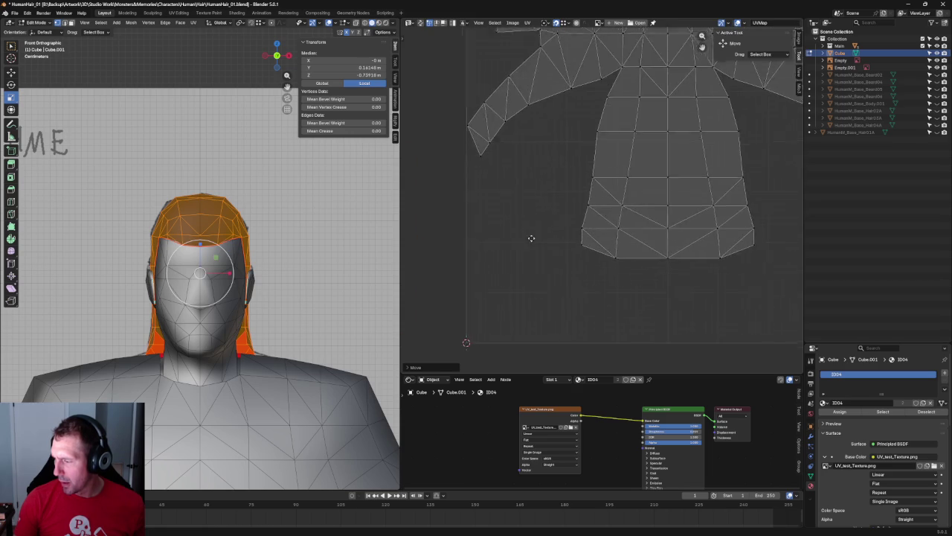
middle_drag(499, 233, 633, 283)
key(g)
click(545, 297)
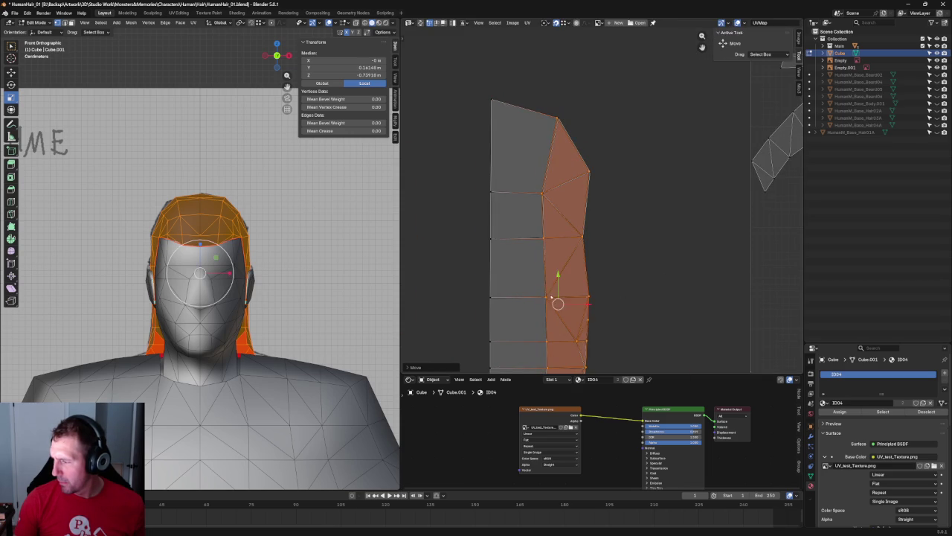
scroll(616, 238, down, 4)
- Scale the whole hair UV island down and move it to the right
click(625, 155)
mouse_move(625, 128)
mouse_down()
mouse_move(476, 376)
mouse_move(462, 373)
mouse_up()
key(shift+space)
key(s)
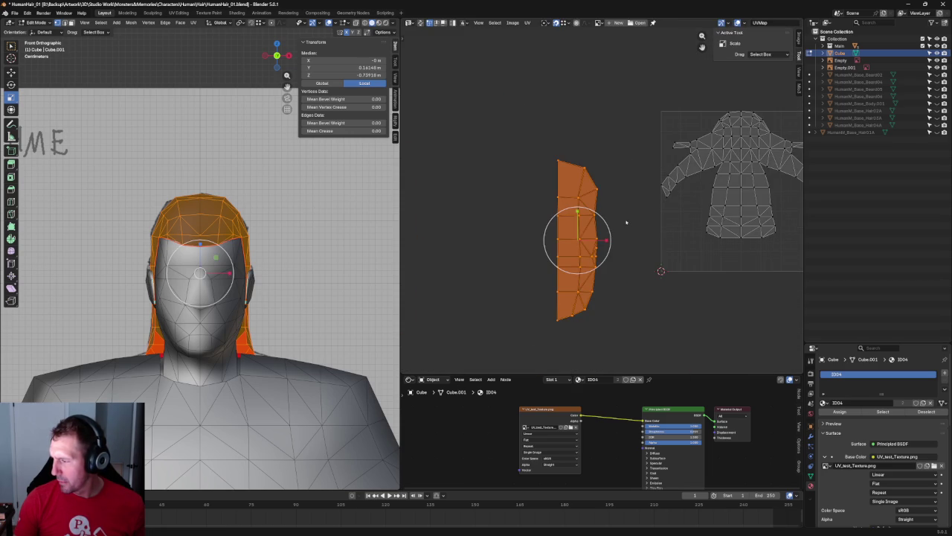
mouse_move(608, 221)
mouse_down()
mouse_move(588, 237)
mouse_move(673, 238)
mouse_up()
key(shift+space)
key(g)
scroll(673, 238, up, 4)
- Shrink the hair UV island further with the transform handles, then deselect it
key(shift+space)
key(t)
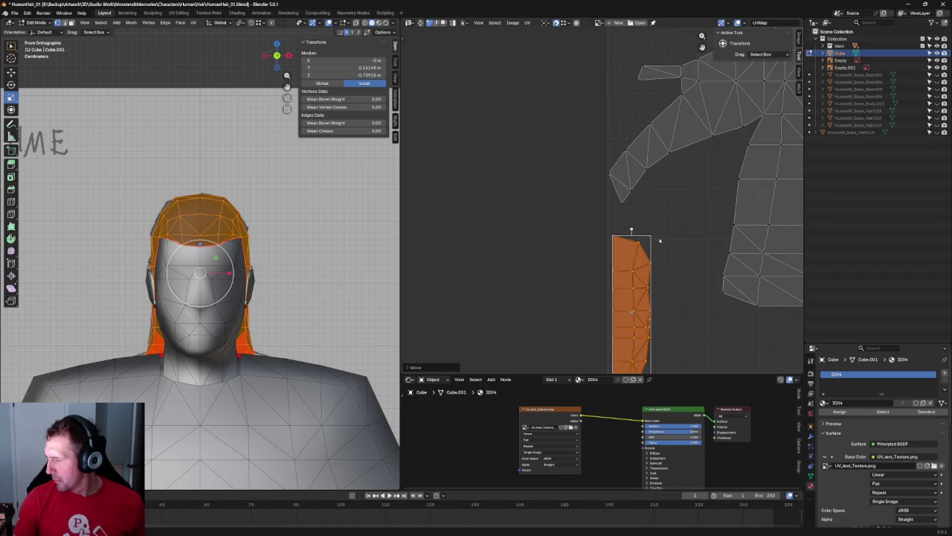
drag(651, 235, 638, 207)
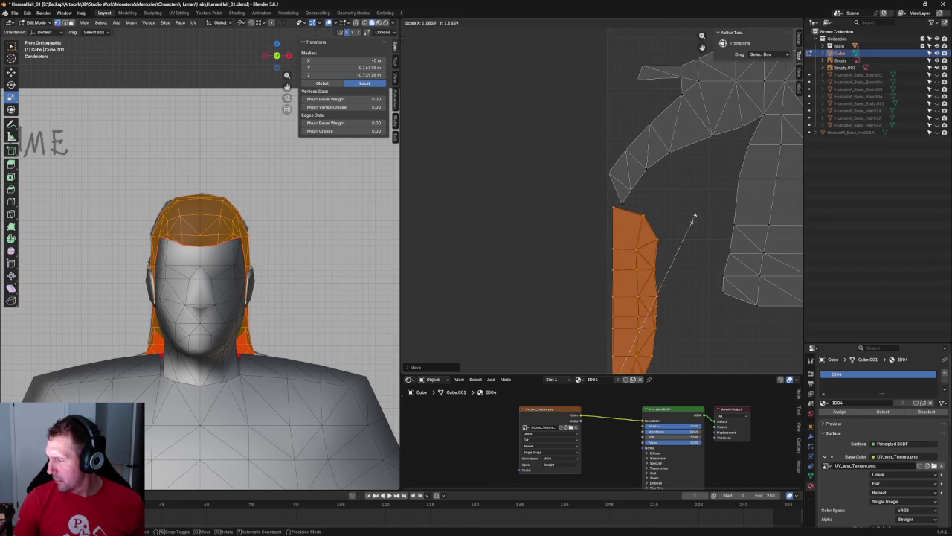
scroll(696, 247, down, 3)
middle_drag(695, 247, 630, 250)
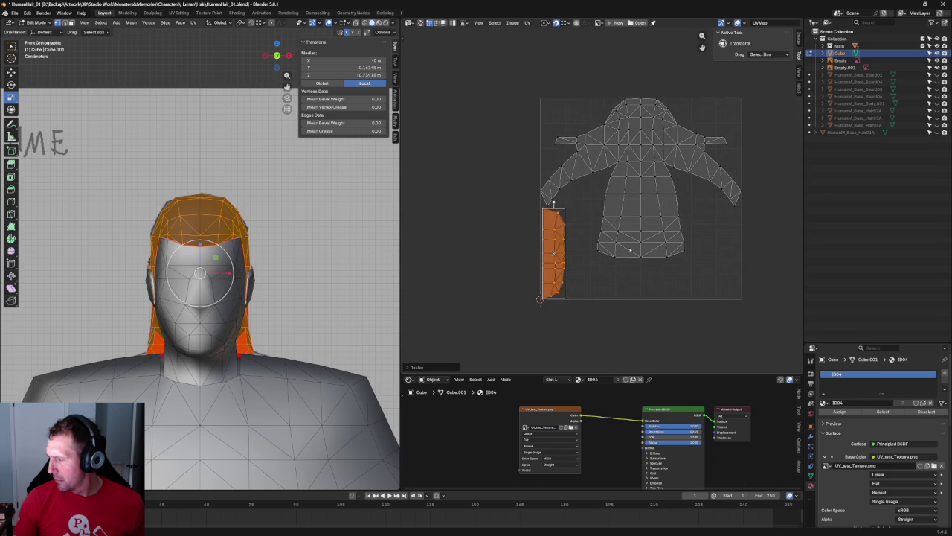
click(630, 299)
scroll(595, 253, up, 3)
scroll(572, 230, down, 1)
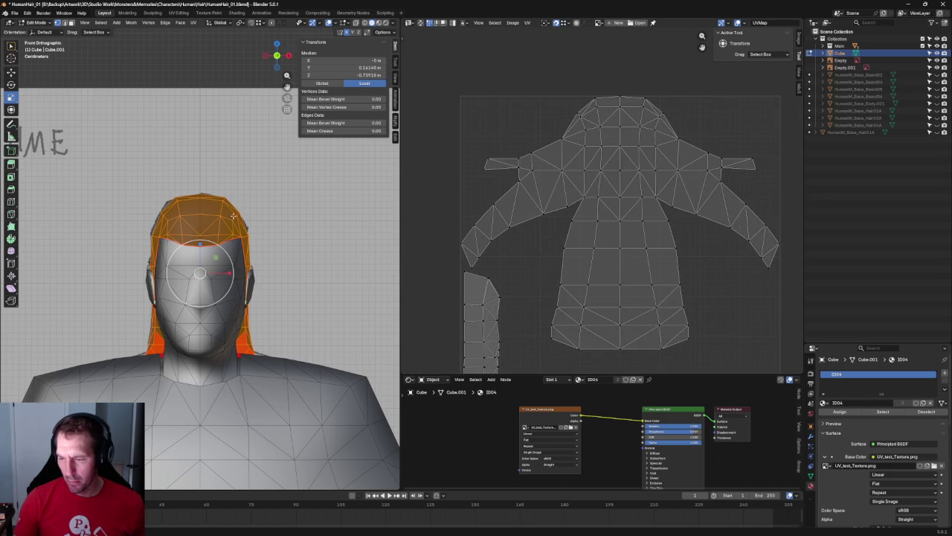
- Preview the checker texture on the hair in Material Preview from above
click(378, 23)
mouse_move(246, 246)
middle_down()
mouse_move(273, 283)
mouse_move(240, 303)
middle_up()
scroll(273, 282, up, 3)
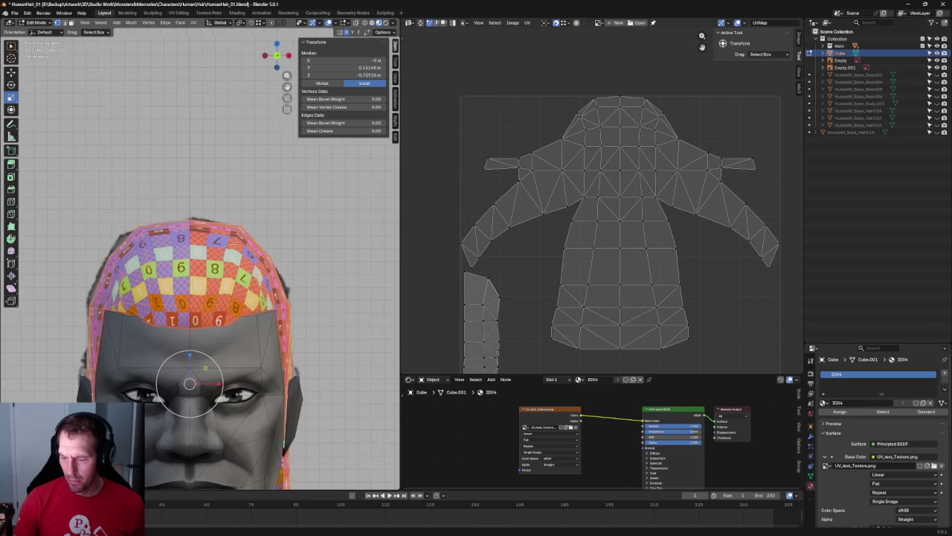
- Flatten the top UV row by scaling it to 0 on Y
scroll(244, 242, up, 4)
scroll(627, 197, up, 3)
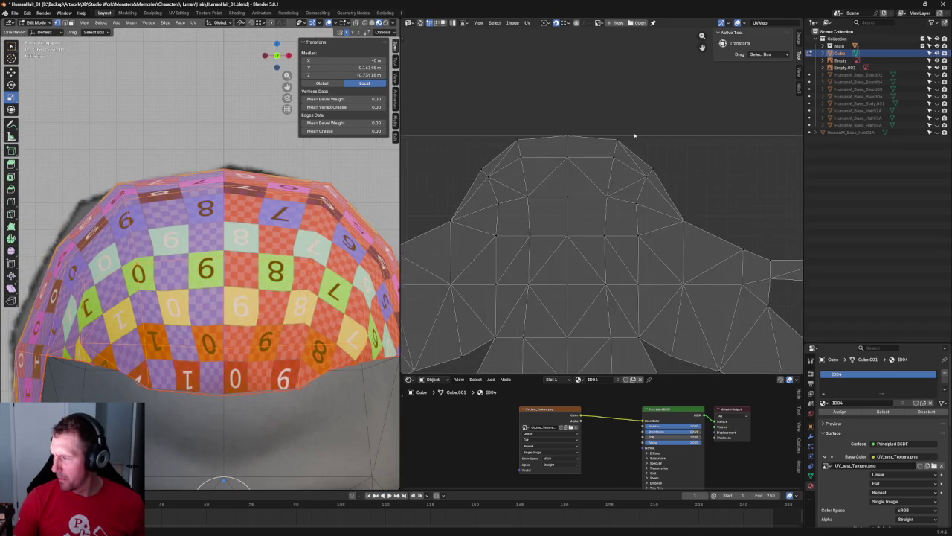
scroll(593, 177, up, 2)
drag(679, 125, 430, 174)
key(s)
key(y)
key(0)
key(Return)
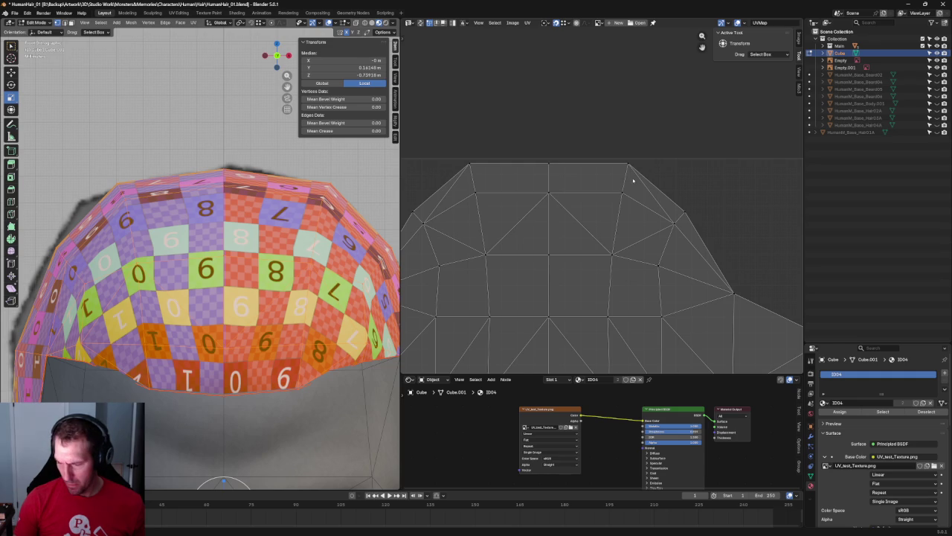
- Align the near-top UV row into a horizontal line and scale it slightly wider
drag(648, 186, 461, 216)
key(u)
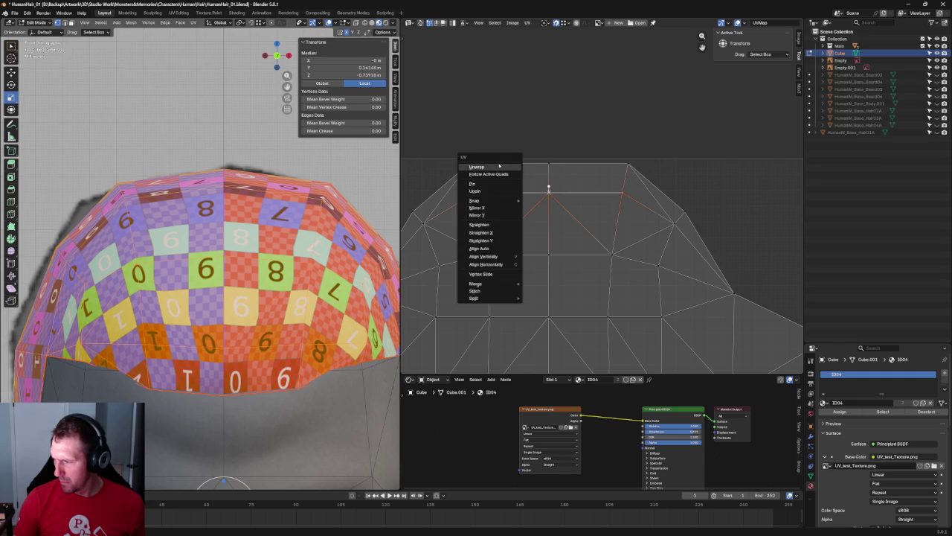
click(502, 167)
key(shift+w)
click(599, 197)
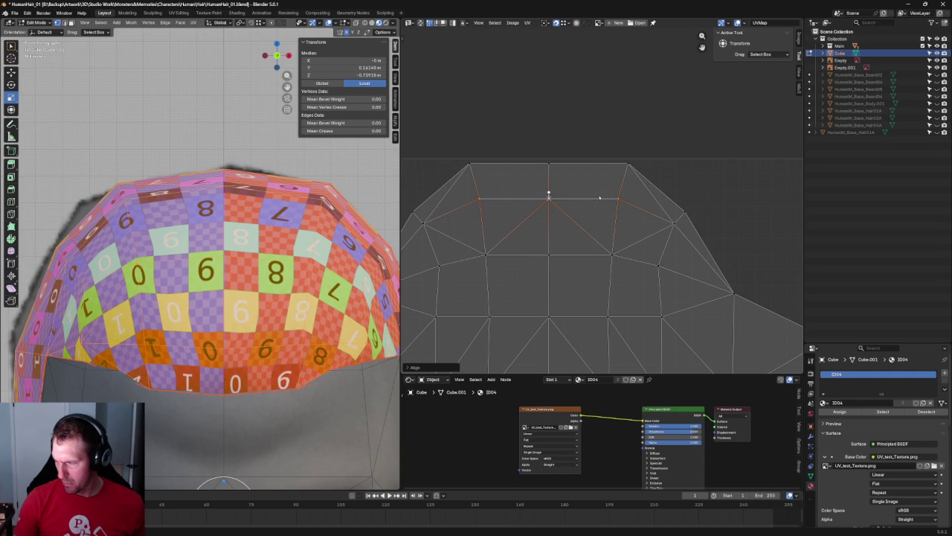
key(shift+space)
key(s)
drag(579, 198, 578, 198)
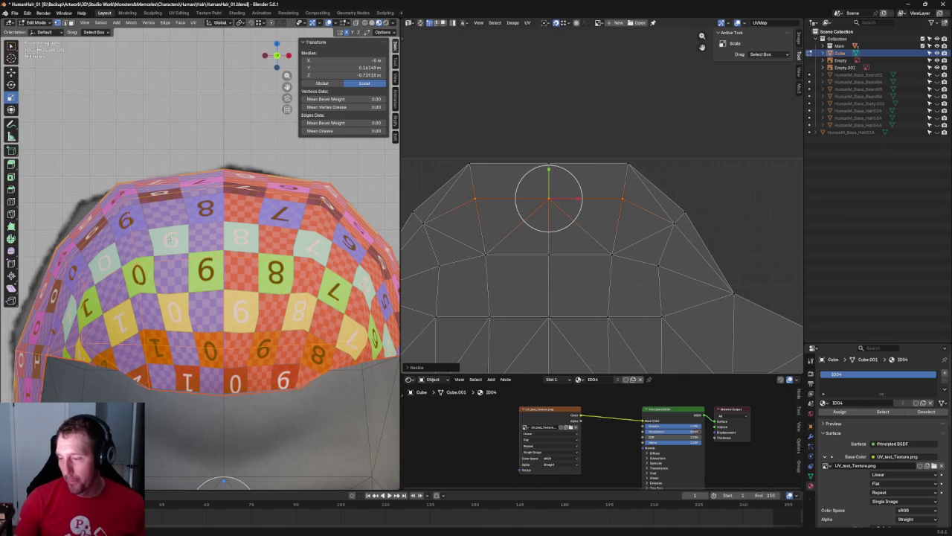
- Pan and zoom across the reference sheets to centre the character among the reference heads
scroll(167, 239, down, 3)
scroll(166, 239, down, 4)
shift+middle_drag(166, 239, 60, 186)
scroll(32, 85, up, 6)
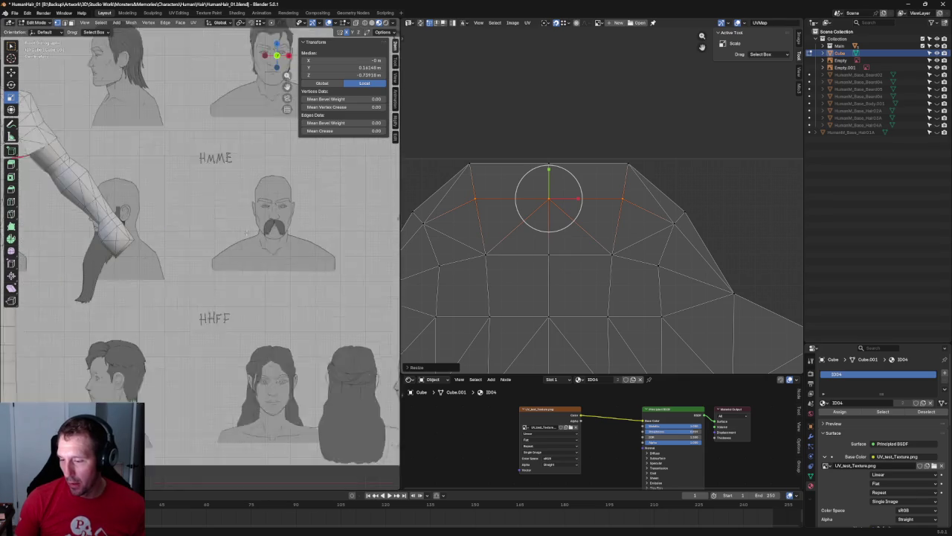
mouse_move(33, 85)
shift+middle_down()
mouse_move(338, 292)
mouse_move(259, 256)
shift+middle_up()
scroll(338, 291, up, 3)
scroll(339, 291, down, 3)
scroll(259, 256, up, 3)
scroll(259, 256, up, 3)
scroll(173, 265, down, 5)
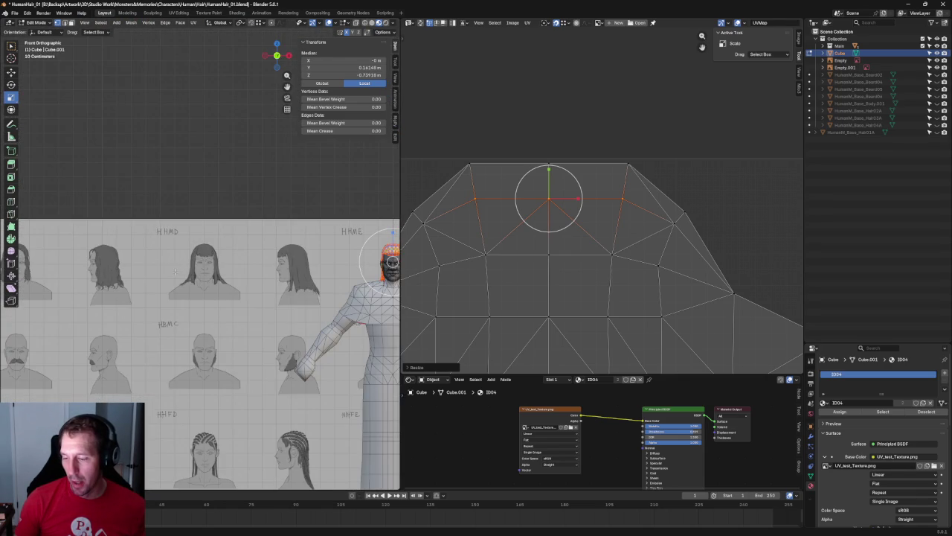
shift+middle_drag(191, 265, 309, 273)
shift+middle_drag(207, 299, 204, 267)
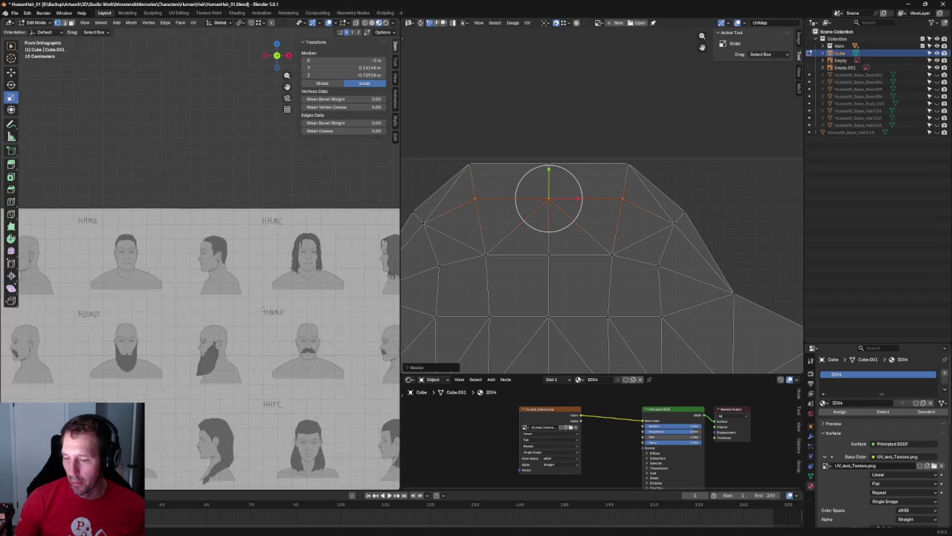
scroll(204, 265, up, 2)
scroll(209, 269, up, 2)
scroll(214, 275, up, 2)
scroll(221, 285, up, 2)
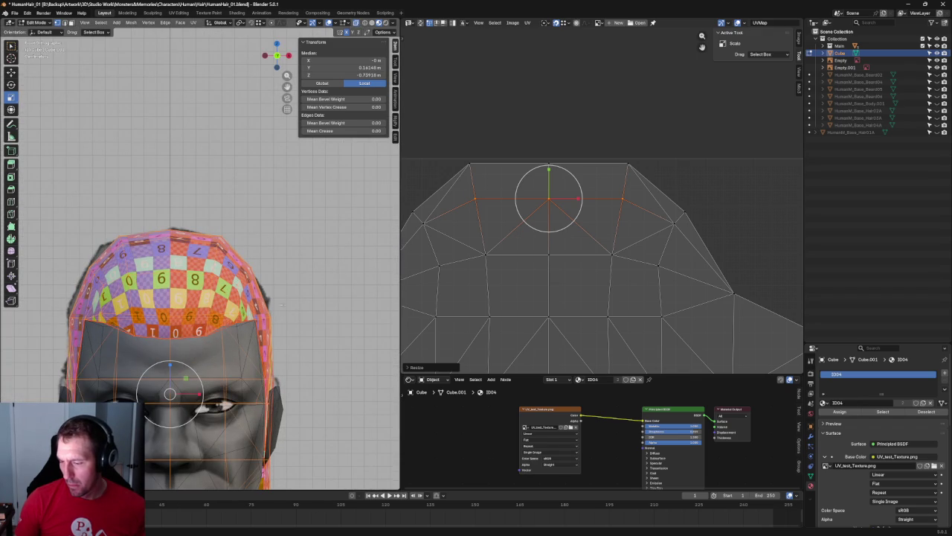
- Use Solid shading with X-ray, deselect all, and box-select the right hairline corner vertex
click(371, 23)
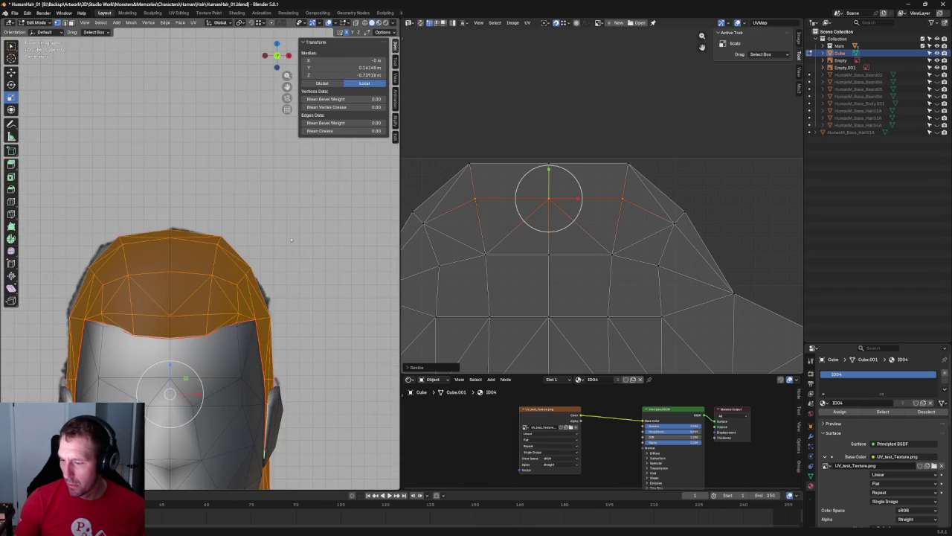
key(alt+z)
scroll(277, 276, up, 2)
scroll(309, 264, up, 2)
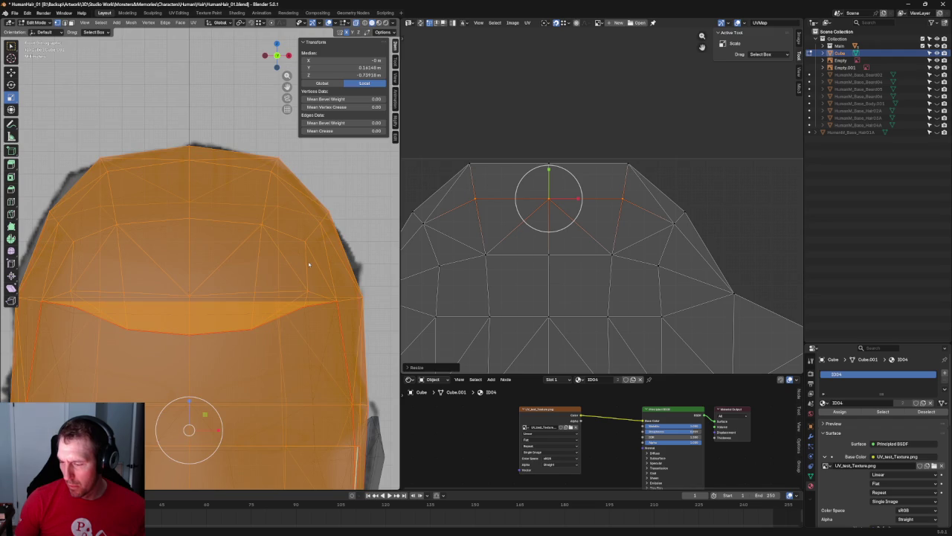
key(alt+z)
key(shift+space)
key(g)
key(alt+a)
key(alt+z)
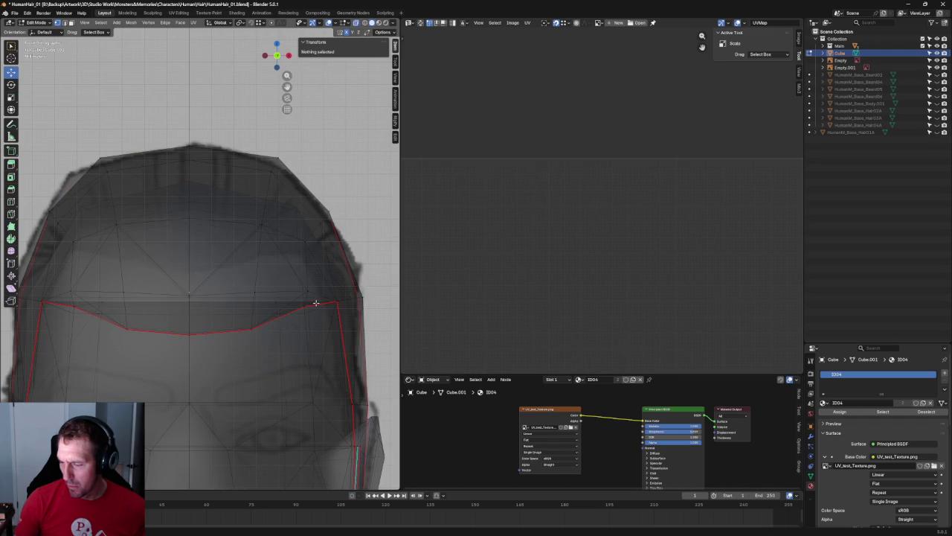
drag(323, 283, 294, 316)
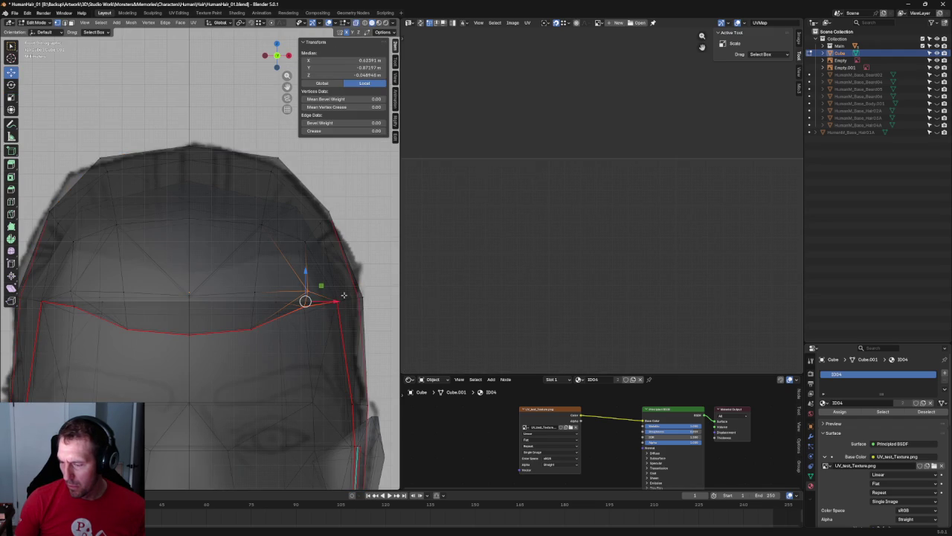
- Slide a front hairline vertex further left, then vertically so it fits the head
key(alt+z)
click(336, 300)
scroll(335, 301, down, 2)
scroll(333, 304, down, 1)
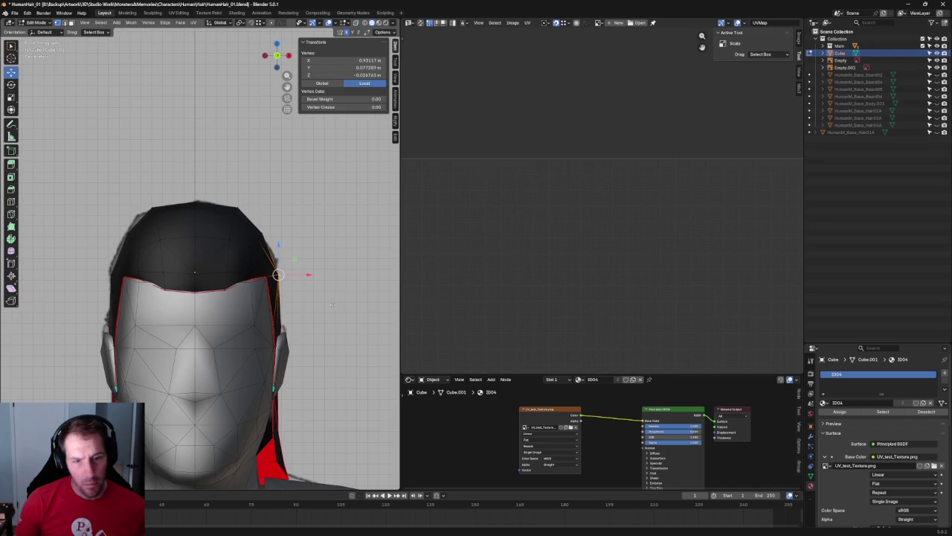
scroll(285, 305, up, 2)
scroll(268, 298, down, 1)
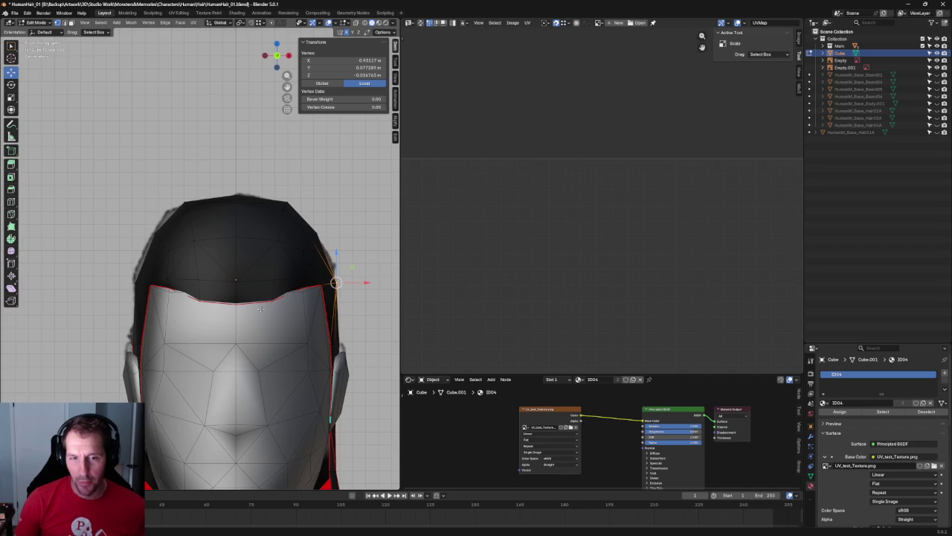
scroll(261, 308, up, 2)
scroll(276, 243, up, 1)
click(321, 277)
click(269, 300)
mouse_move(289, 301)
mouse_down()
mouse_move(279, 321)
mouse_move(293, 300)
mouse_move(277, 300)
mouse_move(272, 276)
mouse_up()
key(alt+z)
key(alt+z)
middle_drag(272, 276, 251, 281)
- Frame the selected vertex from the front and move the hairline rim edges along Z
key(KP_Decimal)
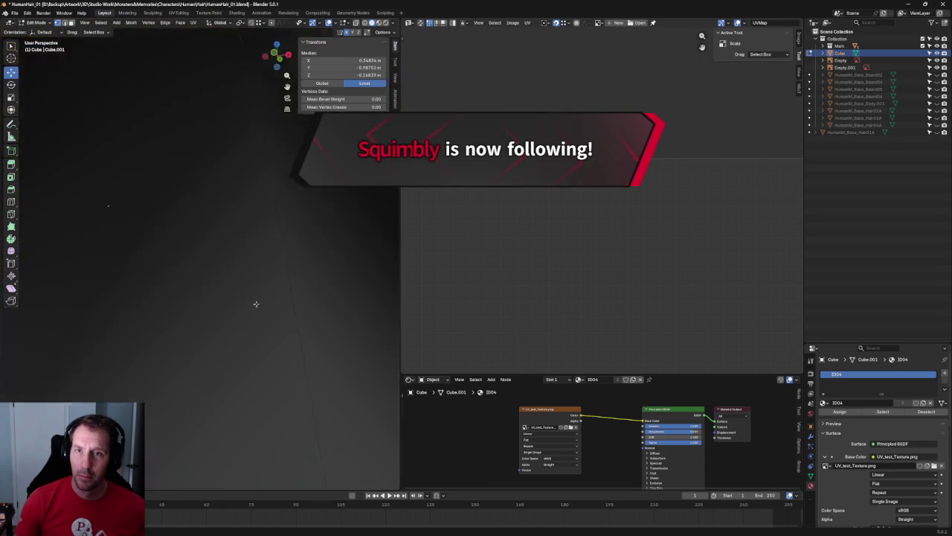
key(grave)
click(234, 282)
scroll(257, 282, down, 2)
middle_drag(223, 282, 387, 283)
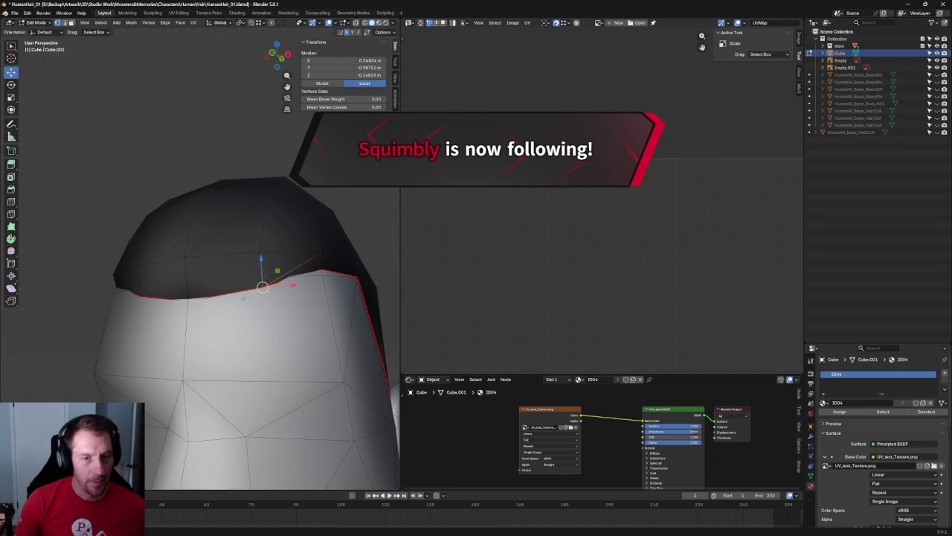
scroll(283, 297, up, 5)
scroll(298, 305, down, 4)
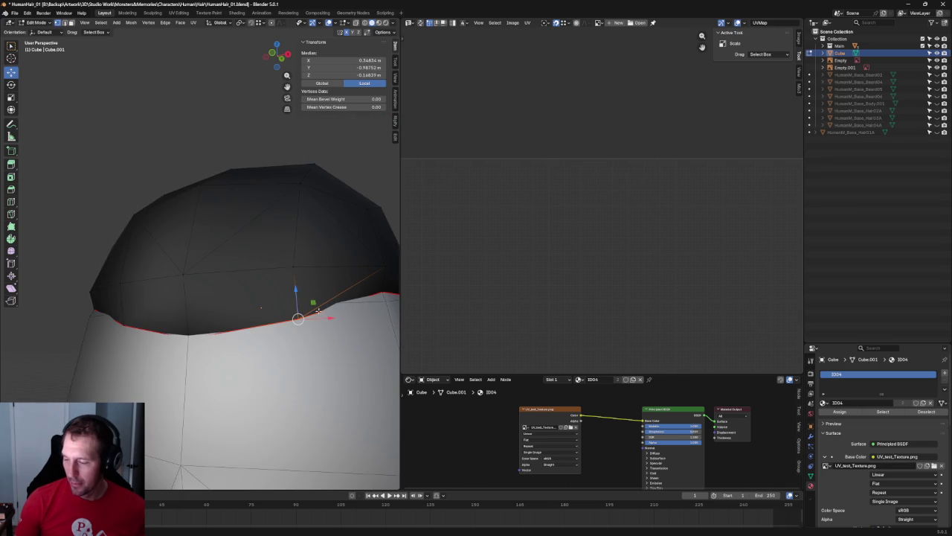
key(g)
key(z)
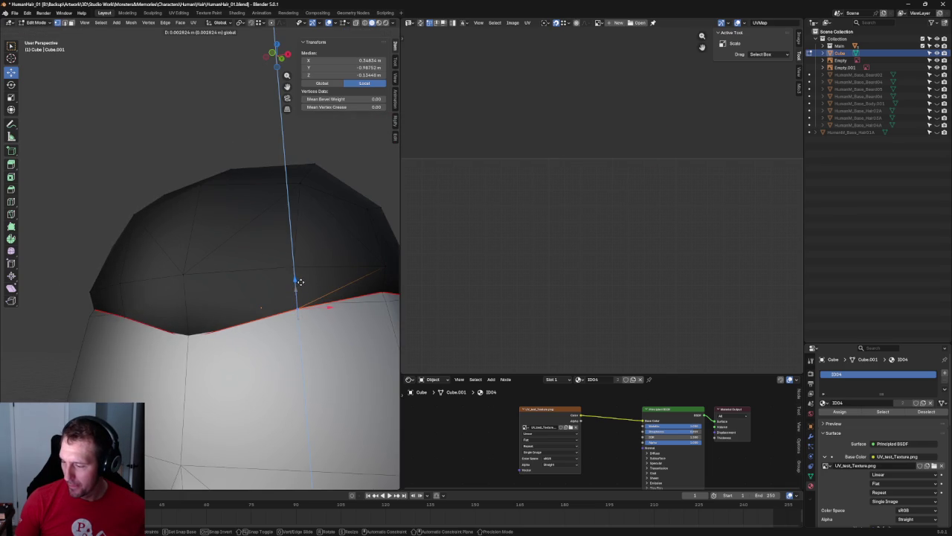
click(301, 282)
scroll(302, 293, down, 5)
key(alt+a)
- In front orthographic view, raise the hairline vertex right of the forehead centre along Z
scroll(316, 223, down, 3)
key(grave)
key(KP_1)
key(alt+z)
scroll(238, 298, up, 3)
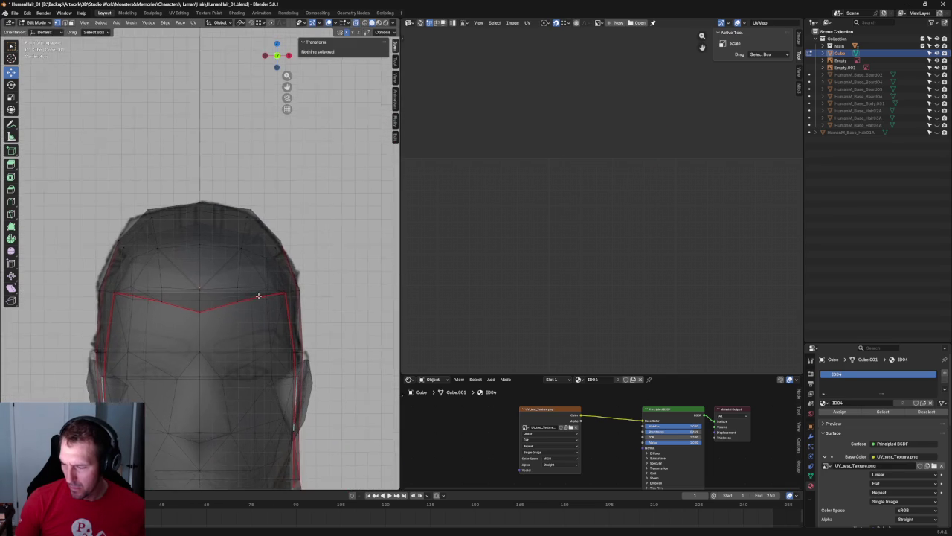
scroll(262, 299, up, 1)
key(alt+z)
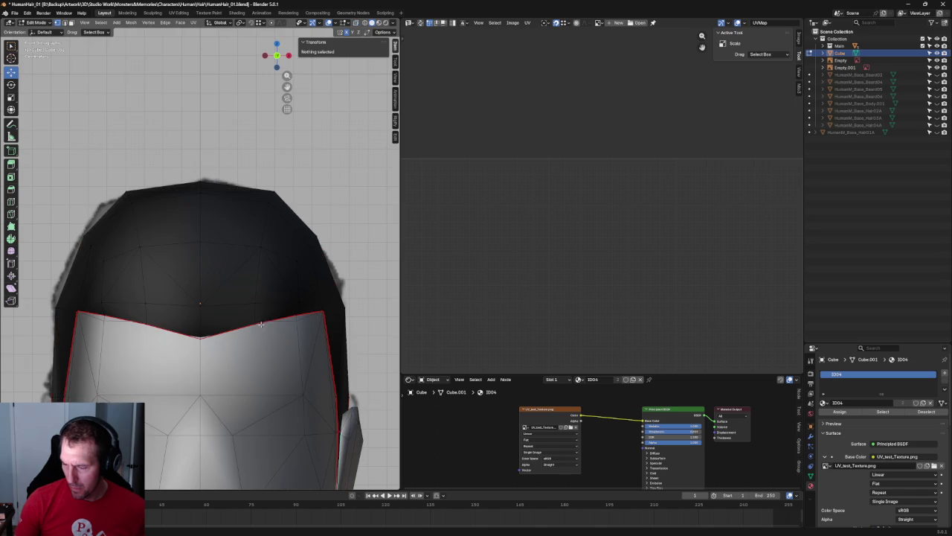
key(alt+z)
click(256, 321)
key(alt+z)
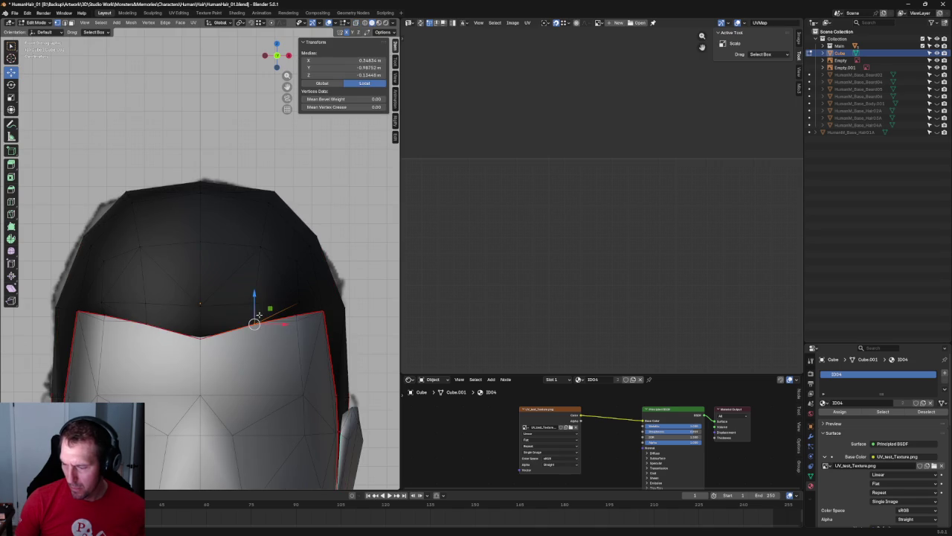
key(g)
key(z)
key(Escape)
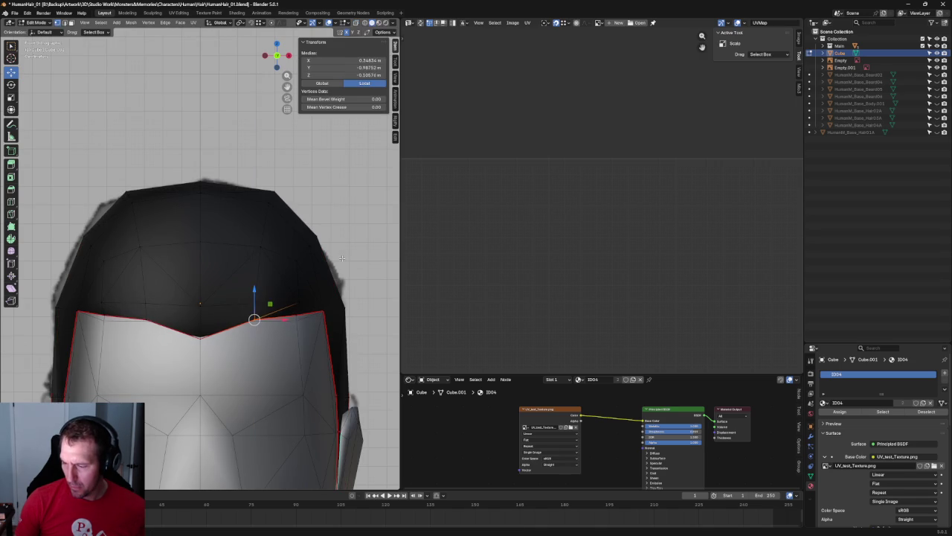
click(342, 260)
scroll(342, 259, down, 1)
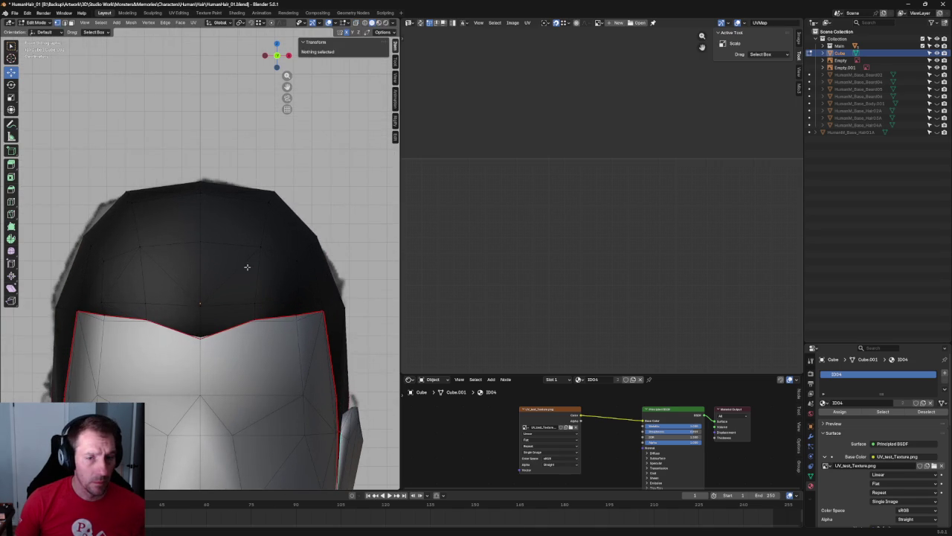
scroll(250, 266, down, 3)
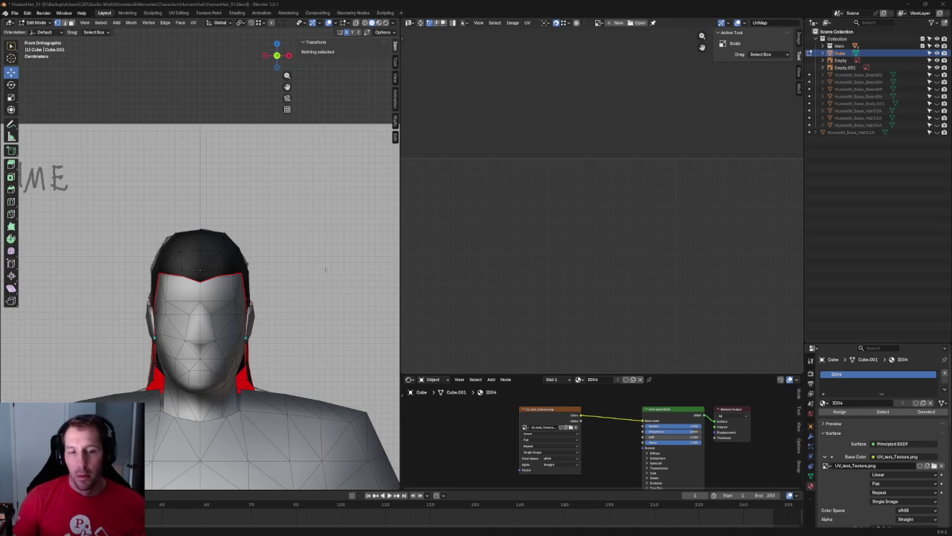
- Return to front orthographic view, centre the head, and enable X-ray
middle_drag(214, 215, 201, 155)
key(KP_1)
scroll(229, 182, down, 2)
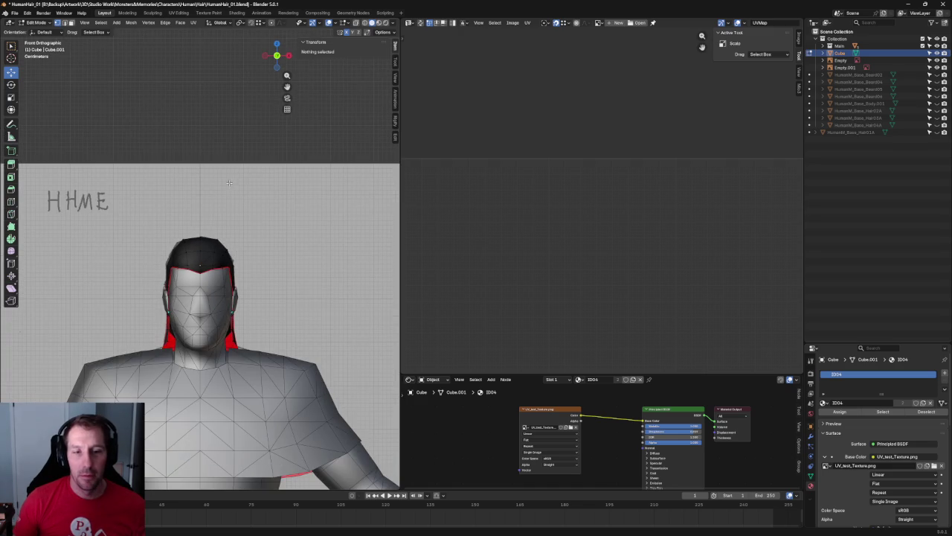
scroll(238, 182, down, 2)
shift+middle_drag(289, 243, 248, 165)
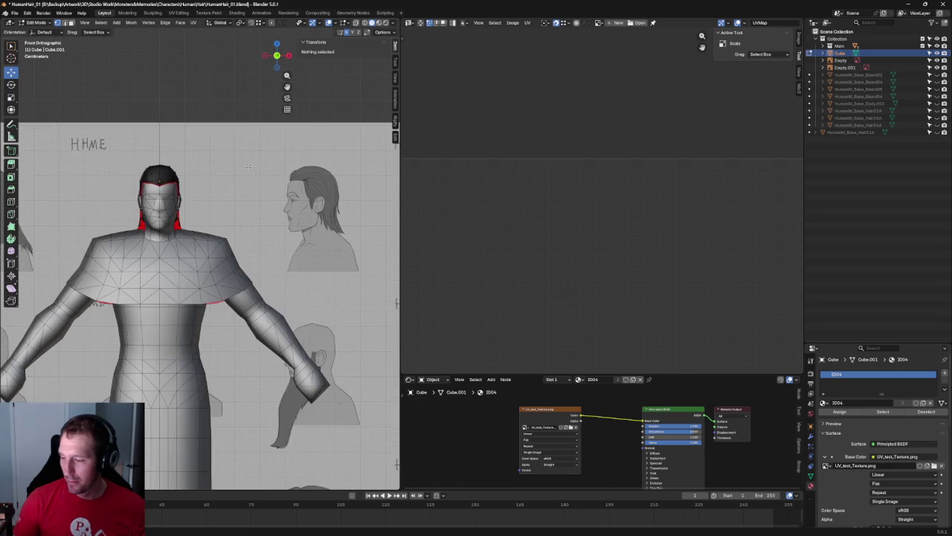
scroll(228, 177, up, 3)
shift+middle_drag(216, 200, 245, 205)
scroll(223, 213, up, 1)
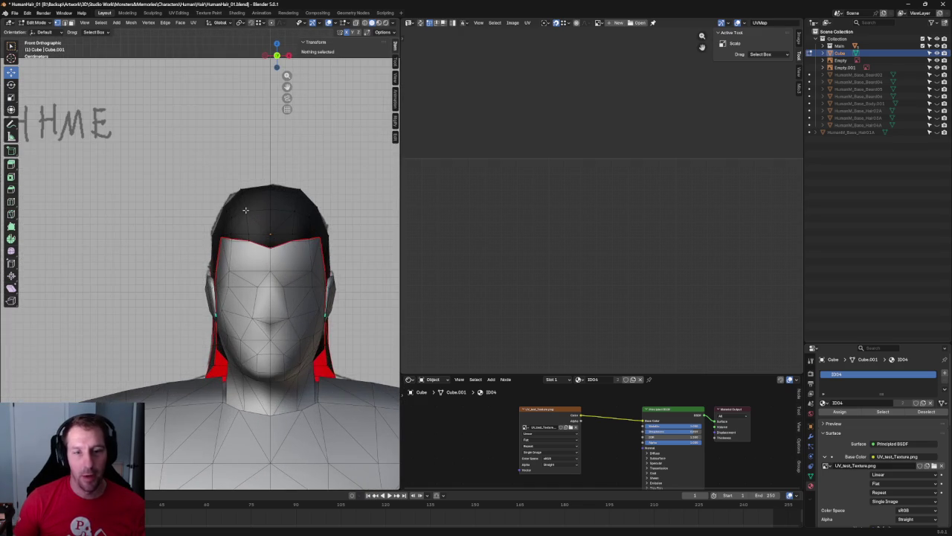
scroll(223, 212, up, 1)
ctrl+scroll(234, 209, down, 2)
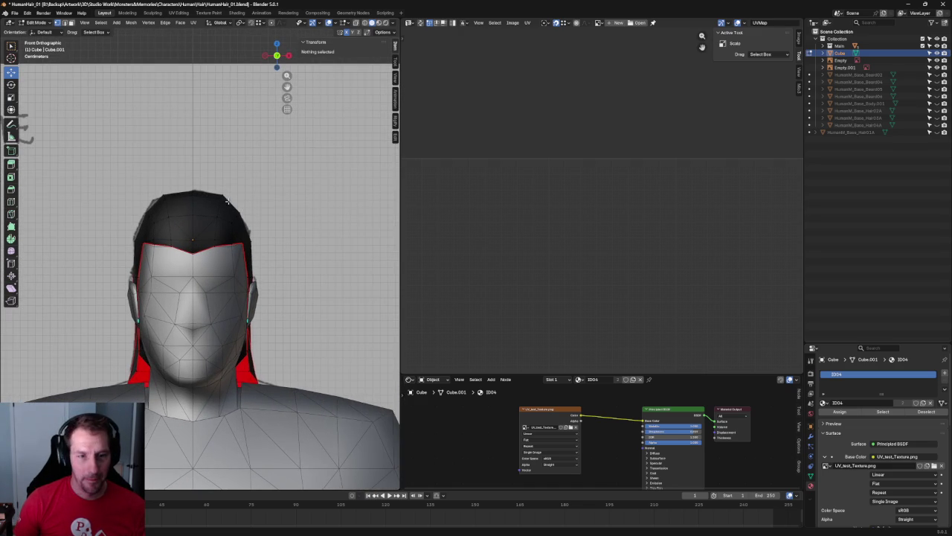
scroll(287, 213, up, 3)
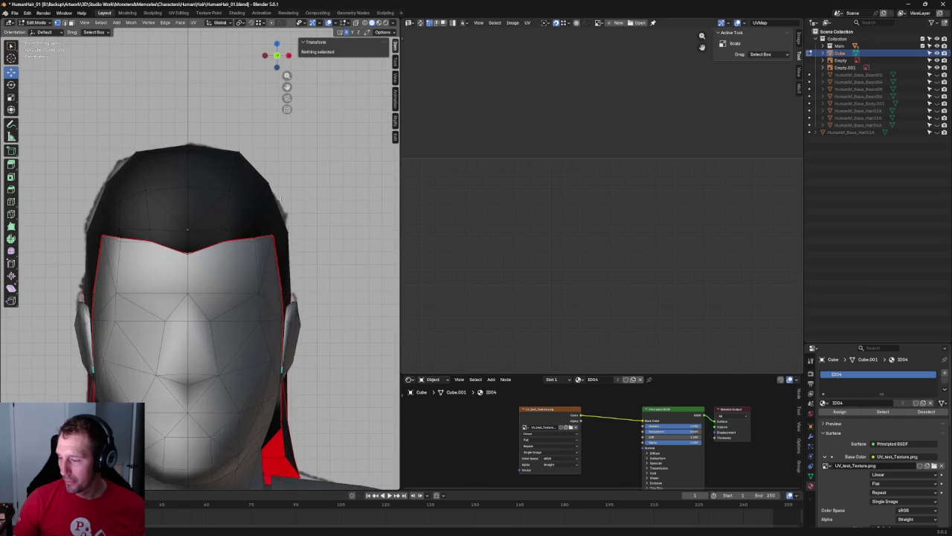
key(alt+z)
scroll(275, 213, up, 2)
- Nudge upper cap vertices along X, cancelling the first move and keeping the second
drag(277, 177, 235, 232)
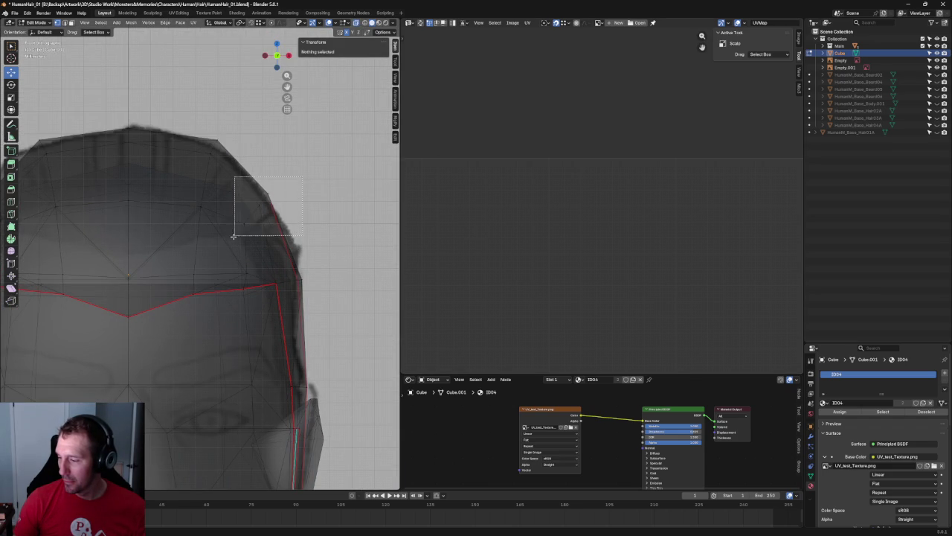
key(g)
key(x)
key(Escape)
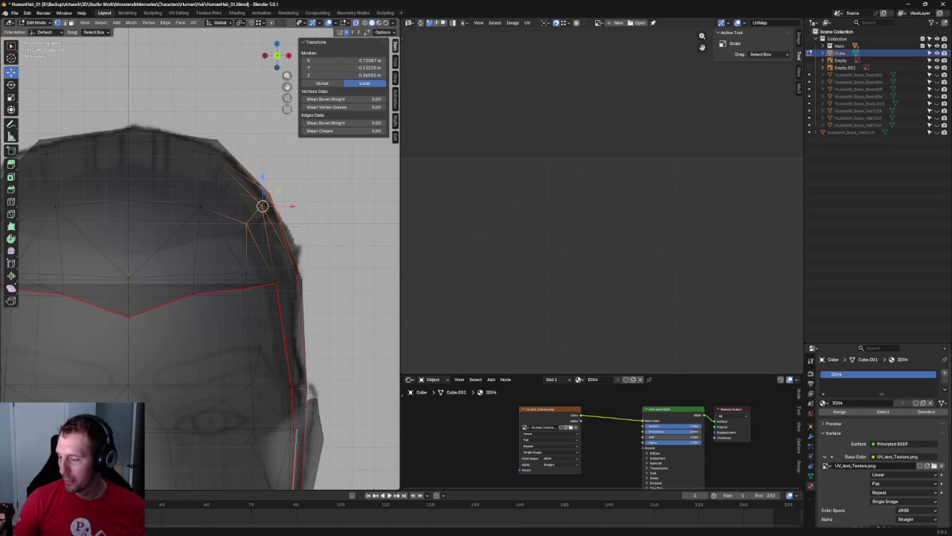
click(297, 201)
click(273, 208)
key(alt+z)
key(alt+z)
key(g)
key(x)
click(266, 202)
click(330, 228)
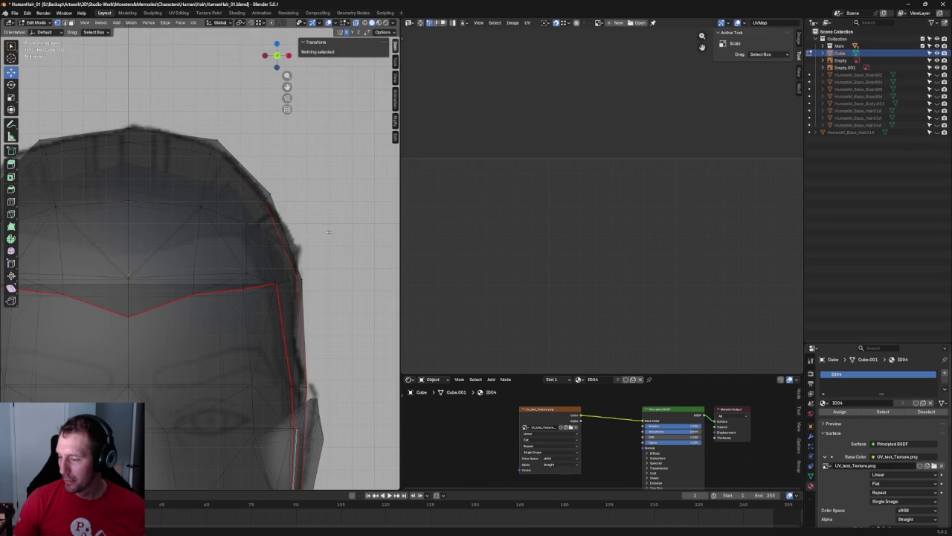
scroll(329, 228, down, 5)
key(alt+z)
- Switch to Right Orthographic view (numpad 3) with X-ray on
mouse_move(176, 260)
middle_down()
mouse_move(149, 265)
mouse_move(164, 255)
mouse_move(151, 268)
mouse_move(249, 252)
middle_up()
key(KP_3)
key(alt+z)
scroll(270, 244, up, 2)
scroll(269, 244, up, 2)
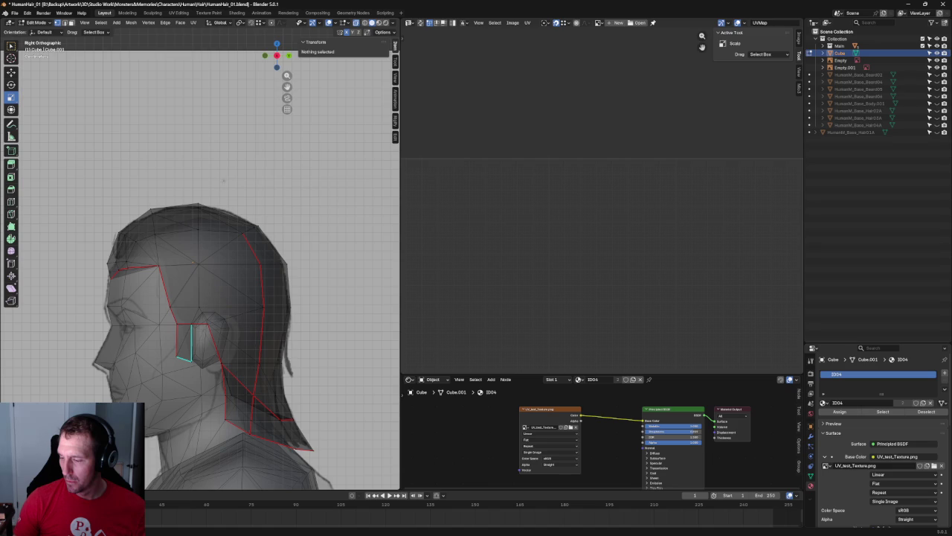
- Box-select the top cap vertices, slide them along Y, then deselect and turn X-ray off
drag(169, 205, 225, 325)
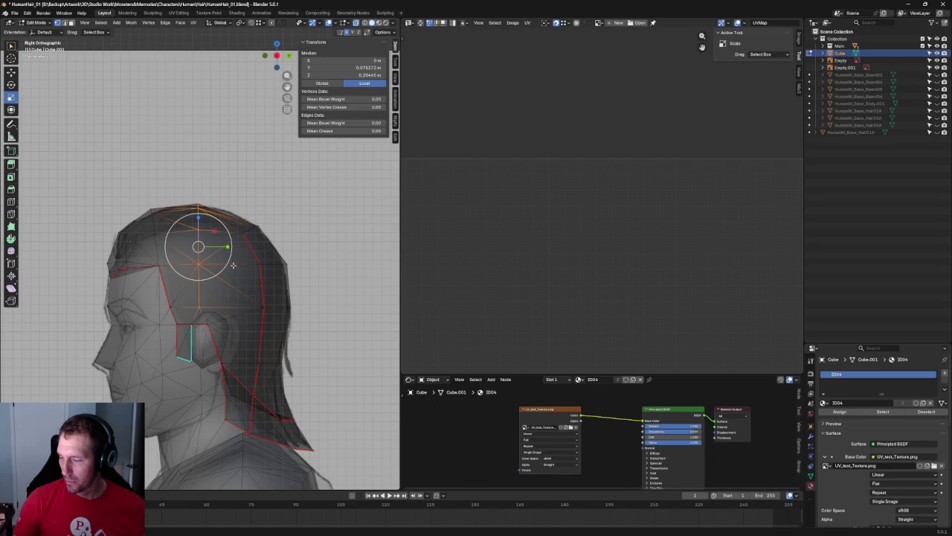
key(shift+space)
key(g)
drag(228, 246, 231, 250)
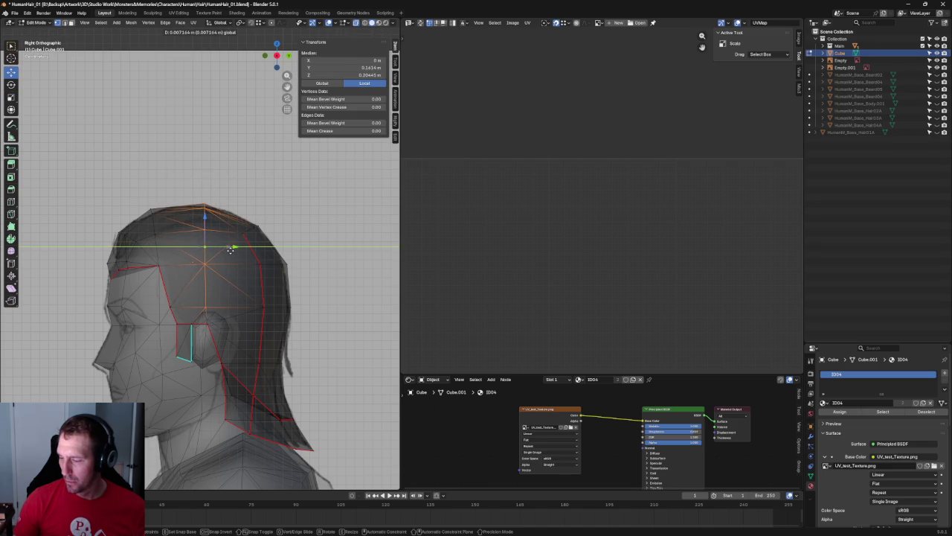
click(232, 249)
scroll(253, 246, down, 2)
key(alt+a)
key(alt+z)
scroll(295, 235, down, 1)
scroll(193, 95, down, 4)
- Save HumanHair_01.blend with Ctrl+S from a front perspective view
mouse_move(193, 95)
middle_down()
mouse_move(185, 224)
mouse_move(242, 200)
mouse_move(262, 204)
mouse_move(132, 208)
mouse_move(159, 186)
mouse_move(274, 197)
mouse_move(213, 200)
mouse_move(231, 223)
mouse_move(311, 223)
mouse_move(293, 209)
mouse_move(258, 211)
middle_up()
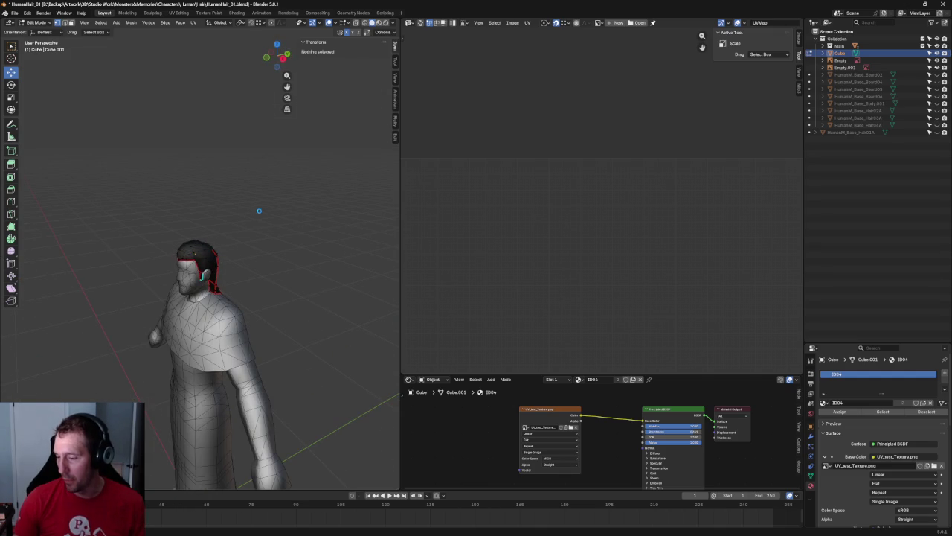
key(ctrl+s)
scroll(259, 211, up, 2)
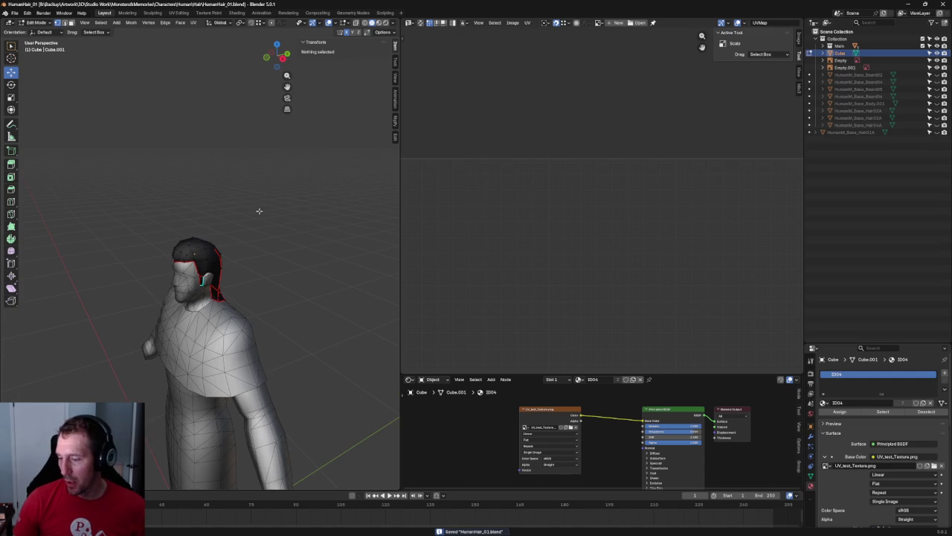
scroll(257, 207, up, 1)
scroll(257, 206, up, 1)
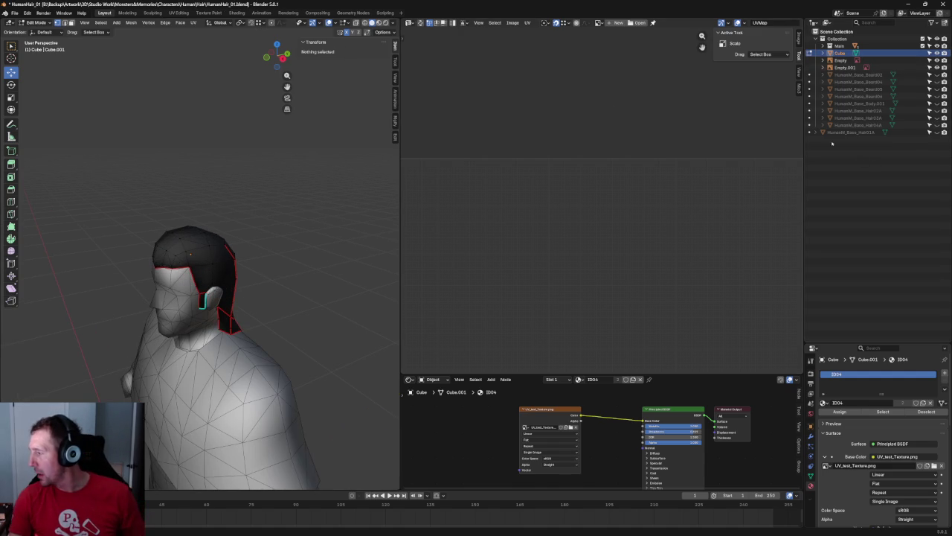
- Unhide HumanM_Base_Hair04A, copy its name, and rename the cap object HumanM_Base_Hair04A_New
click(937, 125)
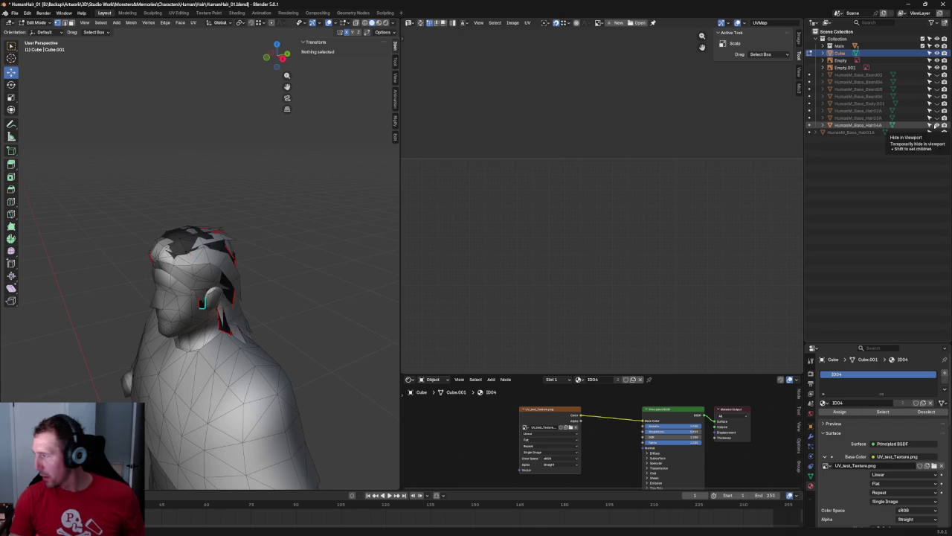
click(858, 125)
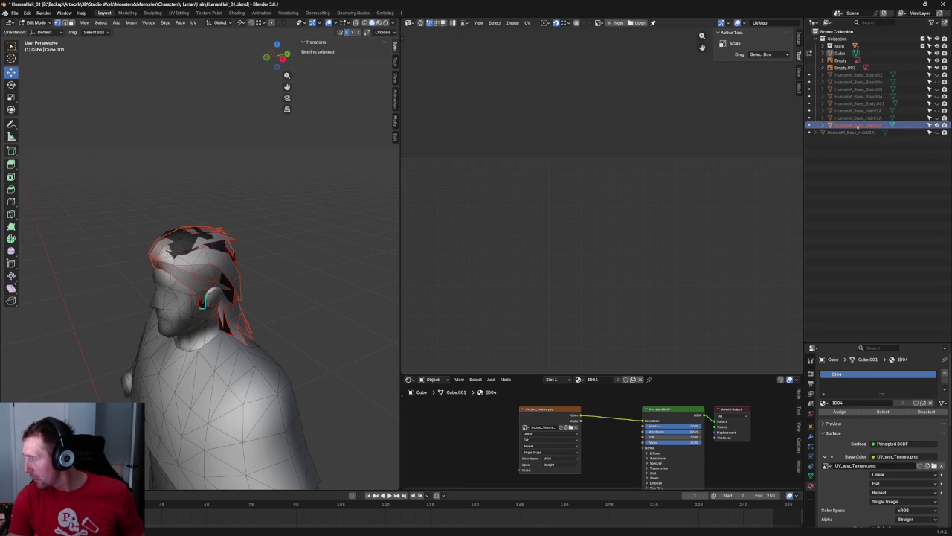
double_click(859, 125)
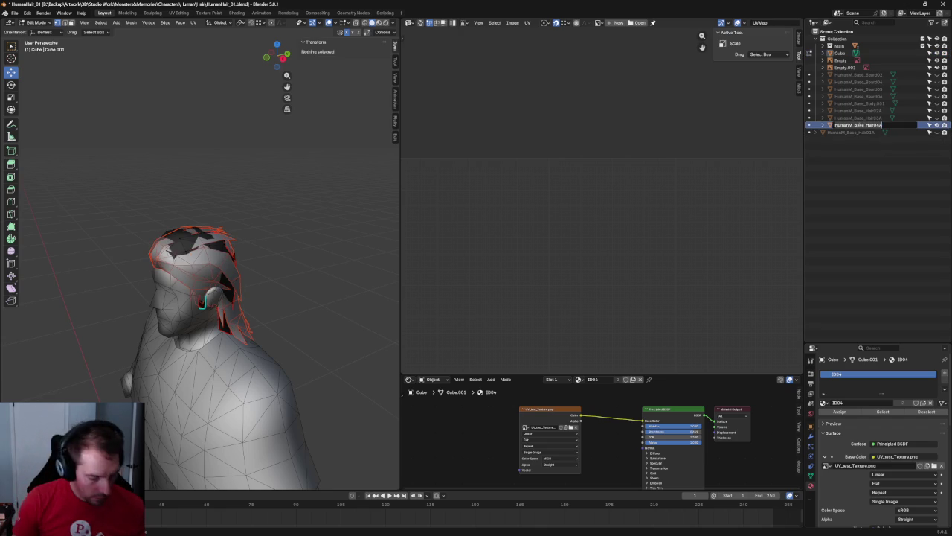
click(840, 53)
double_click(841, 54)
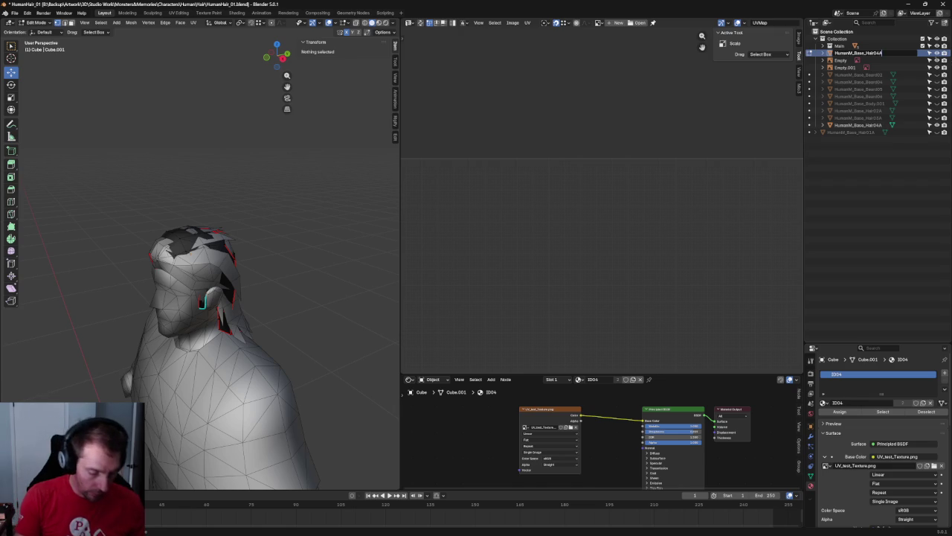
text(_New)
key(Return)
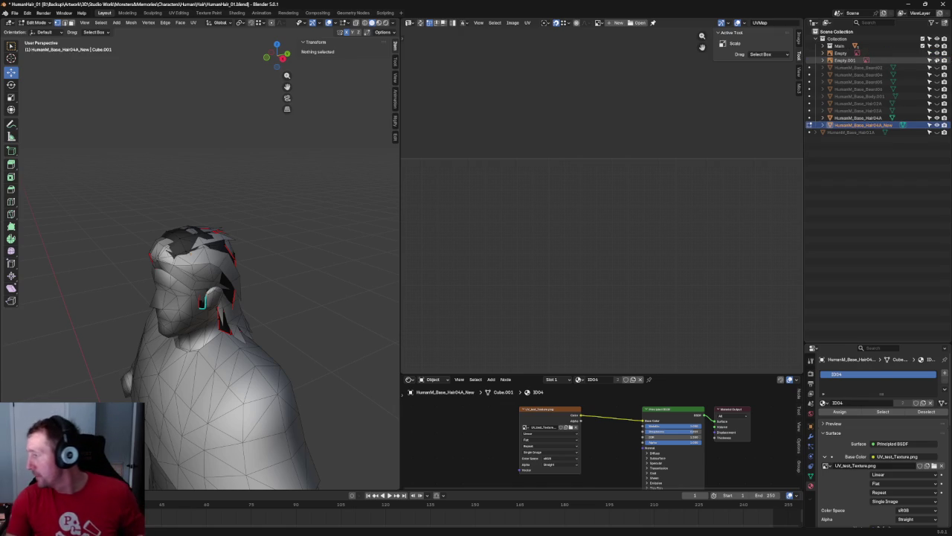
- Rename the cap's Cube.001 mesh data to HumanM_Base_Hair04A_New
click(823, 125)
double_click(849, 131)
key(ctrl+v)
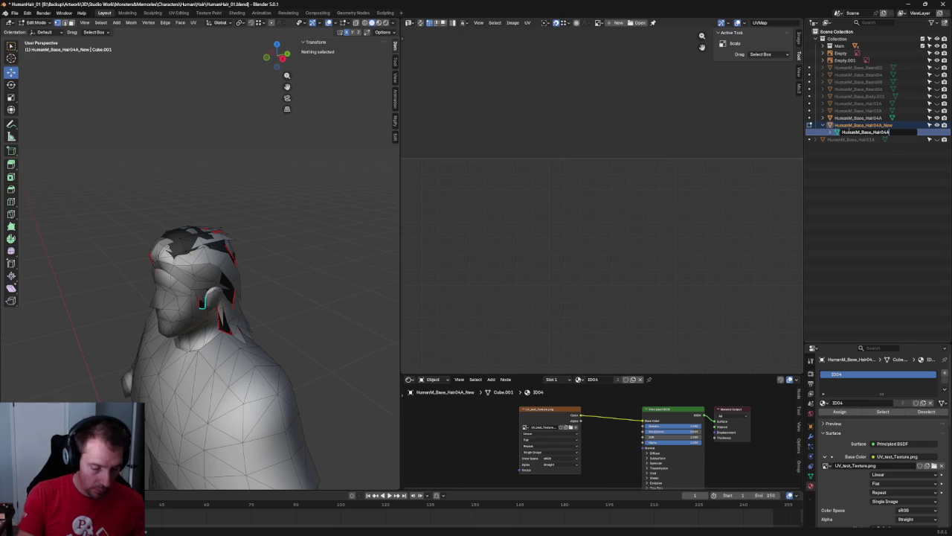
text(_MESH)
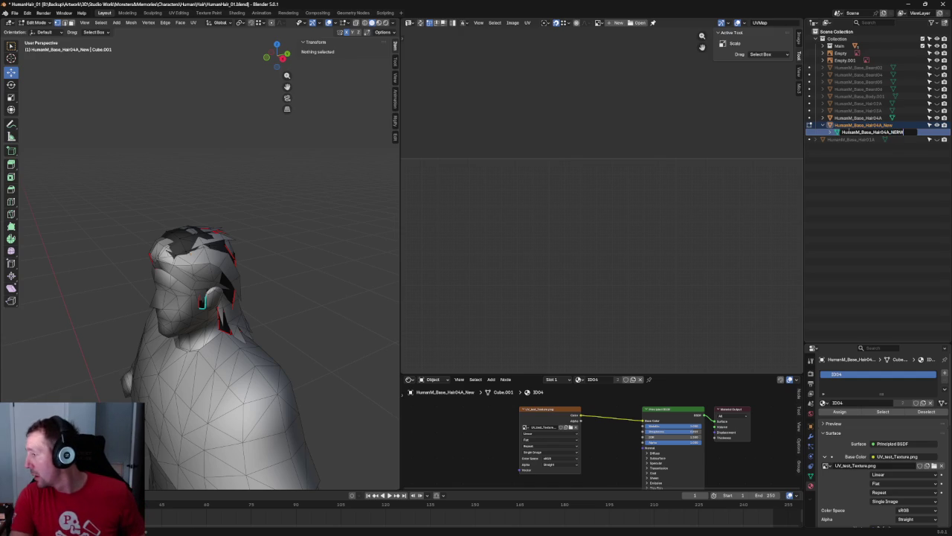
key(BackSpace)
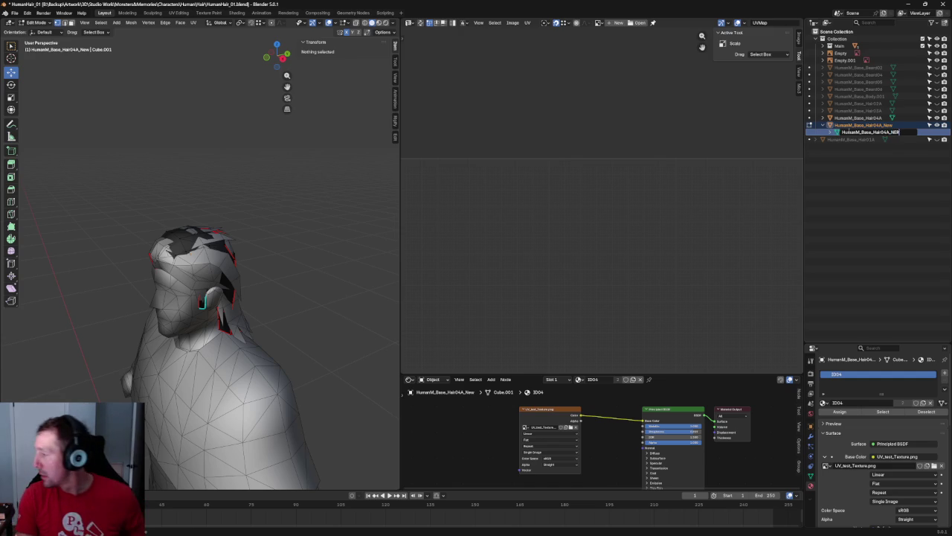
key(BackSpace)
text(W)
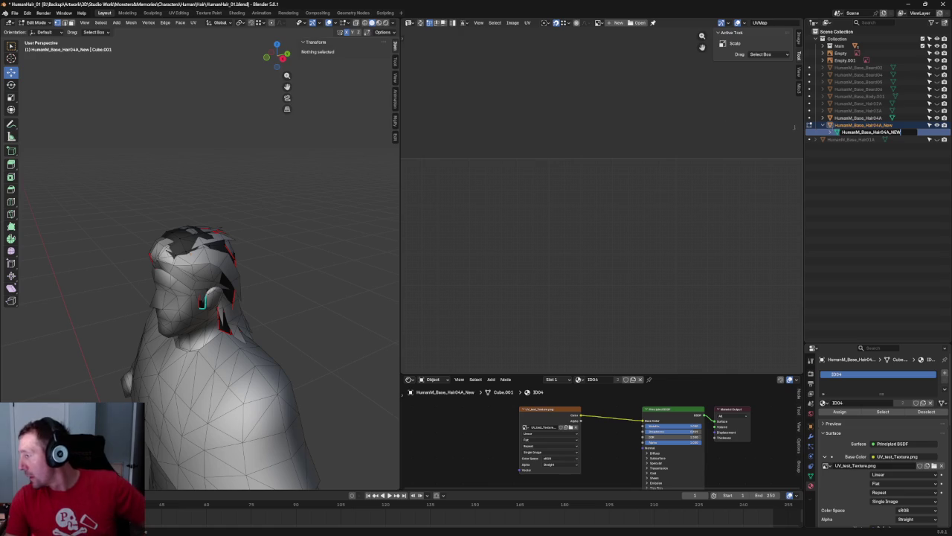
key(BackSpace)
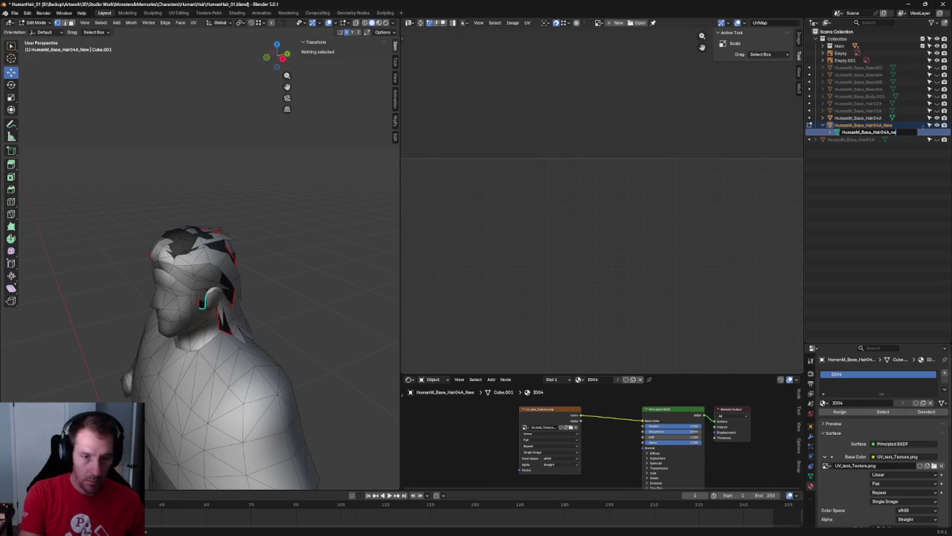
key(BackSpace)
text(New)
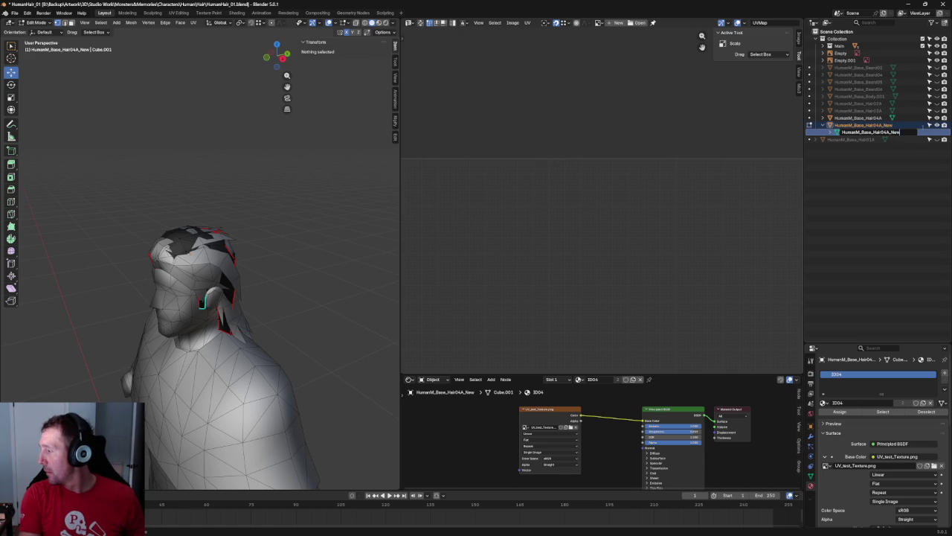
key(Return)
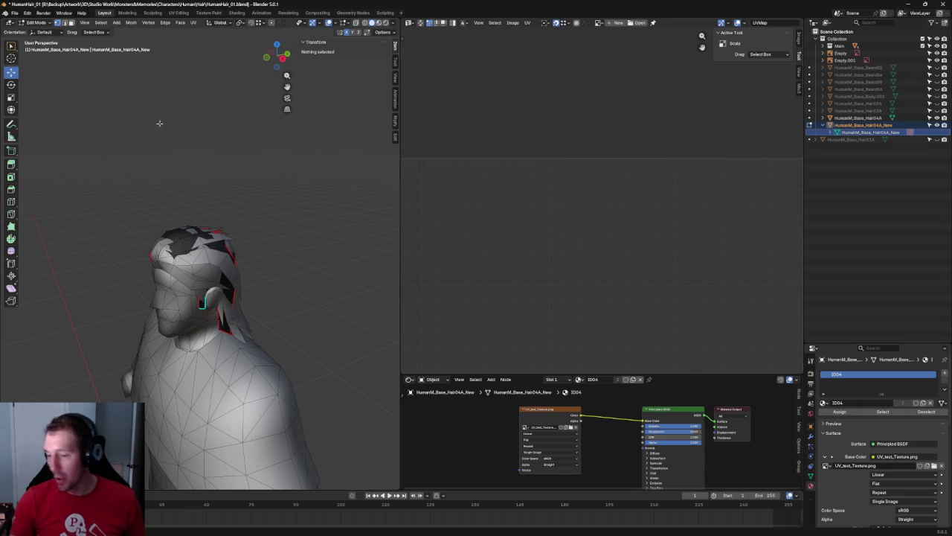
mouse_move(228, 156)
middle_down()
mouse_move(223, 180)
mouse_move(188, 159)
mouse_move(260, 185)
mouse_move(287, 221)
mouse_move(336, 229)
mouse_move(367, 215)
middle_up()
- Frame the head in front orthographic view and enable X-ray see-through
key(KP_1)
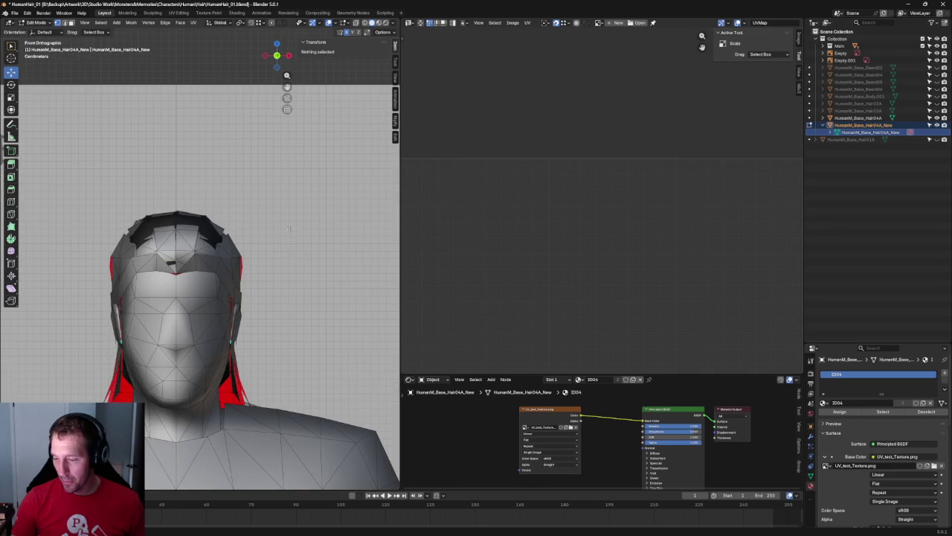
mouse_move(303, 258)
middle_down()
mouse_move(298, 295)
mouse_move(277, 264)
mouse_move(259, 257)
mouse_move(357, 275)
middle_up()
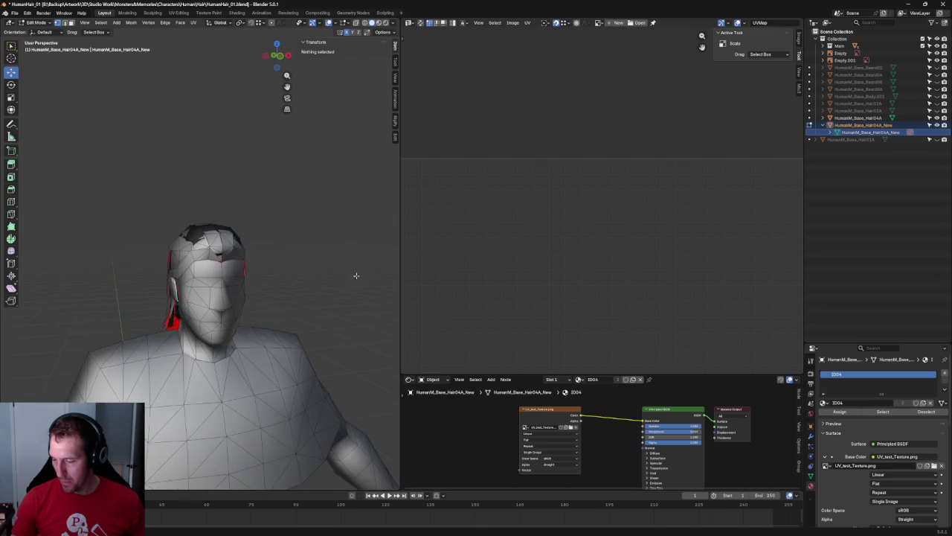
key(KP_1)
scroll(321, 280, up, 3)
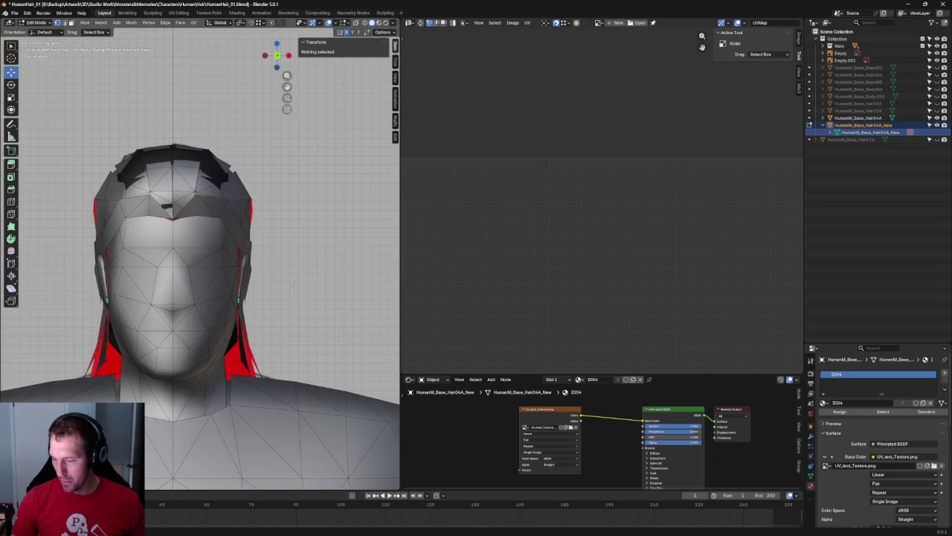
click(246, 362)
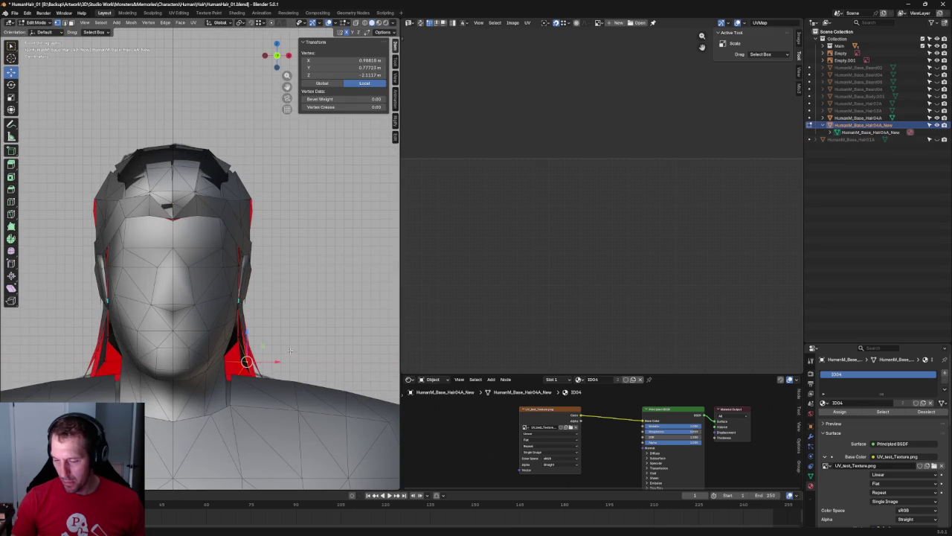
key(alt+z)
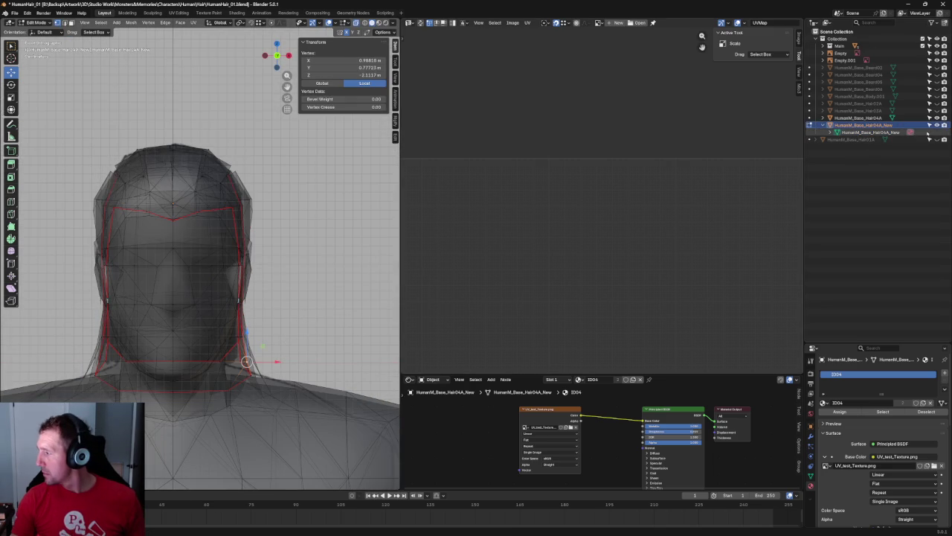
- Hide the original Hair04A hair in the outliner
click(829, 125)
click(937, 118)
click(936, 118)
click(936, 118)
- Box-select the hair cap's neck vertices and slide them sideways along X
click(291, 341)
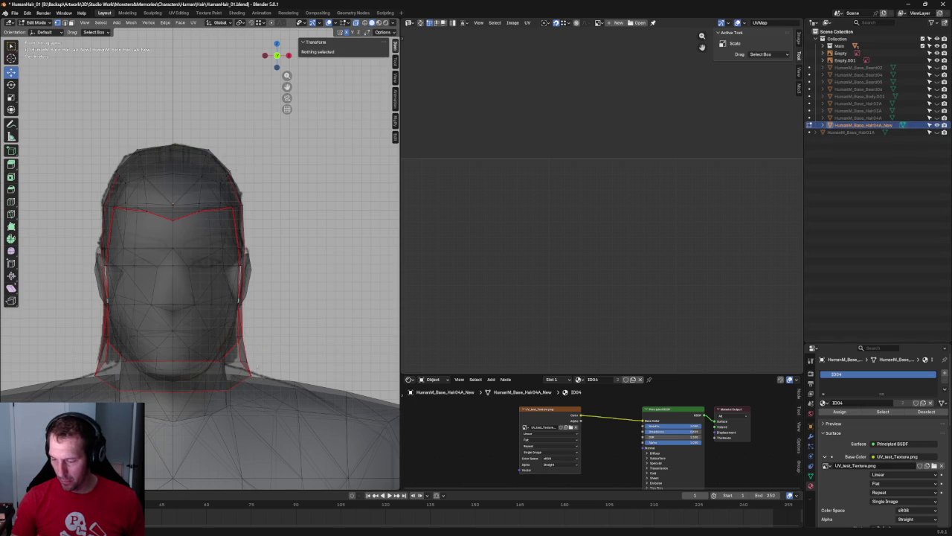
mouse_move(273, 359)
mouse_down()
mouse_move(235, 384)
mouse_move(281, 368)
mouse_move(285, 376)
mouse_up()
click(255, 374)
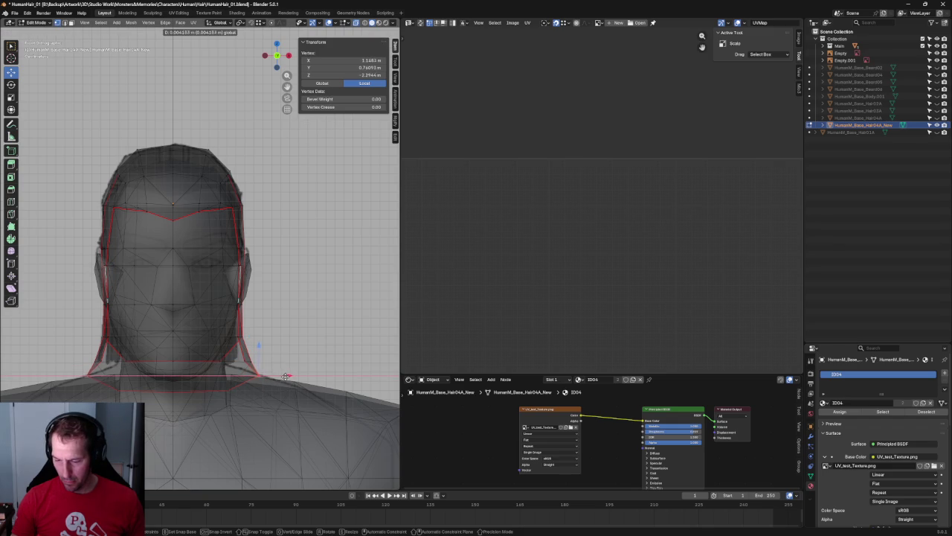
click(285, 376)
- Deselect all and inspect the whole body, including the right-side orthographic view
key(alt+a)
scroll(285, 376, down, 4)
middle_drag(284, 376, 312, 314)
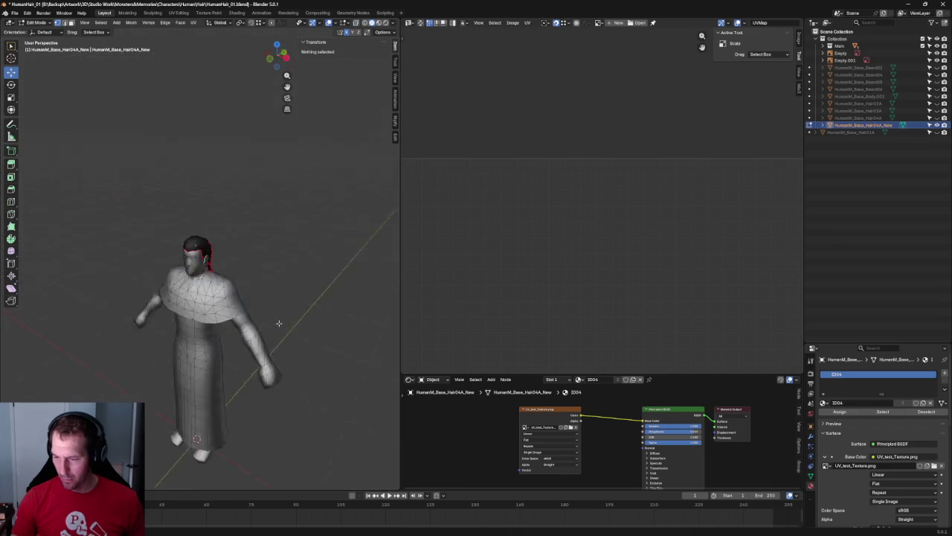
key(KP_3)
scroll(227, 299, up, 5)
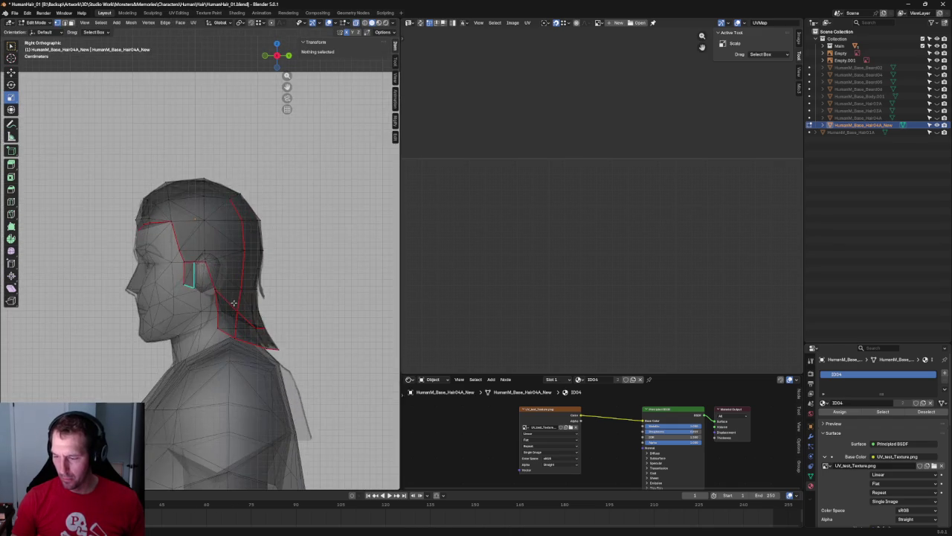
scroll(227, 299, up, 2)
scroll(226, 299, up, 2)
scroll(245, 301, down, 6)
mouse_move(253, 301)
middle_down()
mouse_move(287, 303)
mouse_move(134, 273)
mouse_move(249, 245)
mouse_move(352, 275)
mouse_move(296, 246)
mouse_move(315, 238)
mouse_move(308, 271)
middle_up()
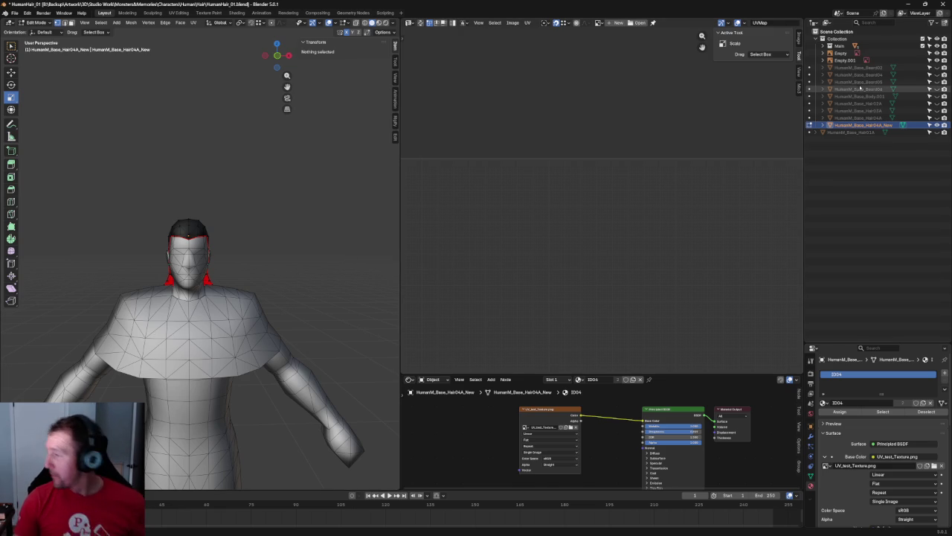
click(937, 125)
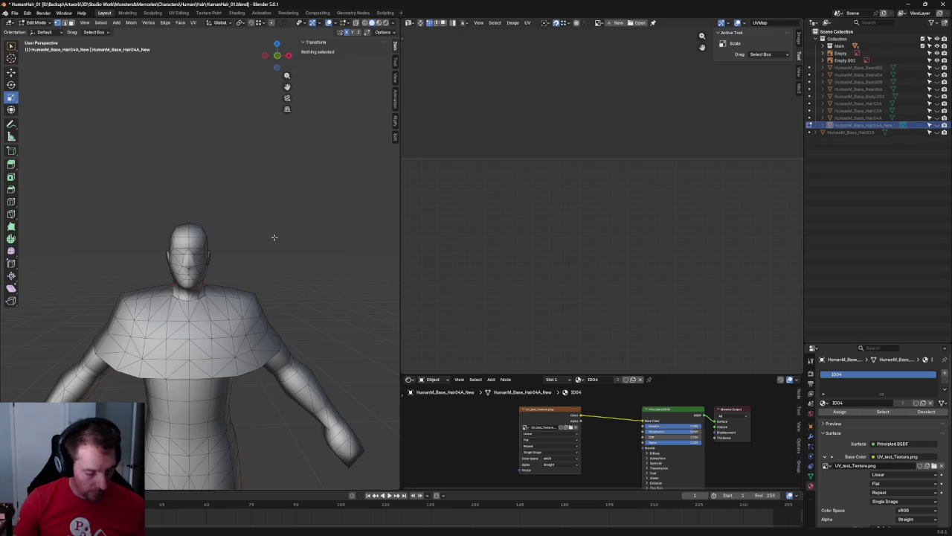
- Switch to the front orthographic view and adjust the zoom
key(KP_1)
scroll(217, 256, down, 2)
scroll(218, 256, up, 1)
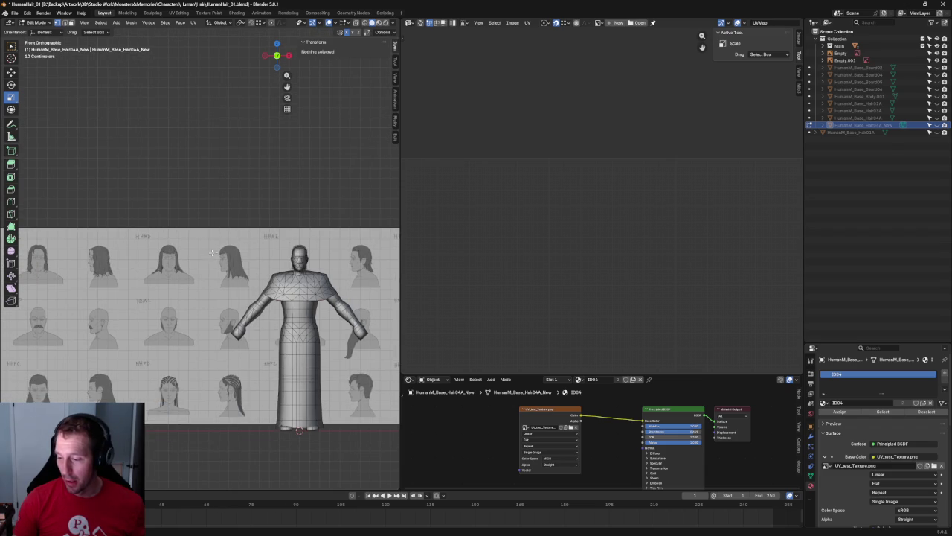
ctrl+scroll(210, 253, down, 4)
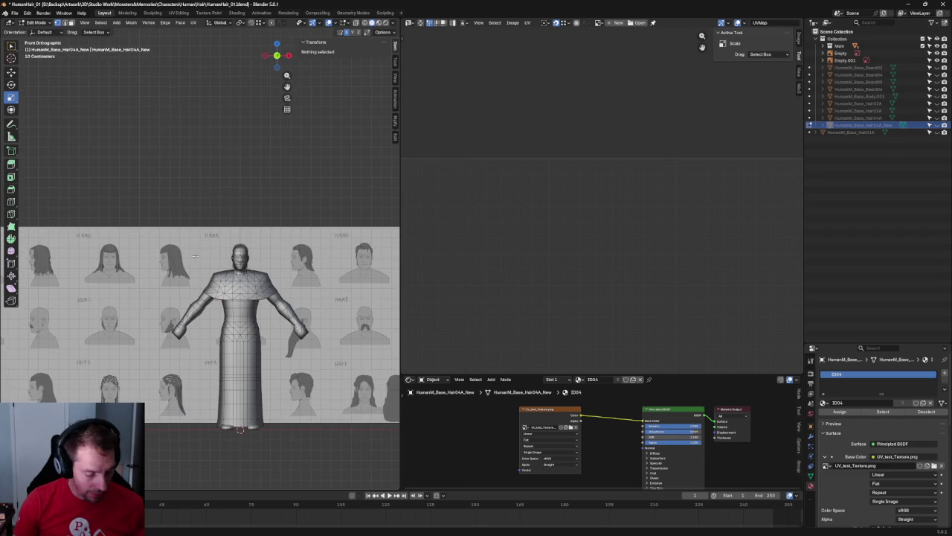
- In Object Mode, slide the Empty.001 reference sheet along X to 3.4817 m
key(Tab)
click(183, 264)
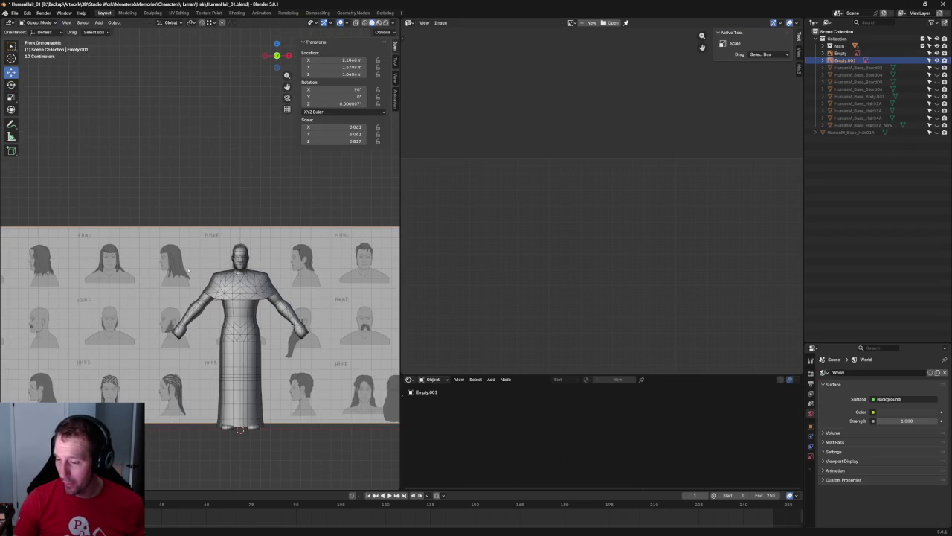
scroll(297, 387, down, 3)
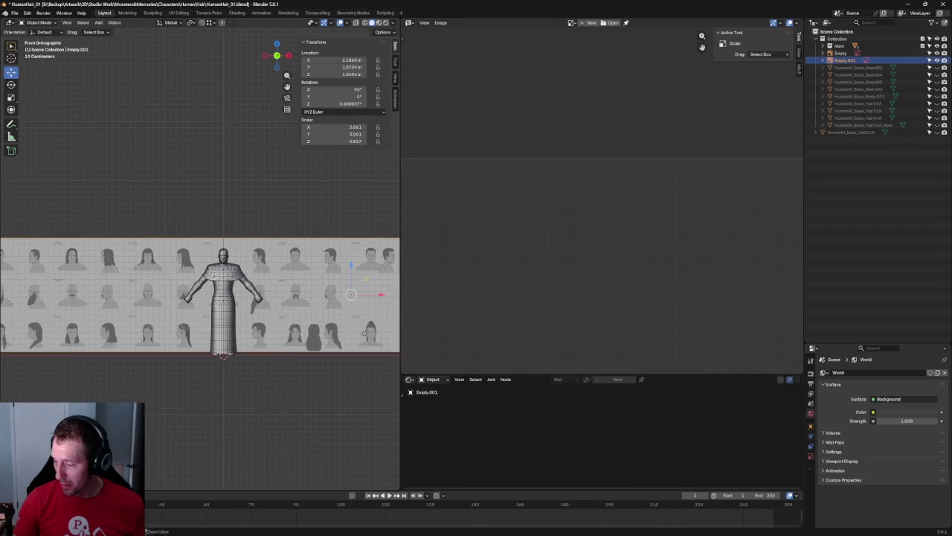
scroll(340, 340, up, 1)
key(g)
key(x)
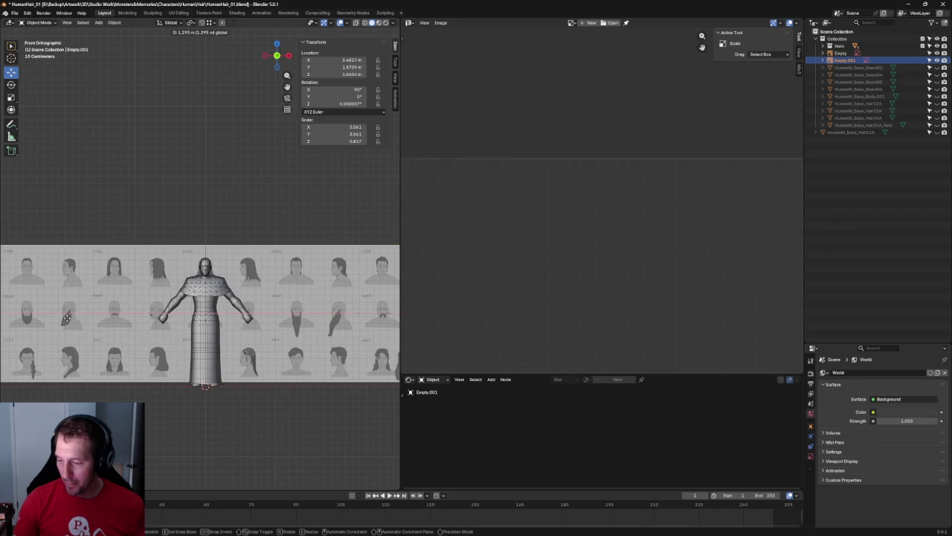
click(67, 318)
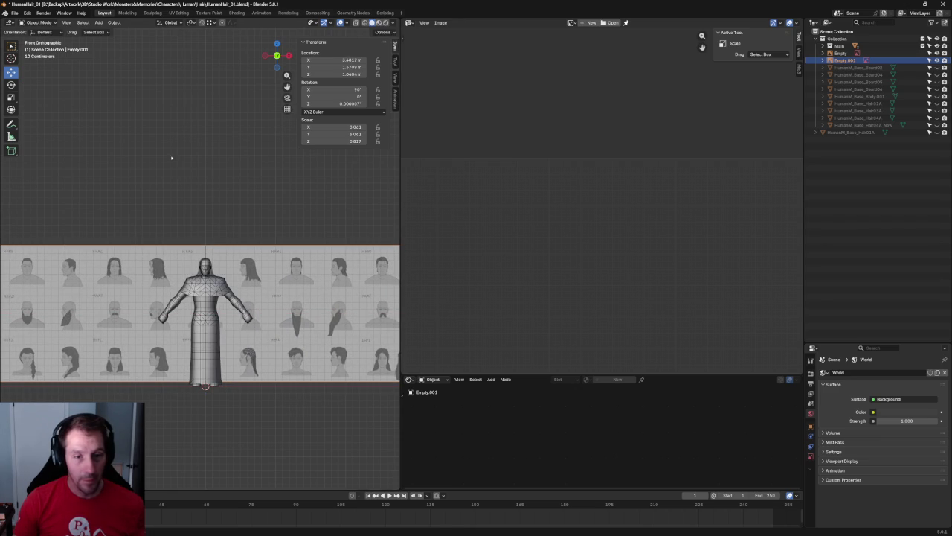
click(173, 179)
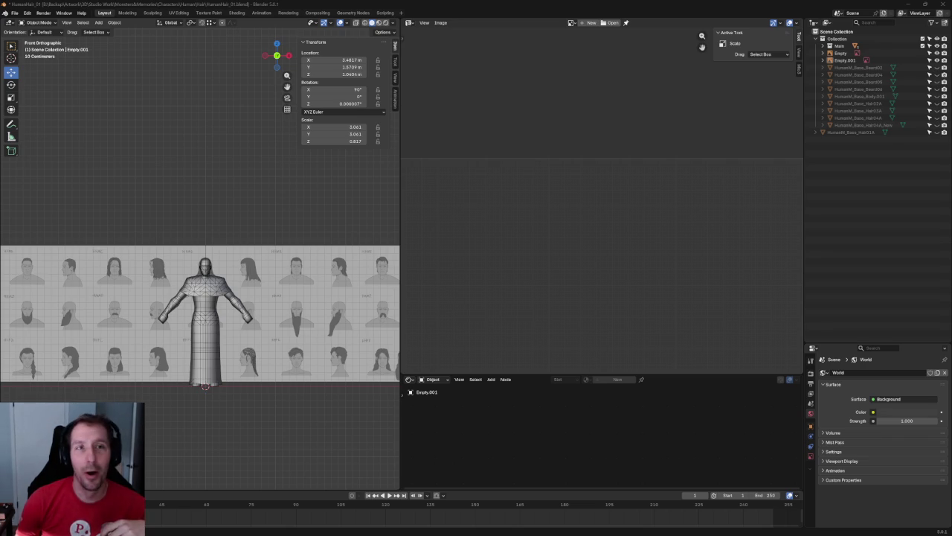
key(alt+Tab)
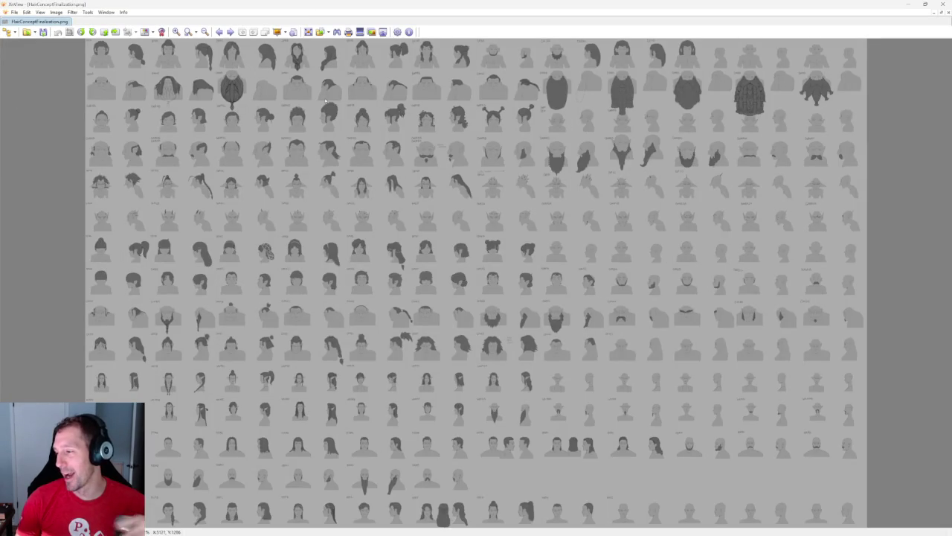
scroll(325, 102, down, 1)
scroll(325, 102, down, 1)
scroll(325, 102, down, 1)
scroll(325, 102, down, 1)
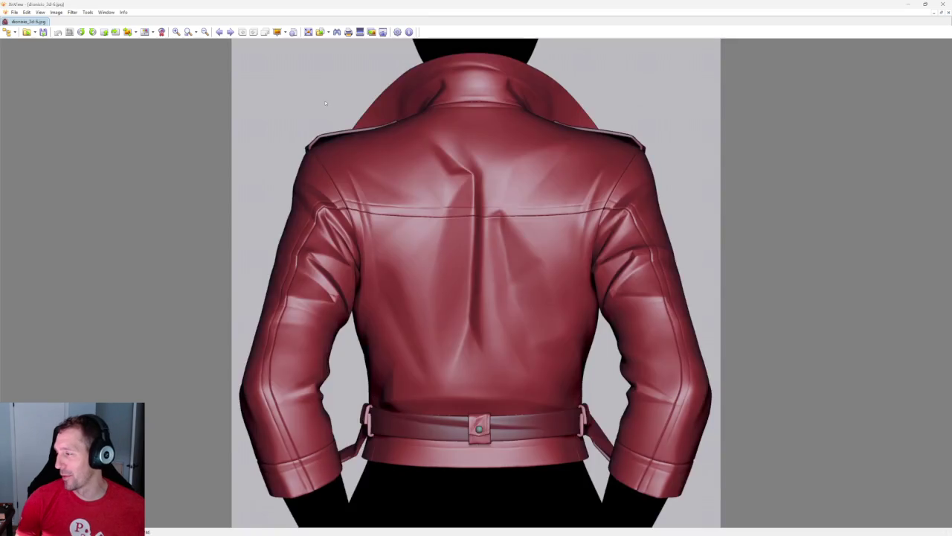
scroll(325, 103, down, 1)
scroll(325, 102, down, 1)
scroll(324, 117, down, 1)
scroll(324, 119, down, 1)
scroll(325, 119, down, 1)
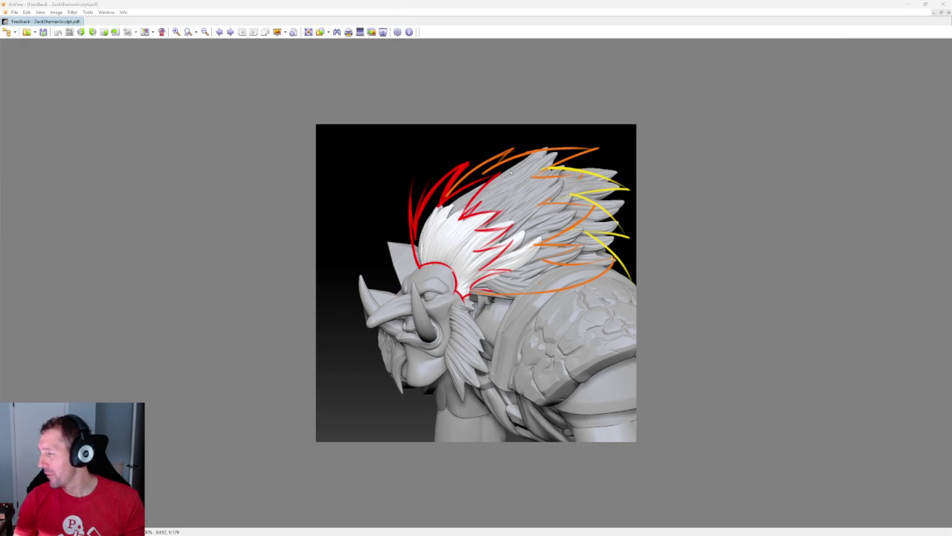
scroll(324, 119, up, 1)
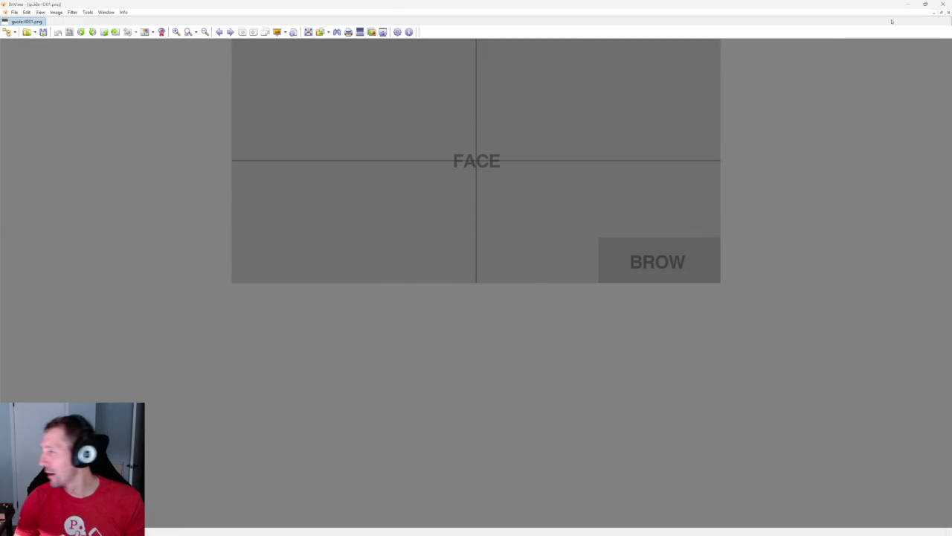
key(alt+Tab)
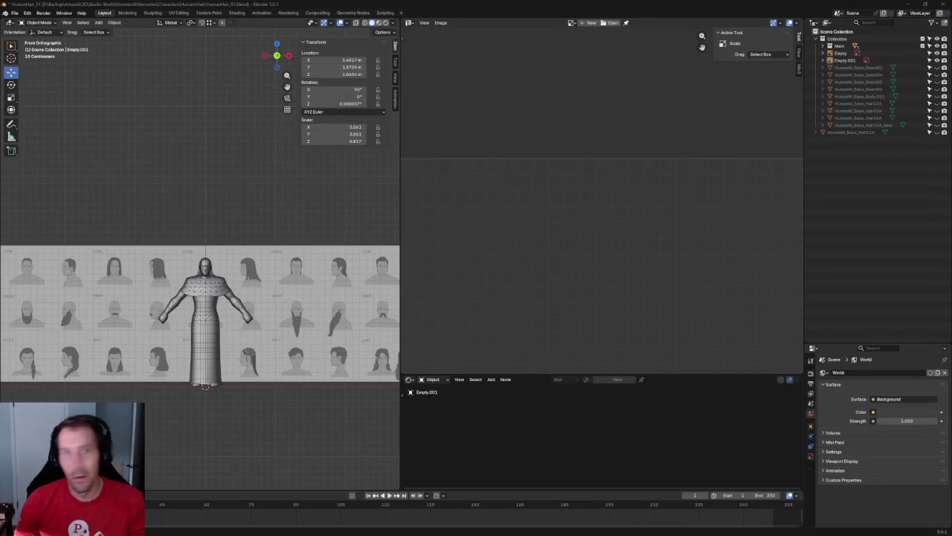
- Switch to XnView and zoom into the HairConceptFinalization.png sheet
key(alt+Tab)
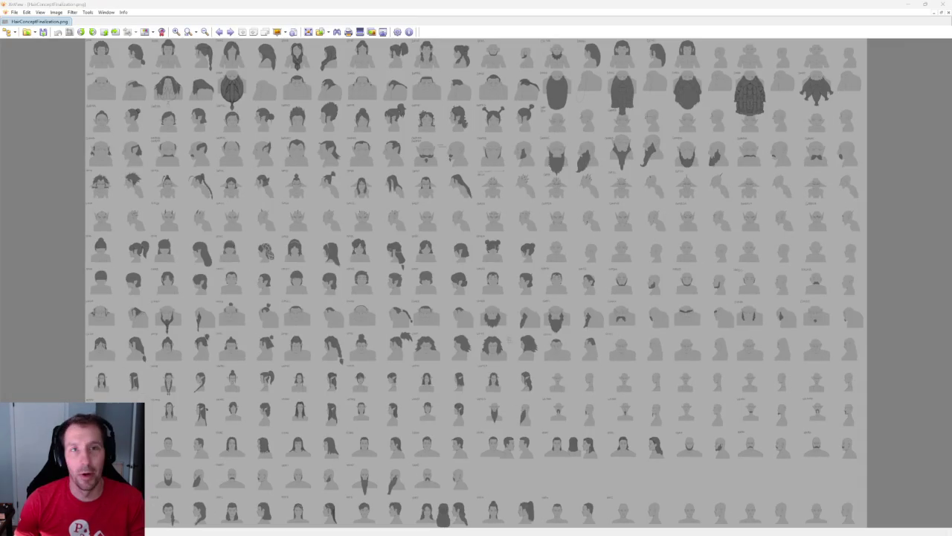
click(176, 31)
click(527, 52)
drag(298, 74, 298, 287)
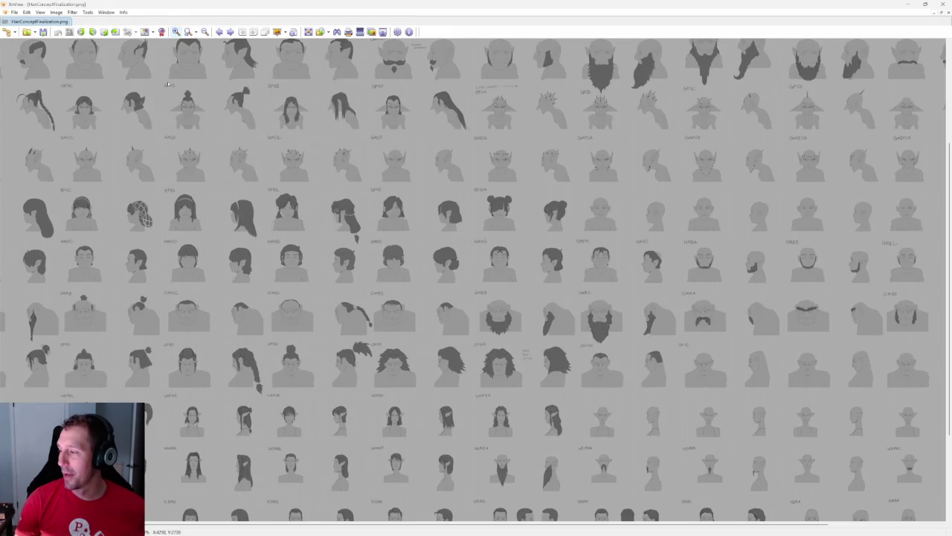
drag(205, 164, 387, 295)
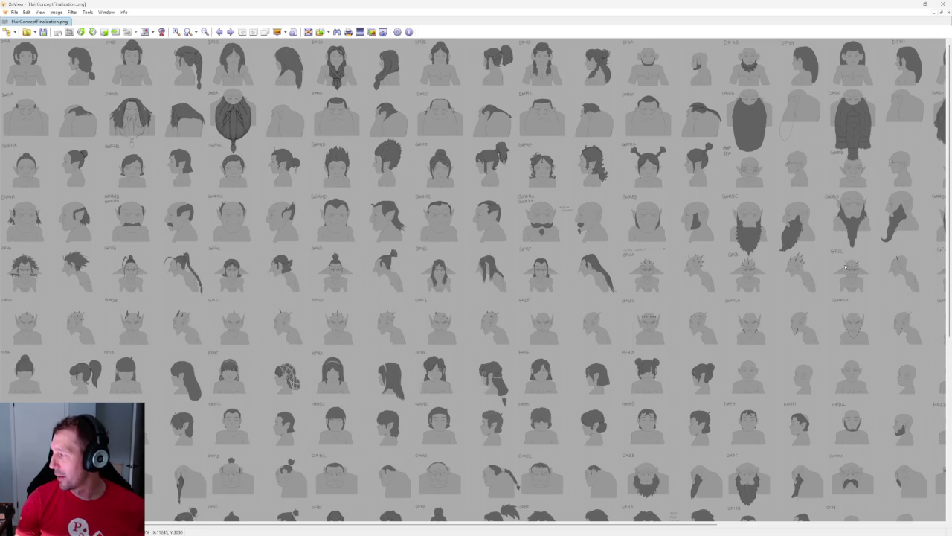
- Scroll across the sheet to browse the lower rows of hairstyle concept heads
scroll(258, 314, right, 5)
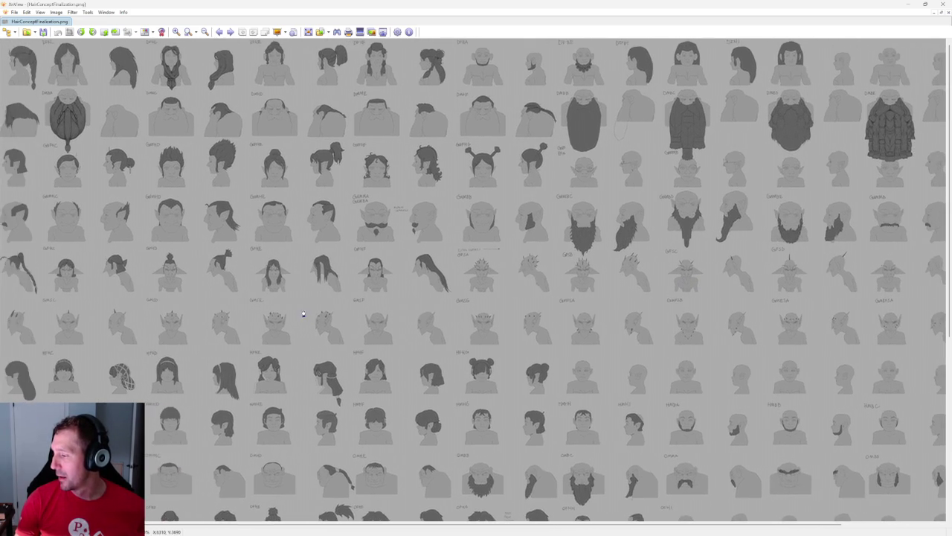
scroll(253, 321, left, 2)
scroll(223, 327, left, 1)
scroll(201, 331, left, 2)
scroll(201, 332, left, 1)
scroll(172, 379, down, 2)
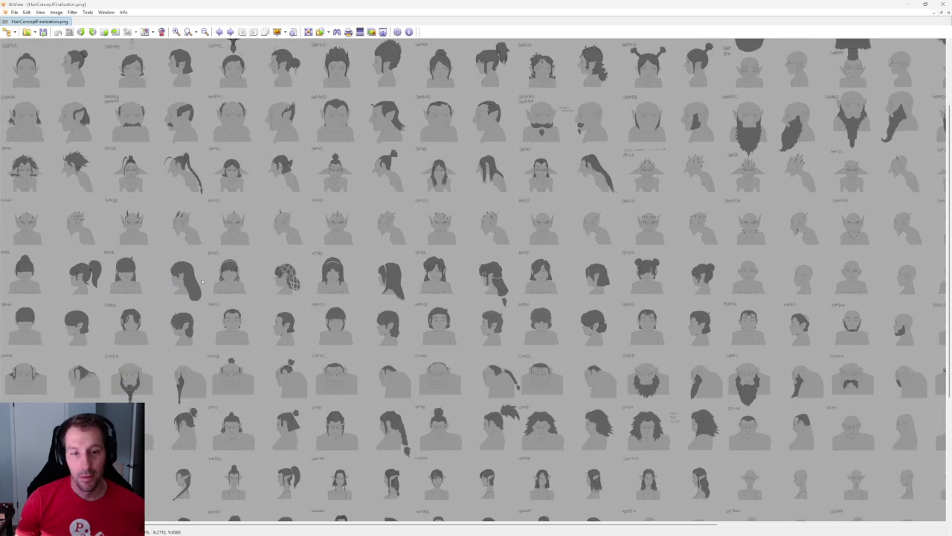
scroll(186, 372, down, 1)
scroll(201, 364, down, 2)
scroll(220, 354, down, 1)
scroll(219, 355, down, 1)
scroll(212, 328, down, 1)
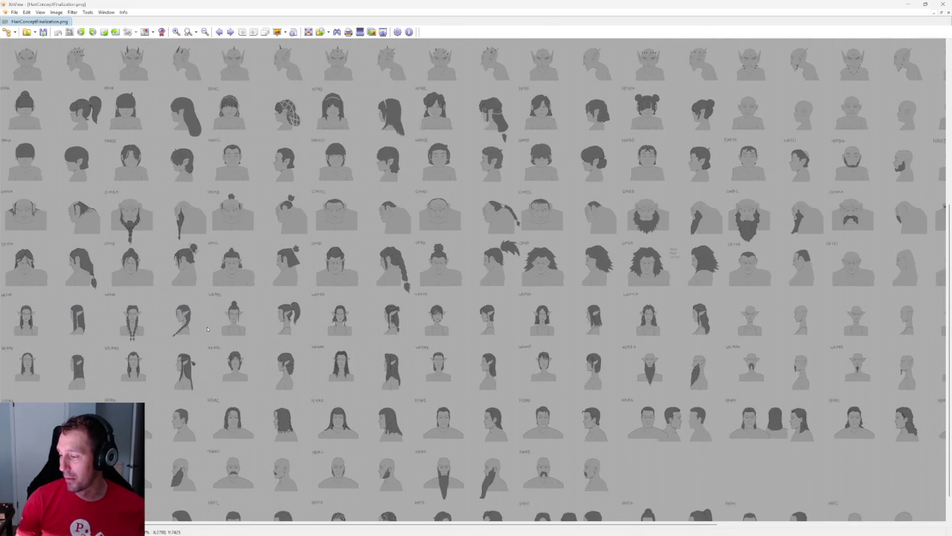
scroll(208, 329, down, 1)
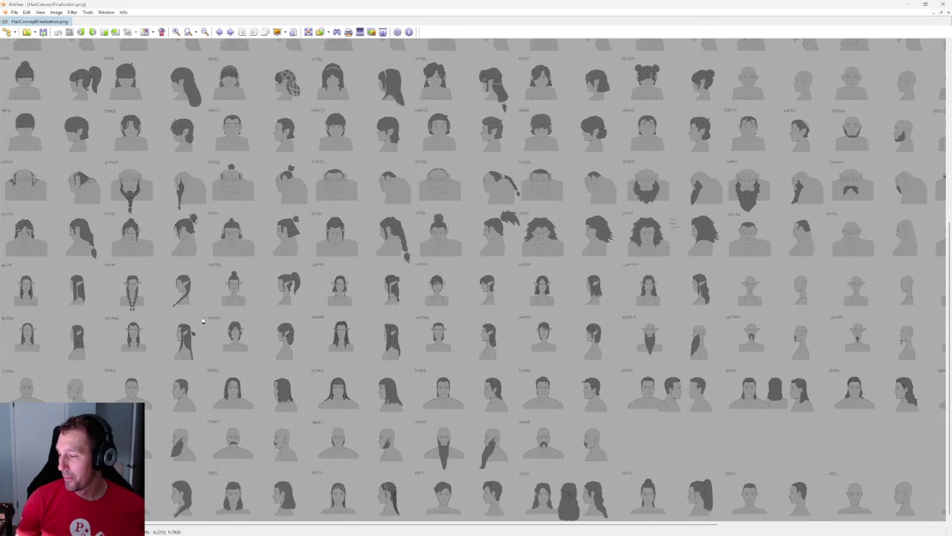
mouse_move(497, 328)
mouse_down()
mouse_move(389, 332)
mouse_move(329, 318)
mouse_move(205, 338)
mouse_move(351, 345)
mouse_up()
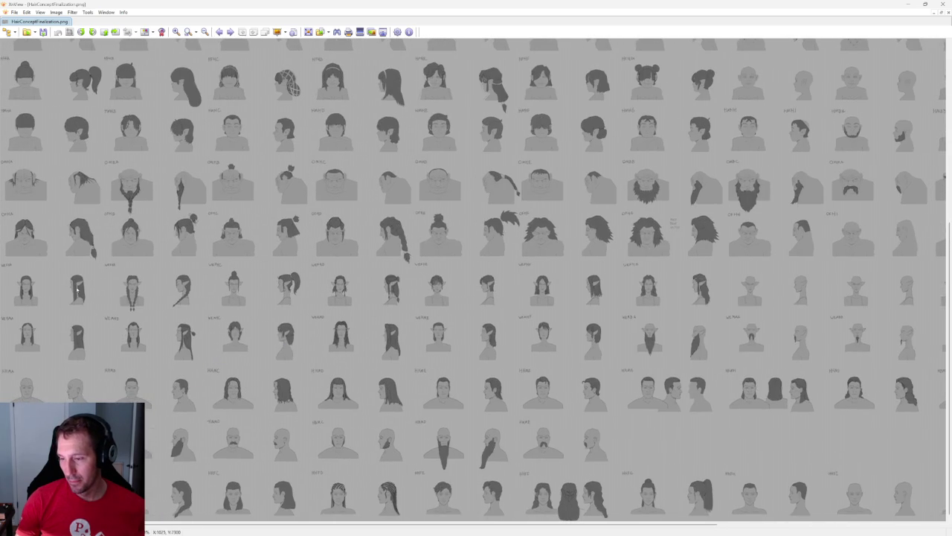
scroll(112, 285, up, 1)
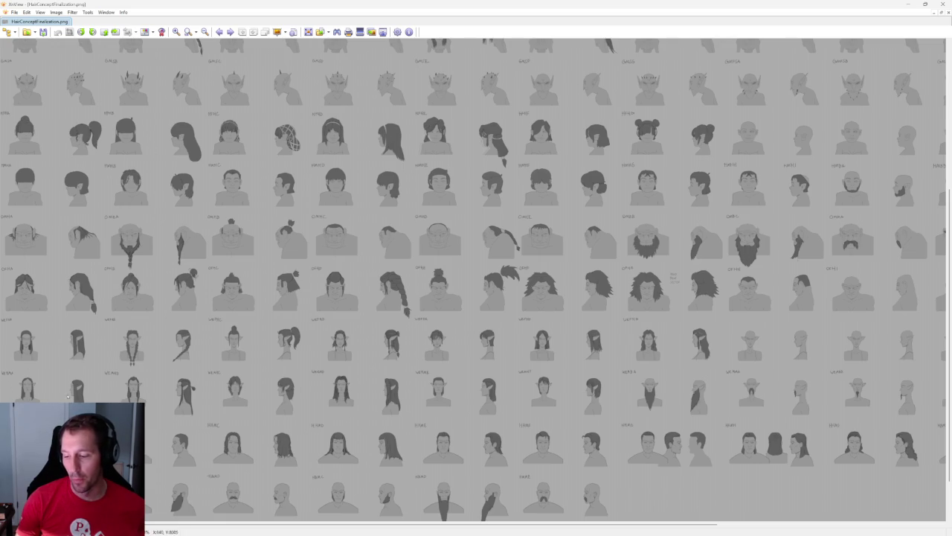
scroll(119, 376, right, 3)
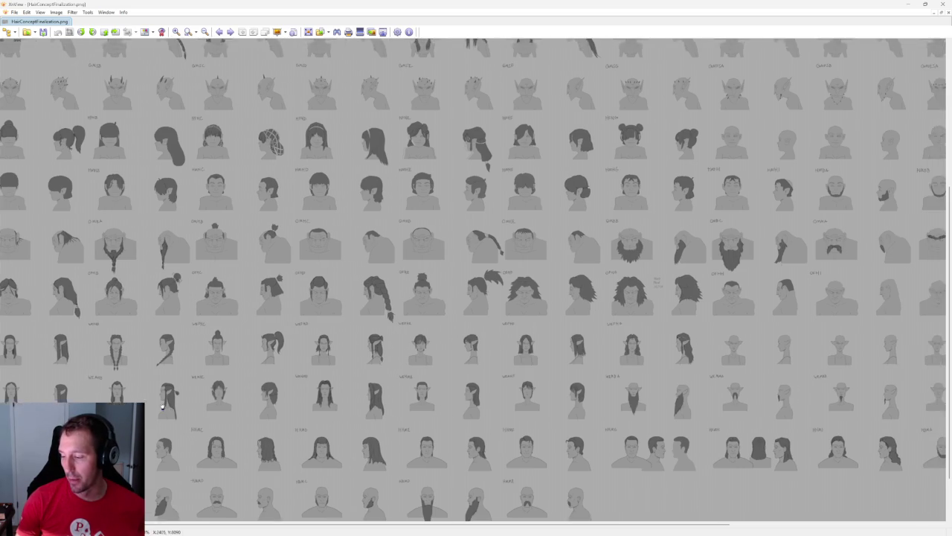
scroll(198, 394, right, 2)
scroll(195, 393, right, 2)
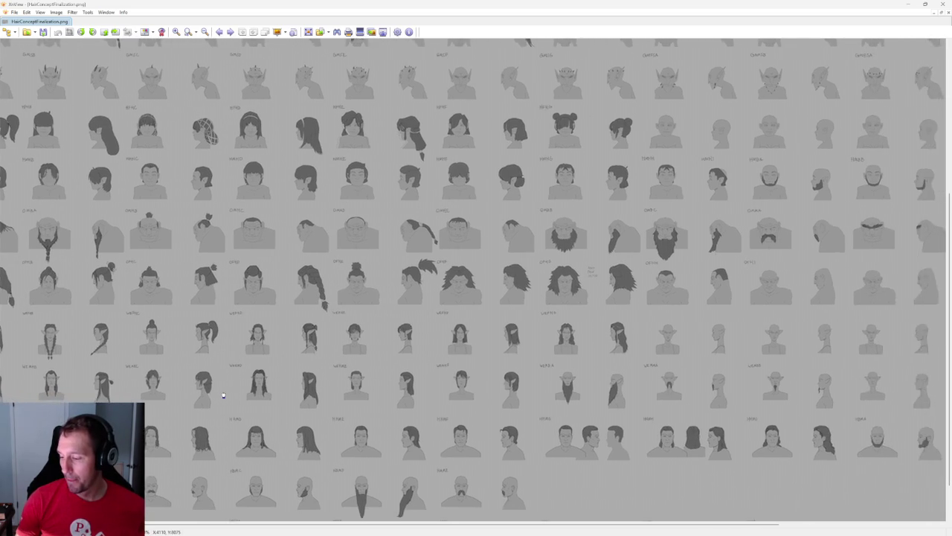
scroll(190, 391, right, 2)
scroll(178, 380, down, 2)
scroll(168, 368, right, 3)
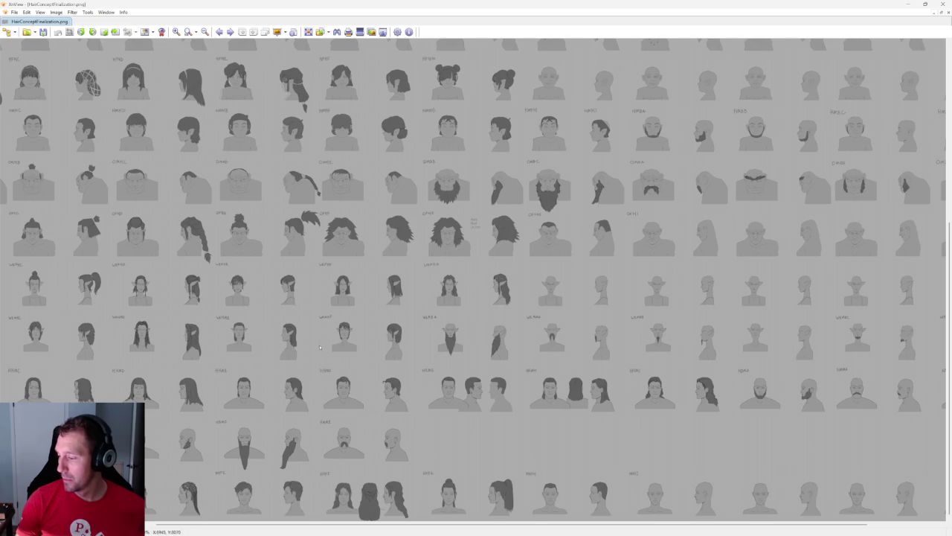
scroll(271, 390, right, 3)
scroll(179, 333, right, 3)
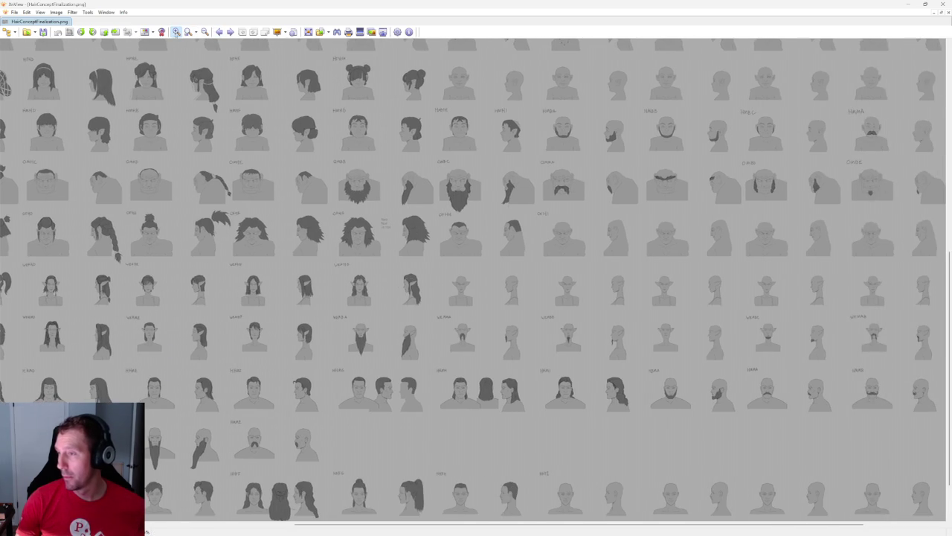
click(176, 32)
click(176, 32)
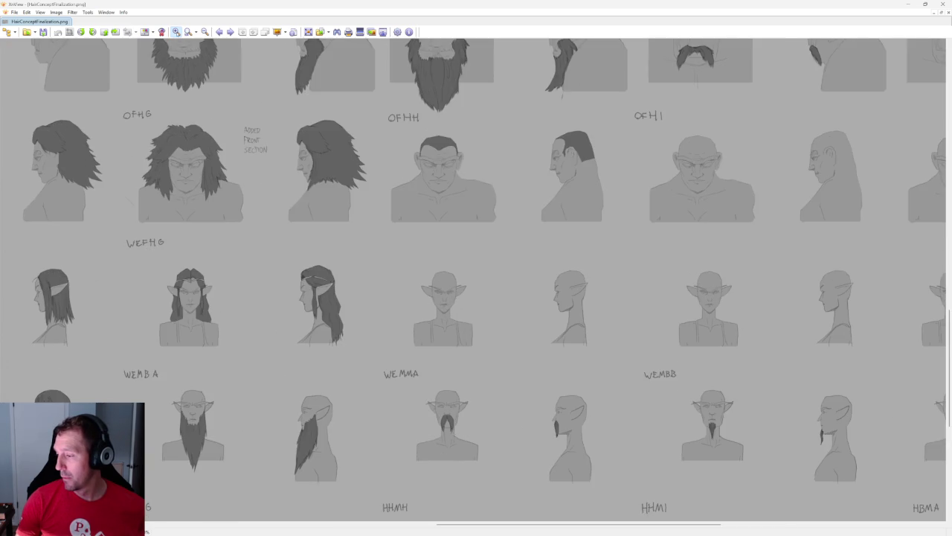
click(177, 32)
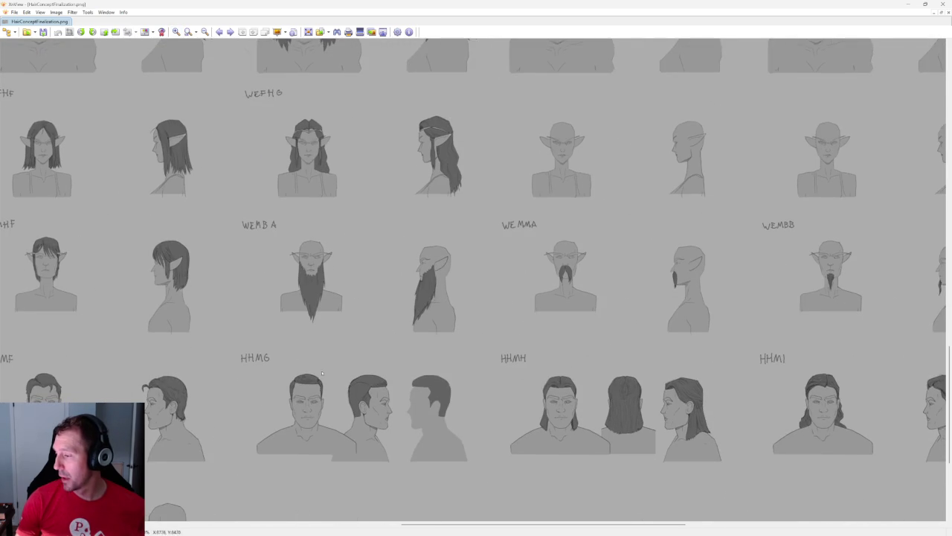
scroll(315, 369, down, 3)
scroll(257, 334, left, 2)
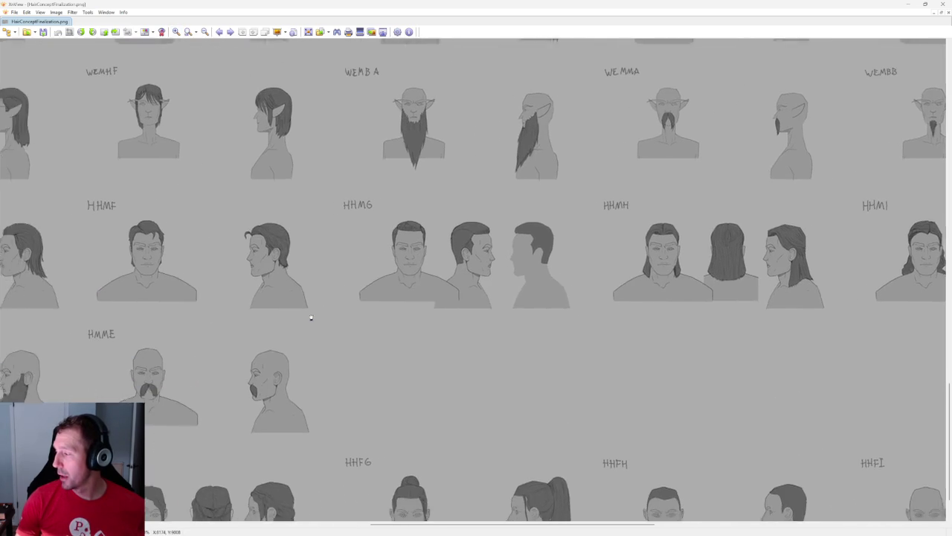
drag(294, 322, 510, 336)
drag(567, 142, 342, 319)
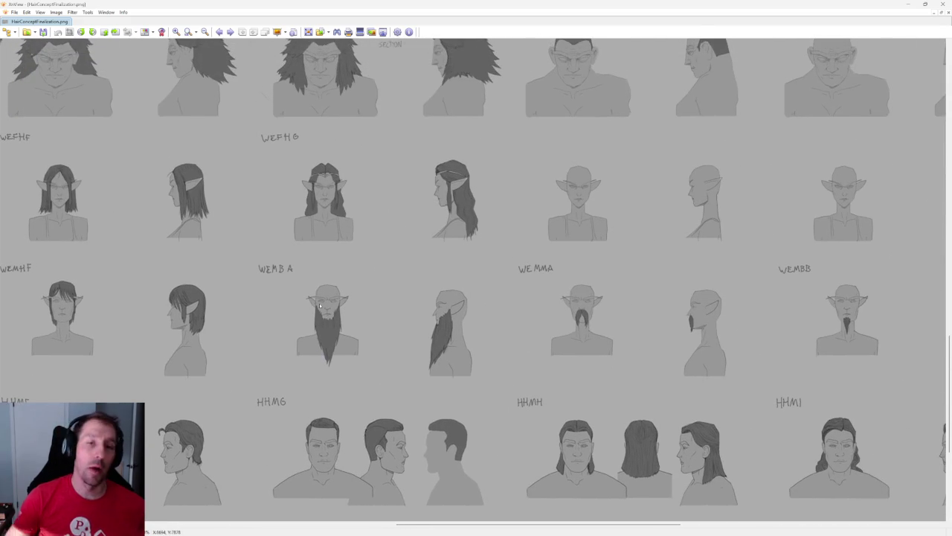
drag(665, 322, 421, 328)
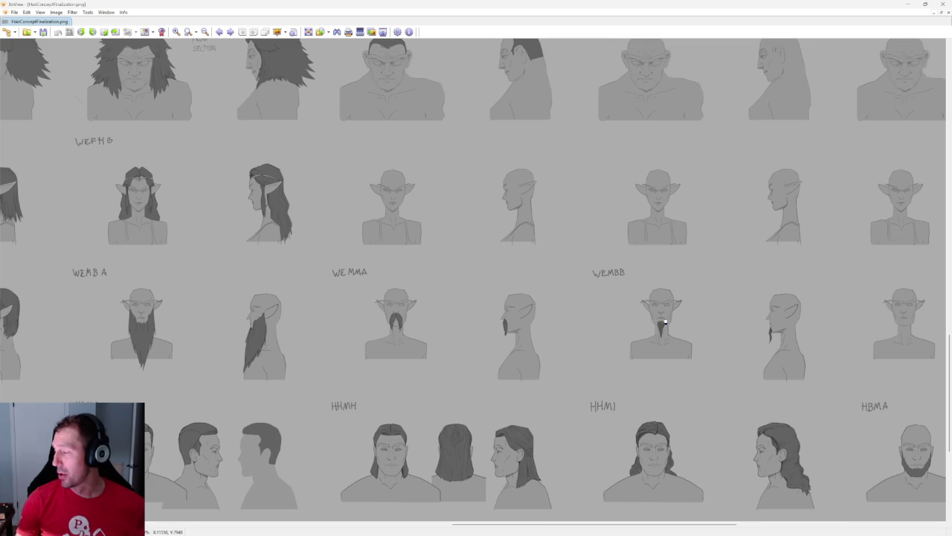
drag(667, 322, 406, 323)
drag(593, 325, 279, 346)
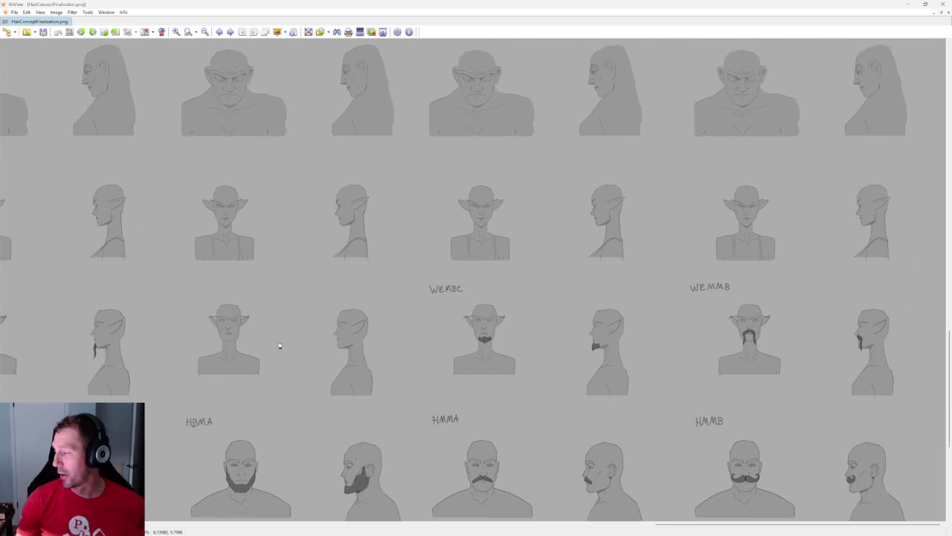
mouse_move(240, 389)
mouse_down()
mouse_move(425, 357)
mouse_move(322, 330)
mouse_up()
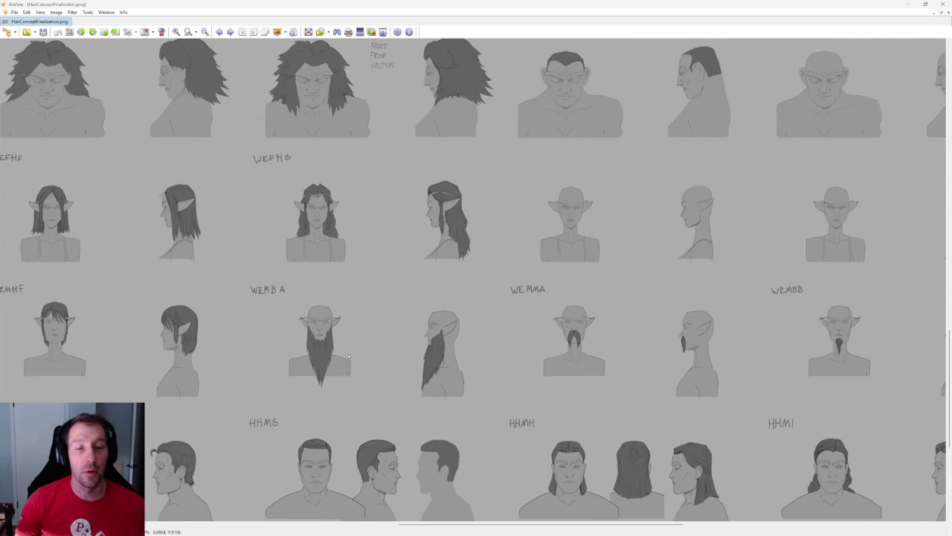
drag(509, 206, 564, 299)
drag(133, 61, 270, 227)
drag(67, 67, 247, 290)
mouse_move(219, 187)
mouse_down()
mouse_move(272, 269)
mouse_move(180, 266)
mouse_up()
mouse_move(919, 289)
mouse_down()
mouse_move(880, 293)
mouse_move(701, 217)
mouse_move(280, 276)
mouse_up()
drag(758, 390, 523, 347)
drag(665, 292, 465, 282)
mouse_move(520, 297)
mouse_down()
mouse_move(330, 314)
mouse_move(313, 297)
mouse_up()
drag(472, 269, 282, 275)
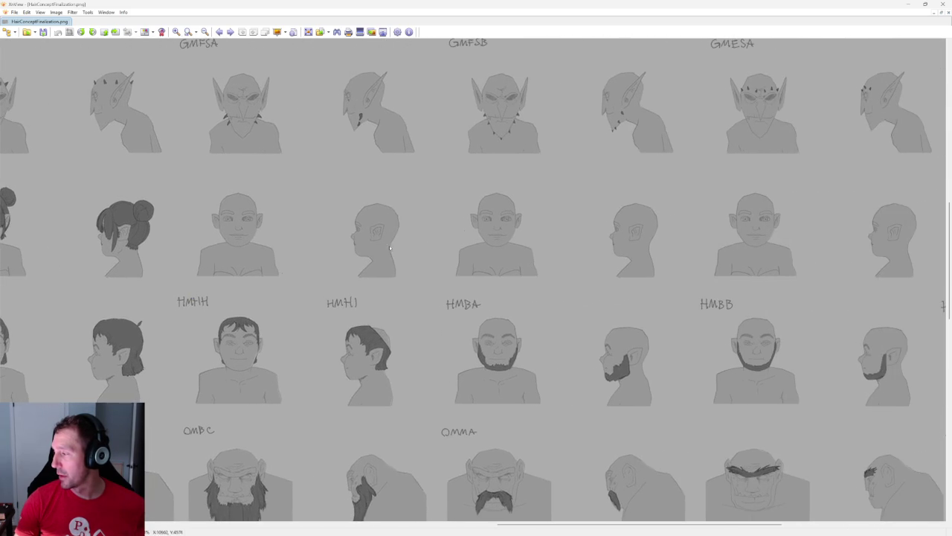
mouse_move(706, 214)
mouse_down()
mouse_move(638, 228)
mouse_move(484, 215)
mouse_up()
mouse_move(346, 272)
mouse_down()
mouse_move(575, 271)
mouse_move(672, 223)
mouse_move(706, 291)
mouse_move(624, 258)
mouse_move(757, 284)
mouse_up()
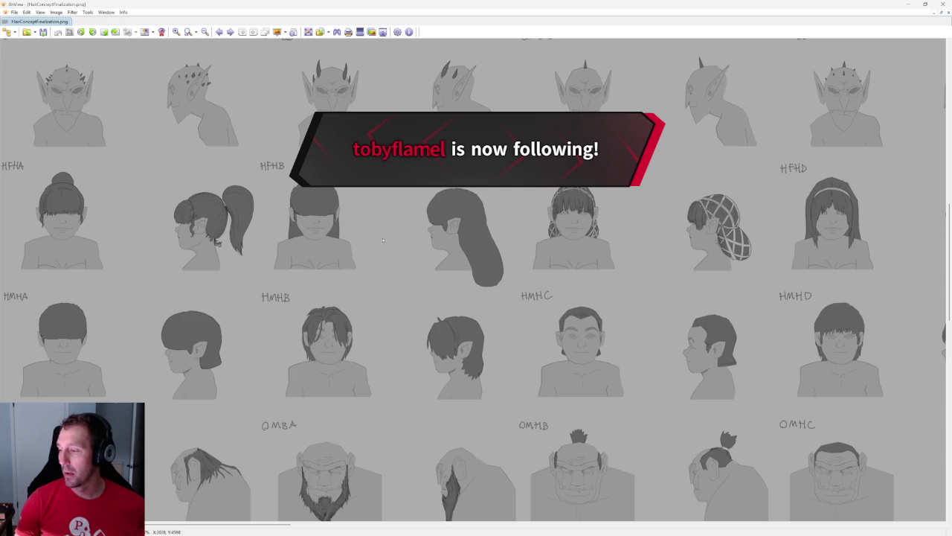
drag(584, 231, 398, 264)
scroll(398, 264, right, 3)
scroll(398, 264, right, 3)
scroll(398, 264, right, 3)
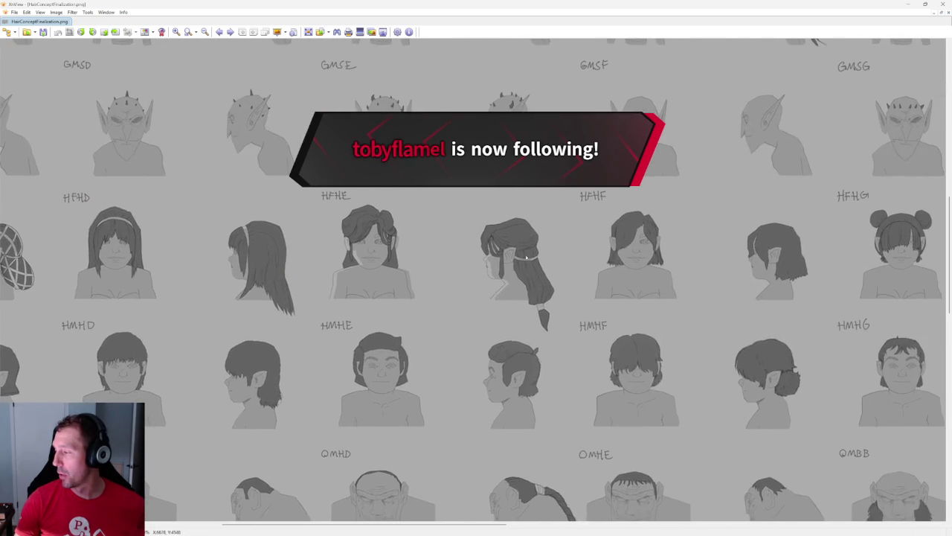
scroll(398, 264, right, 3)
scroll(556, 265, right, 4)
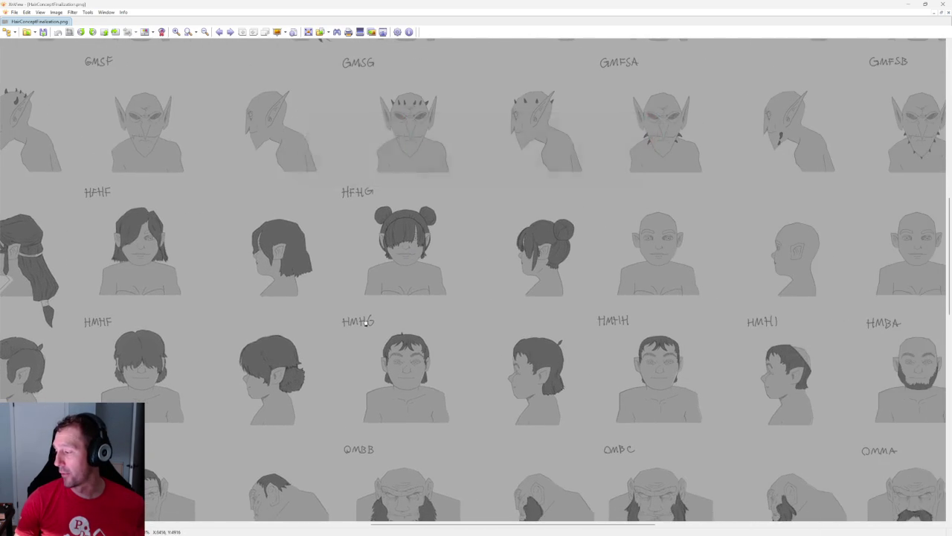
scroll(421, 228, down, 3)
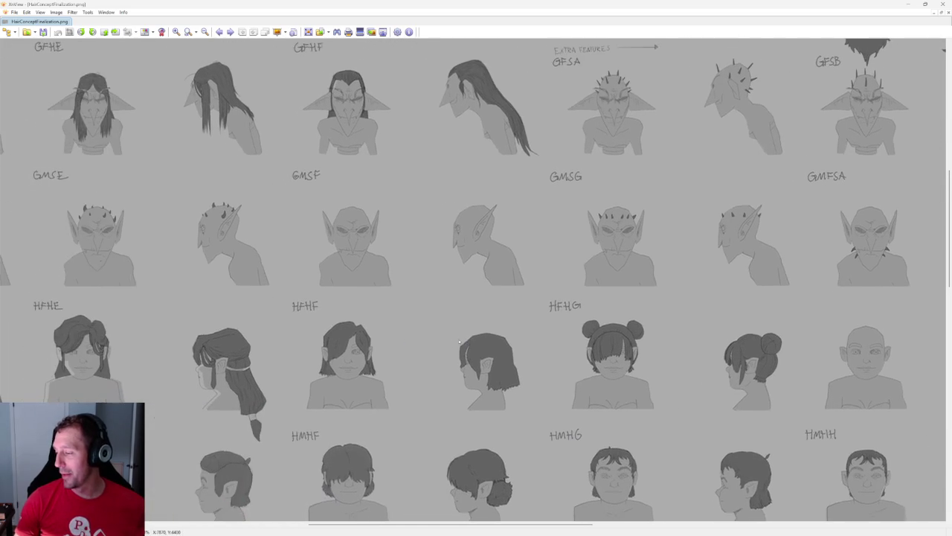
scroll(295, 314, up, 3)
scroll(290, 298, left, 5)
scroll(283, 281, up, 2)
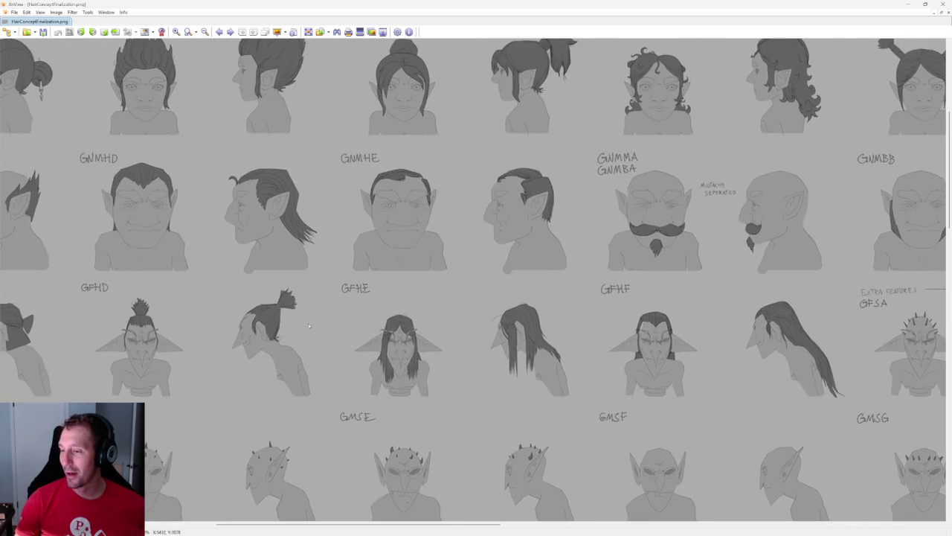
scroll(372, 298, left, 7)
scroll(551, 329, up, 2)
scroll(670, 323, left, 1)
scroll(669, 323, down, 1)
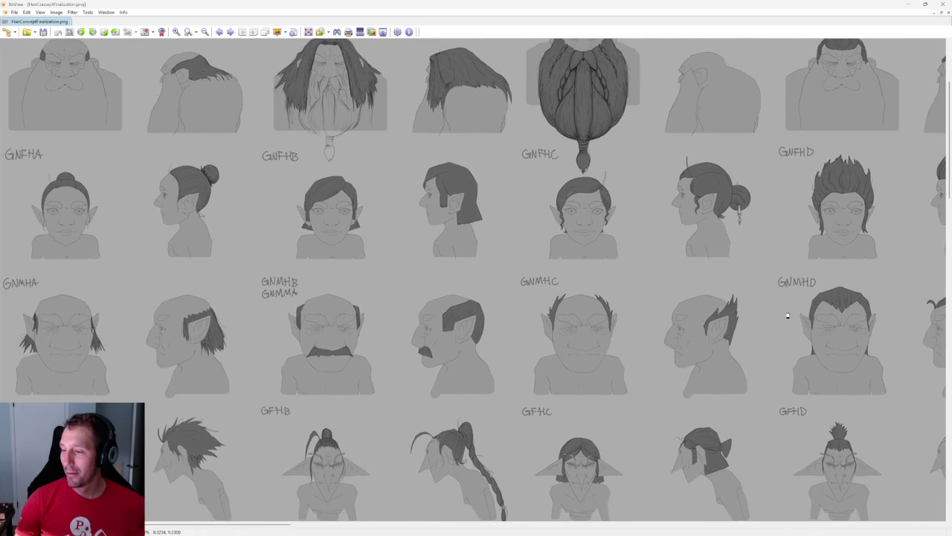
scroll(774, 323, right, 1)
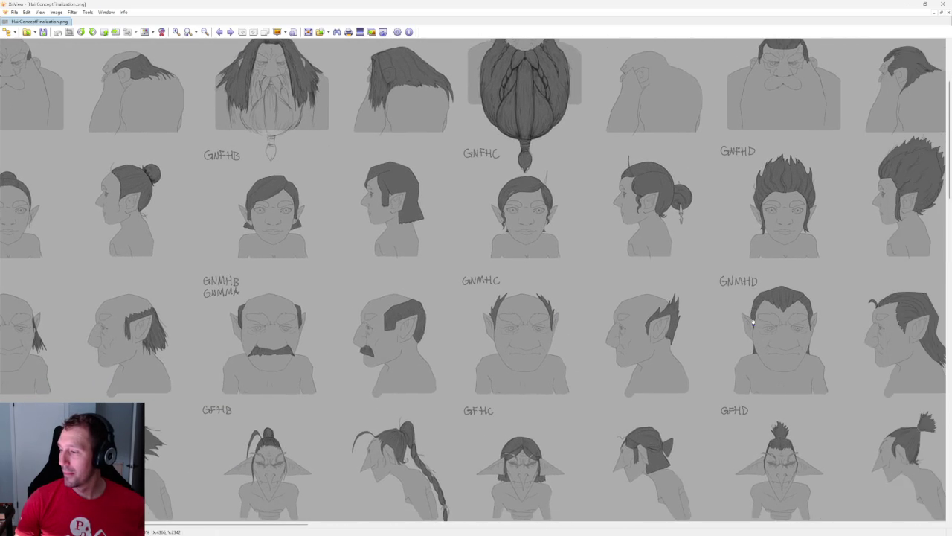
drag(752, 322, 661, 320)
scroll(638, 329, right, 1)
scroll(625, 324, right, 1)
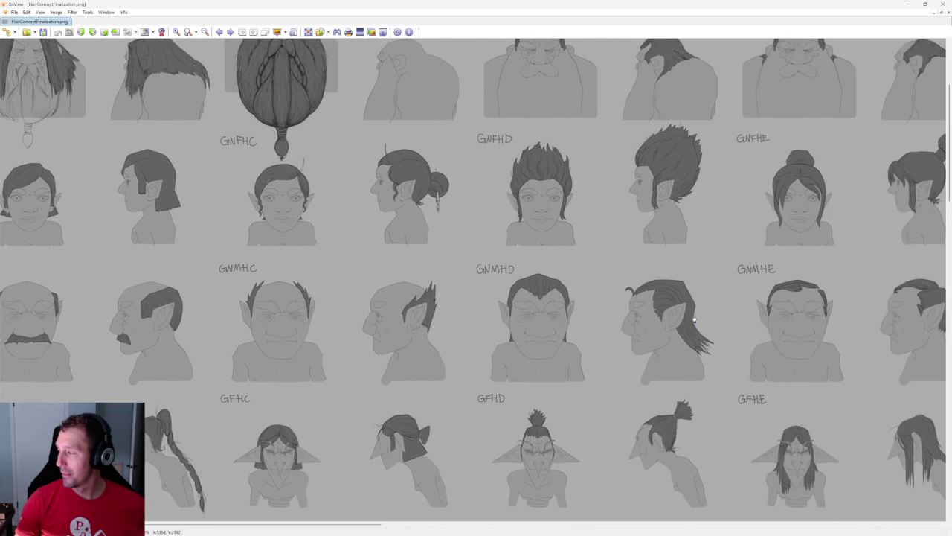
scroll(608, 318, right, 2)
scroll(608, 318, right, 3)
scroll(610, 320, right, 4)
scroll(446, 318, right, 3)
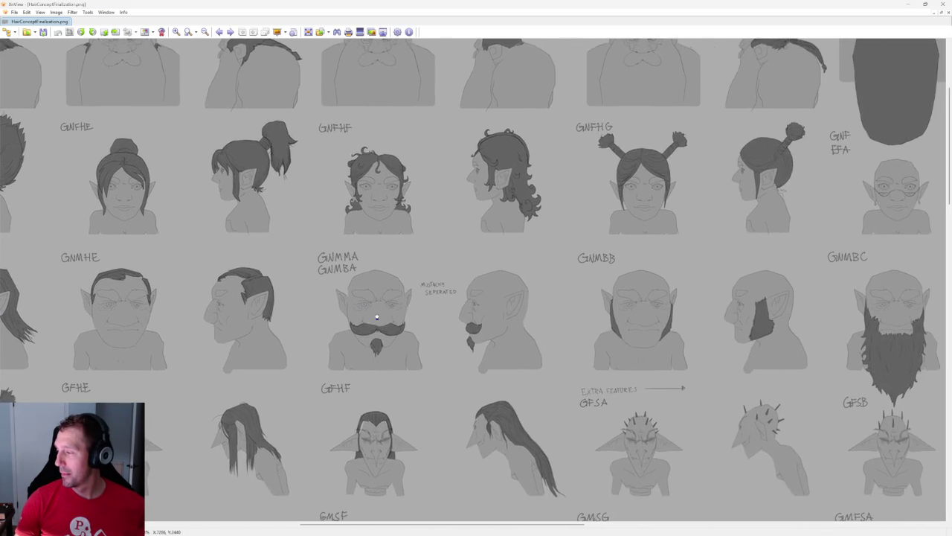
scroll(562, 296, right, 2)
scroll(521, 305, right, 6)
scroll(298, 323, down, 10)
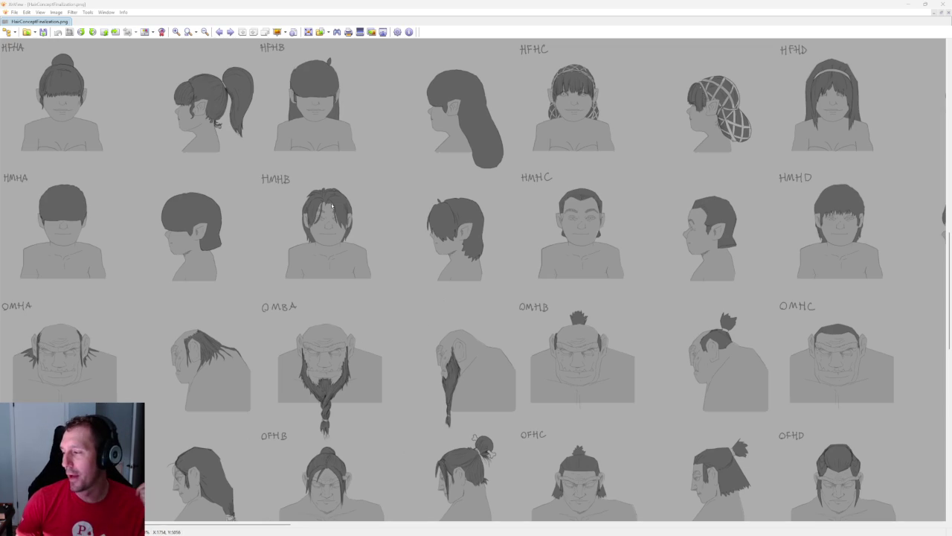
scroll(450, 175, down, 3)
scroll(449, 174, up, 2)
scroll(465, 219, down, 2)
scroll(466, 219, right, 3)
scroll(419, 203, right, 3)
scroll(469, 208, right, 3)
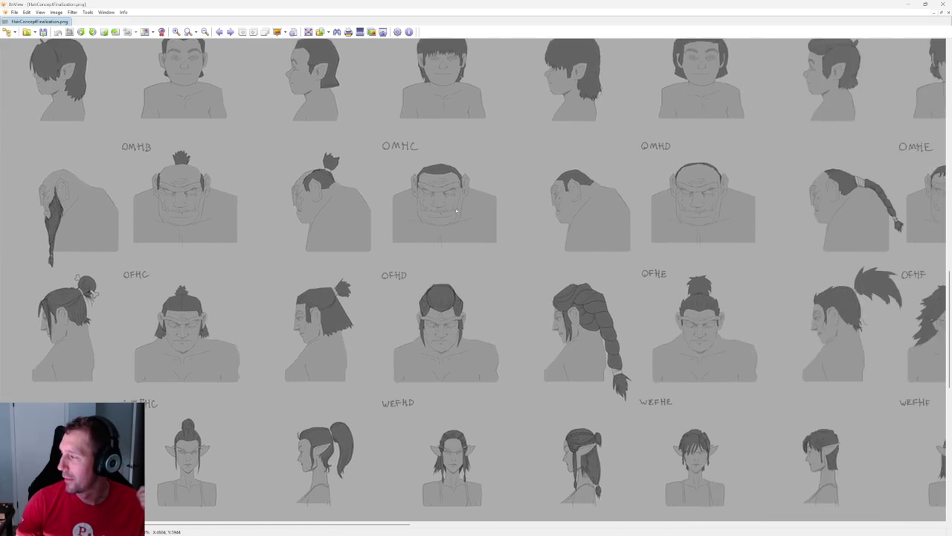
scroll(399, 219, right, 3)
scroll(617, 208, right, 3)
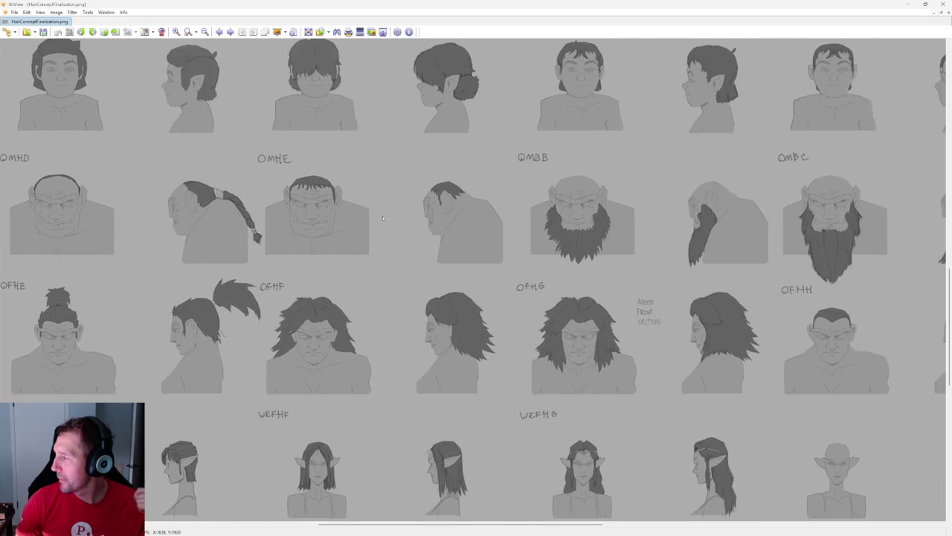
scroll(382, 217, right, 2)
scroll(452, 212, right, 1)
scroll(483, 215, right, 2)
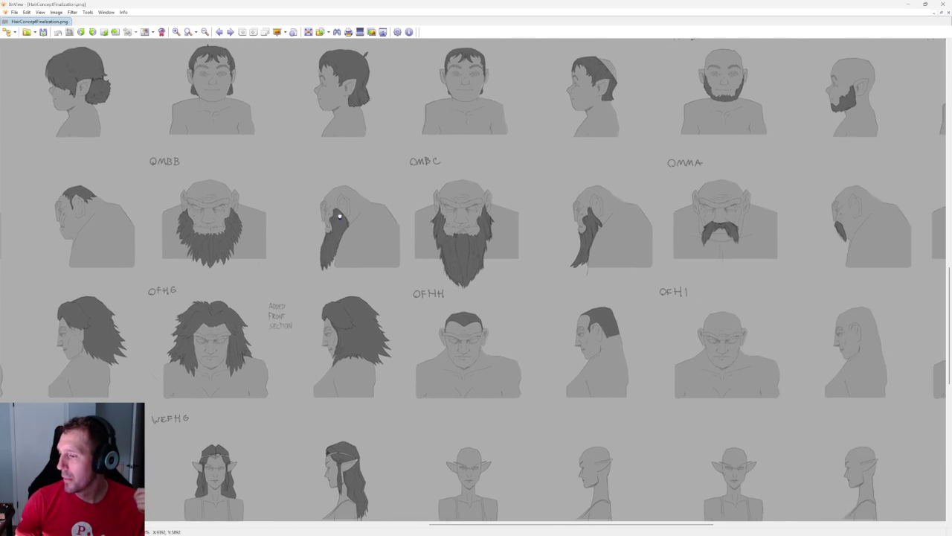
scroll(298, 208, right, 3)
scroll(719, 212, right, 1)
scroll(510, 213, right, 2)
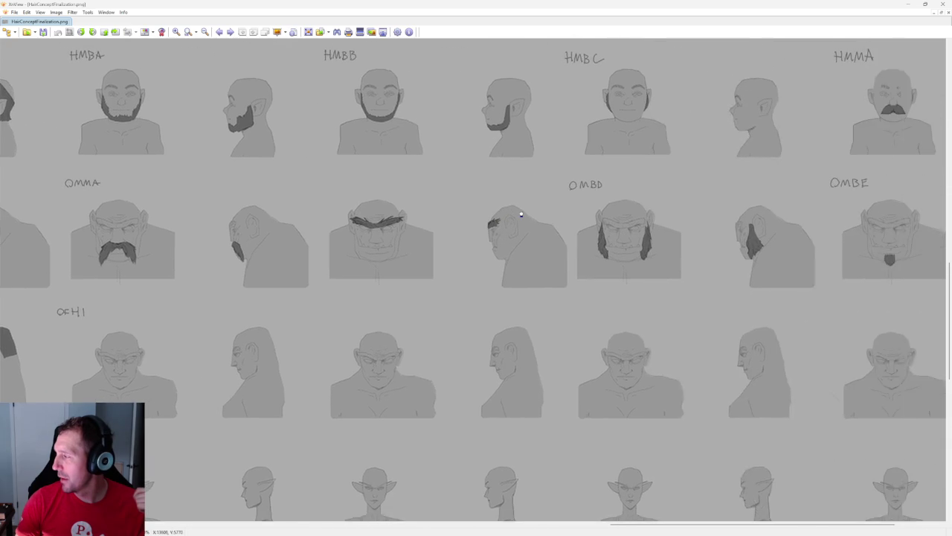
scroll(313, 202, left, 1)
scroll(446, 216, left, 4)
scroll(593, 236, left, 2)
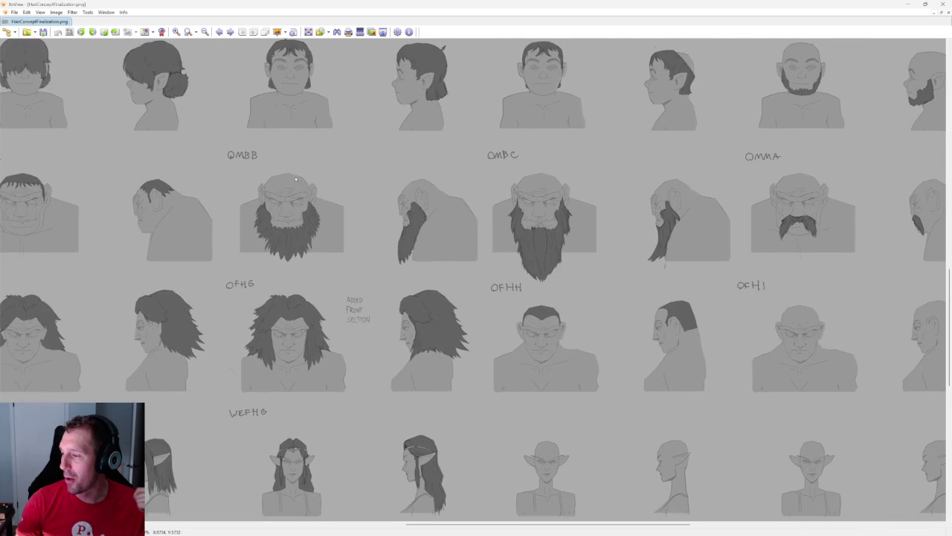
scroll(291, 173, left, 1)
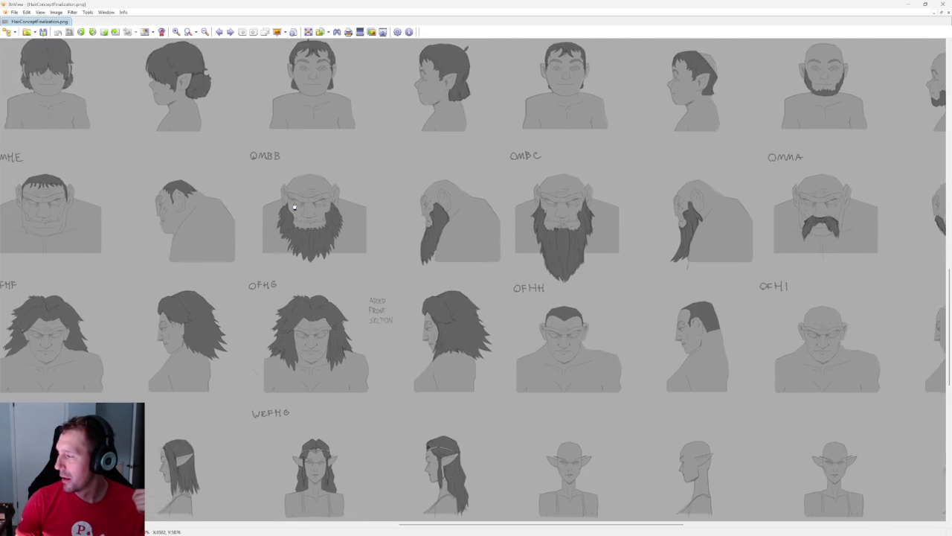
scroll(312, 182, left, 2)
scroll(330, 186, left, 3)
scroll(446, 230, left, 3)
scroll(514, 236, left, 2)
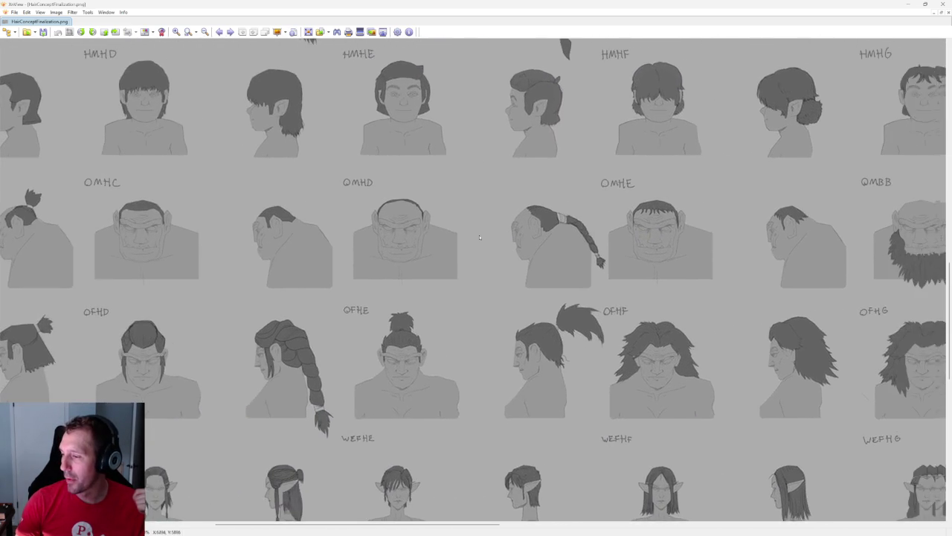
scroll(520, 231, left, 2)
scroll(542, 225, left, 3)
scroll(542, 226, left, 1)
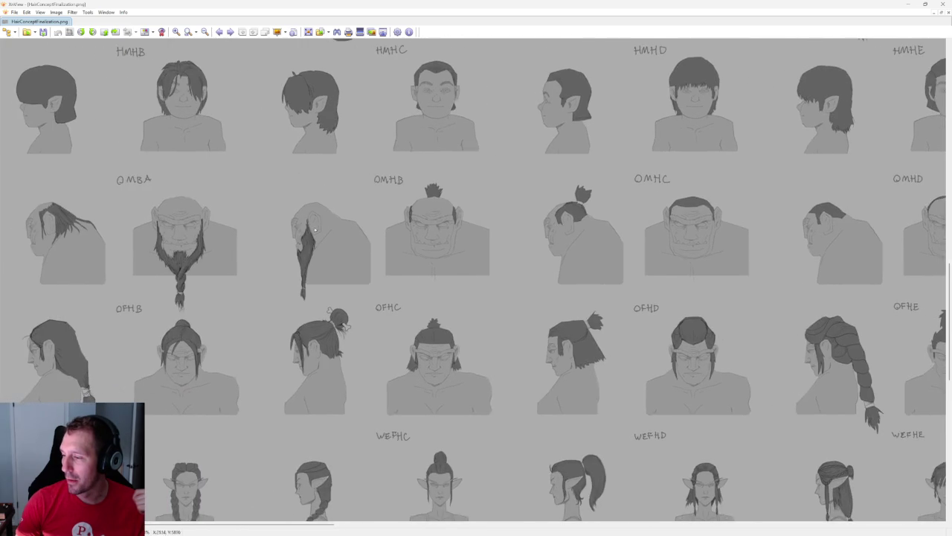
scroll(581, 221, left, 1)
scroll(625, 217, left, 1)
scroll(670, 212, left, 1)
scroll(699, 207, right, 5)
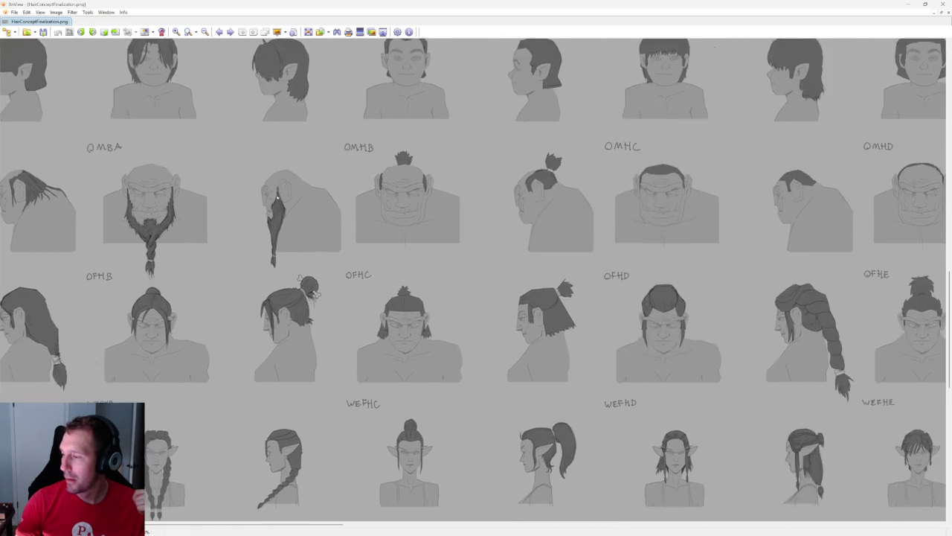
scroll(276, 195, right, 5)
scroll(446, 193, right, 5)
scroll(499, 192, right, 5)
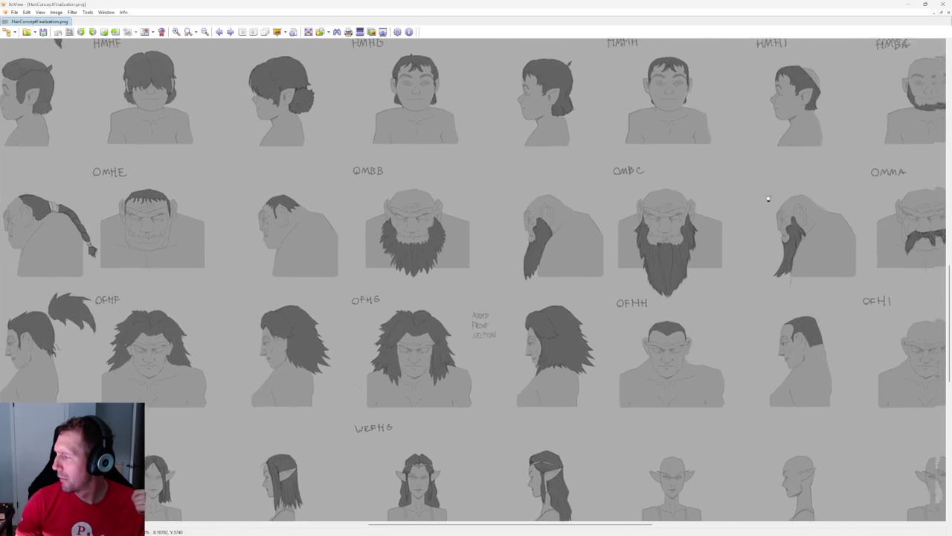
scroll(801, 198, right, 1)
scroll(484, 202, left, 2)
scroll(416, 213, left, 5)
drag(736, 202, 390, 223)
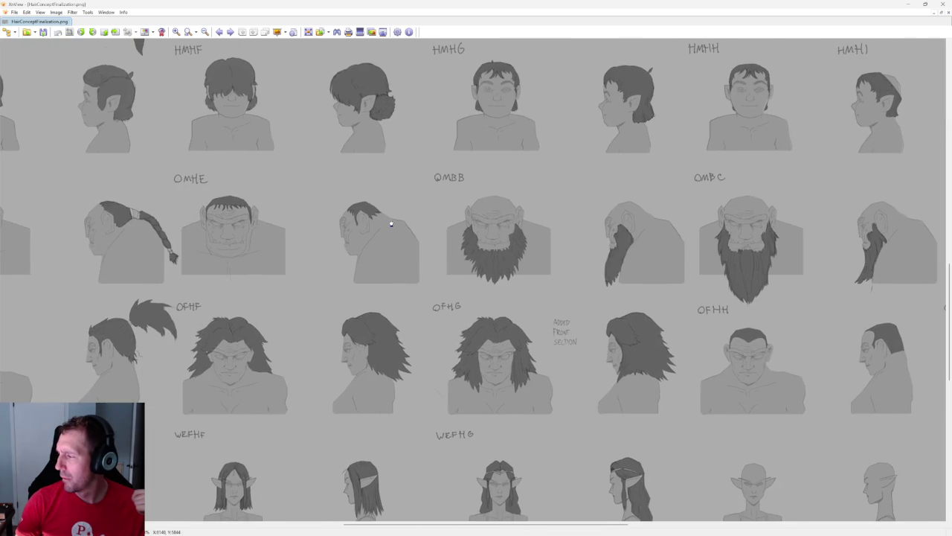
scroll(390, 223, left, 3)
scroll(296, 249, left, 3)
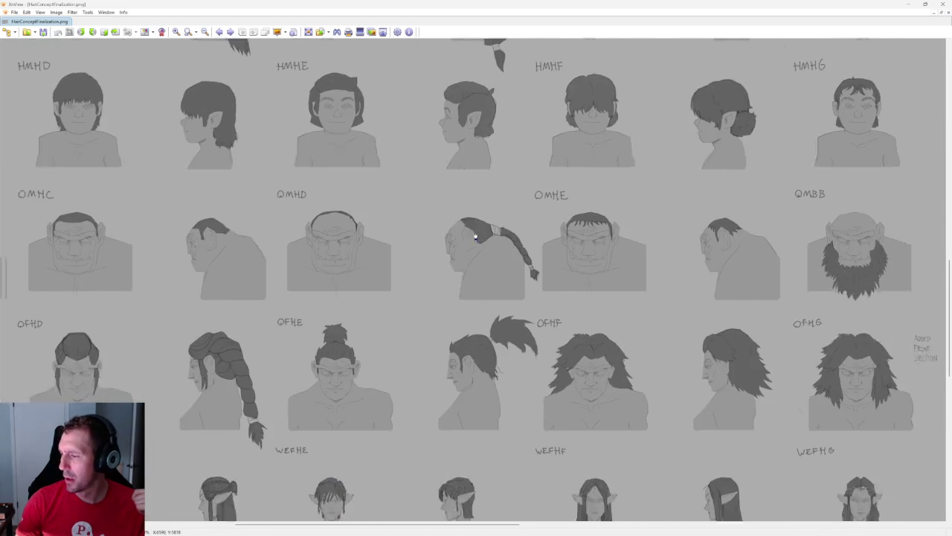
scroll(297, 249, left, 2)
scroll(223, 245, left, 2)
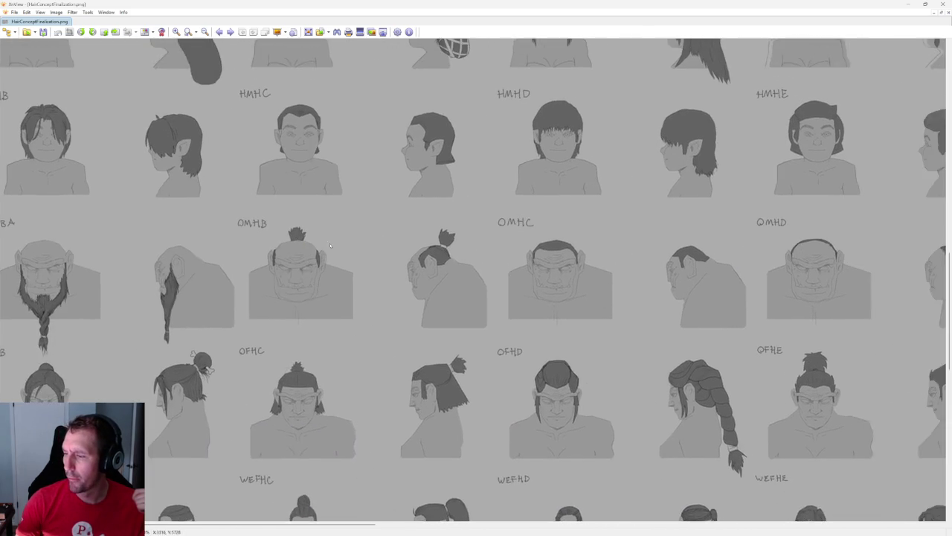
scroll(203, 243, left, 2)
drag(202, 242, 664, 192)
scroll(172, 240, right, 3)
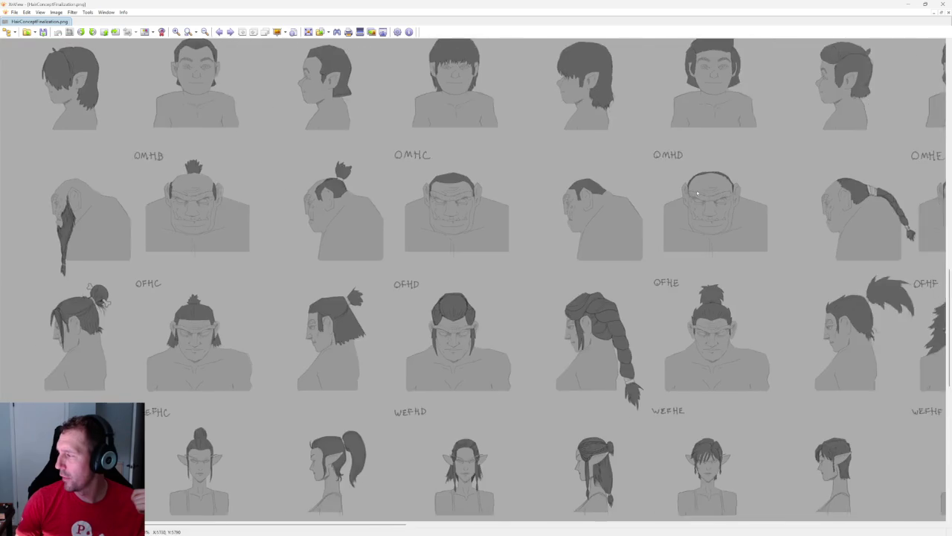
scroll(298, 223, right, 3)
scroll(461, 193, right, 3)
scroll(477, 185, right, 2)
scroll(477, 185, right, 3)
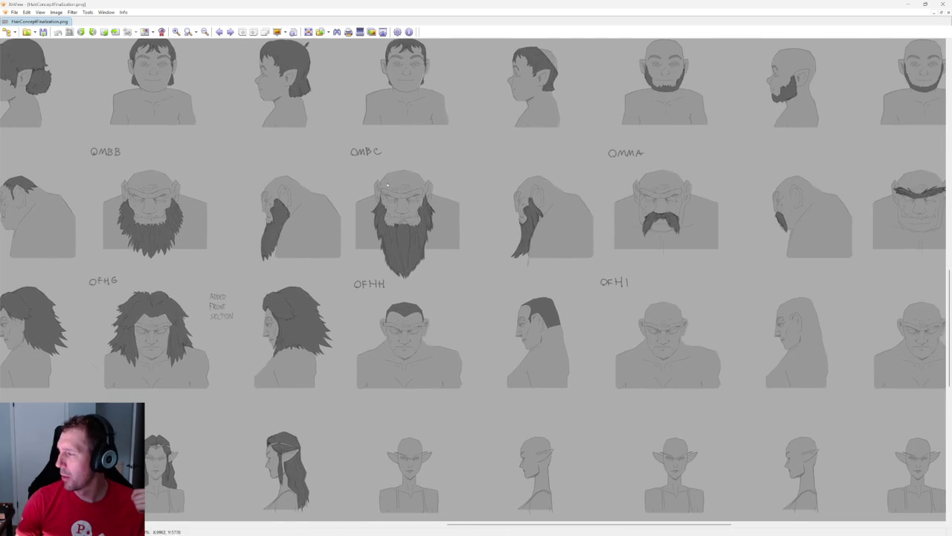
scroll(615, 176, right, 8)
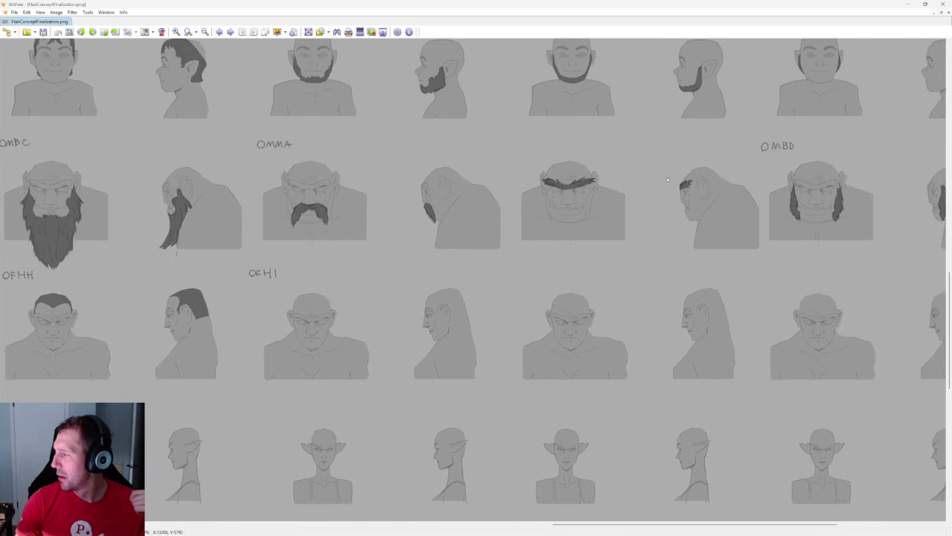
scroll(669, 186, right, 4)
scroll(479, 194, right, 4)
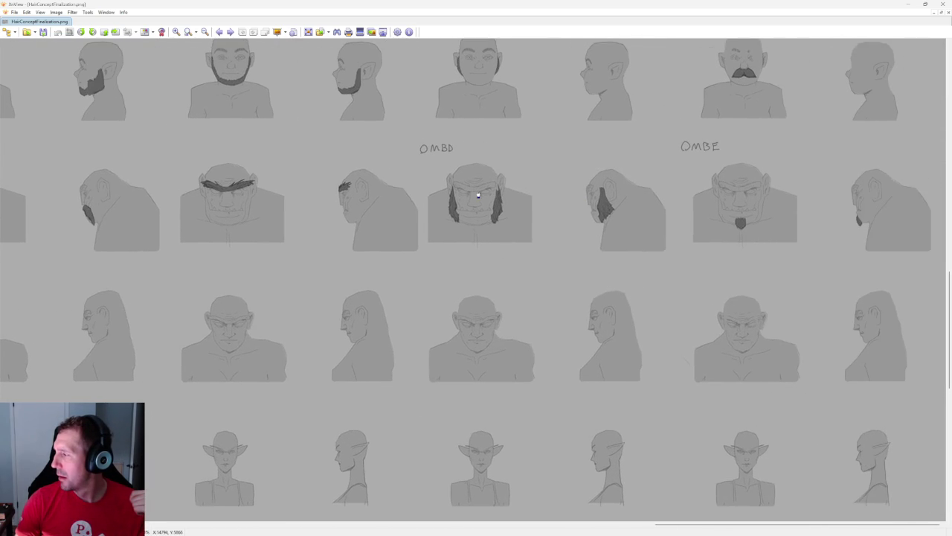
scroll(465, 174, left, 8)
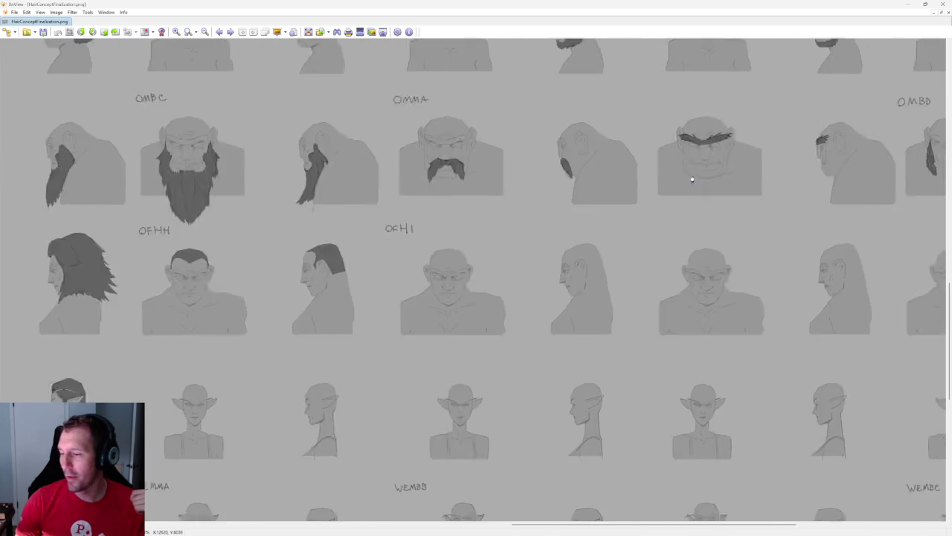
scroll(547, 147, down, 3)
scroll(547, 147, left, 1)
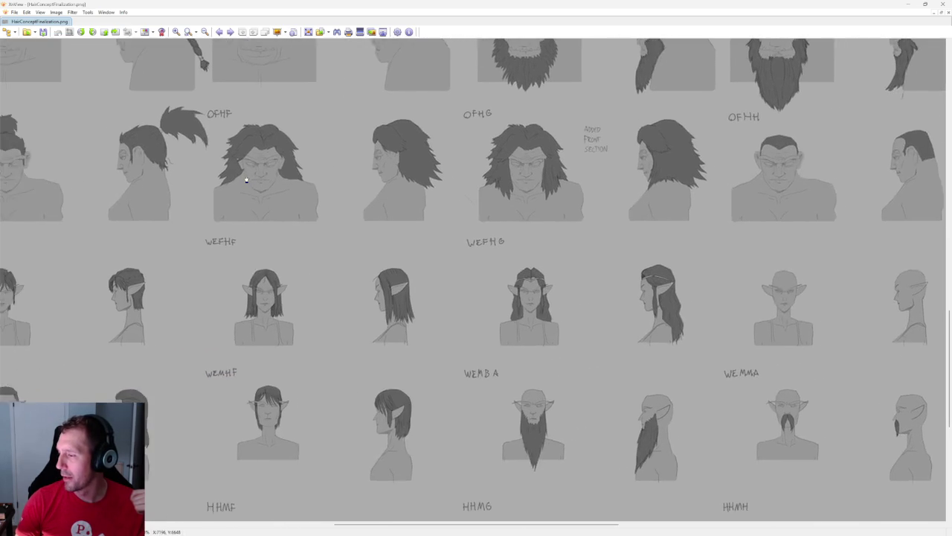
scroll(446, 160, left, 1)
scroll(357, 157, left, 1)
scroll(282, 177, left, 1)
scroll(283, 176, right, 3)
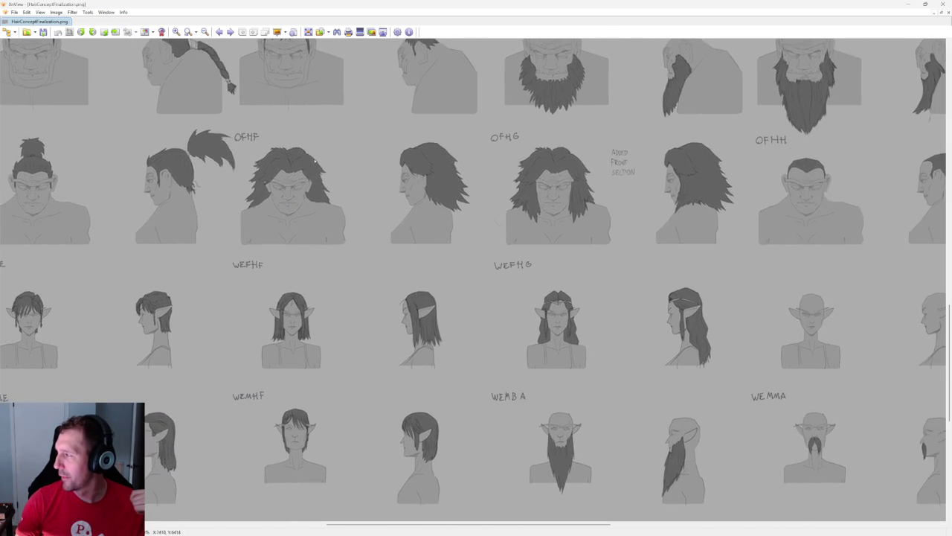
scroll(402, 163, left, 2)
scroll(475, 157, left, 2)
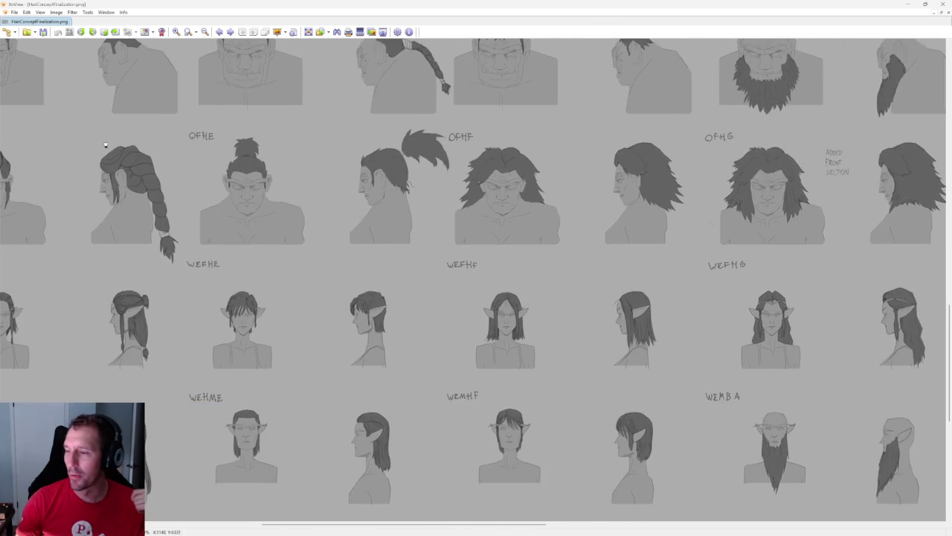
scroll(417, 156, left, 6)
scroll(342, 155, left, 3)
scroll(342, 155, down, 1)
scroll(282, 153, left, 2)
scroll(264, 152, left, 4)
scroll(264, 153, down, 1)
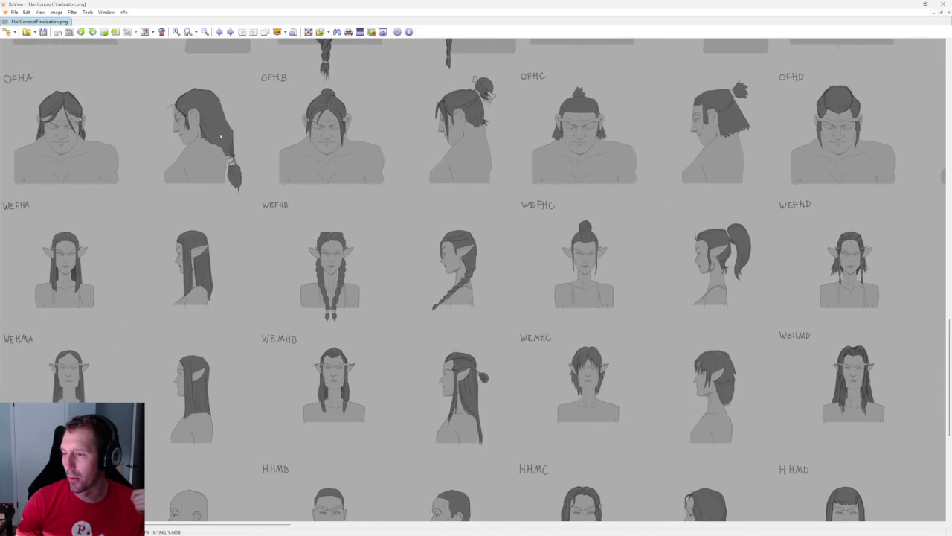
scroll(369, 183, down, 1)
scroll(439, 213, right, 3)
scroll(438, 213, down, 1)
scroll(582, 230, right, 4)
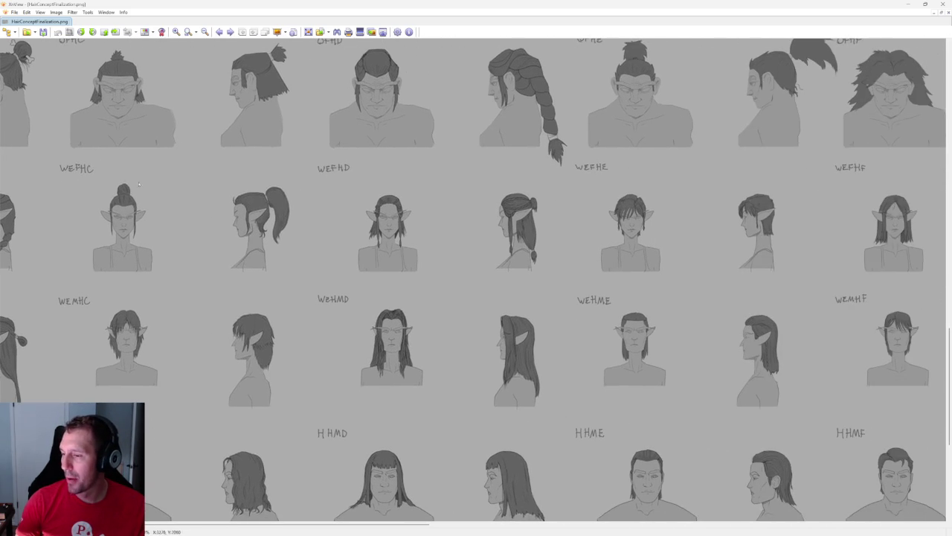
scroll(534, 229, right, 2)
scroll(558, 233, right, 2)
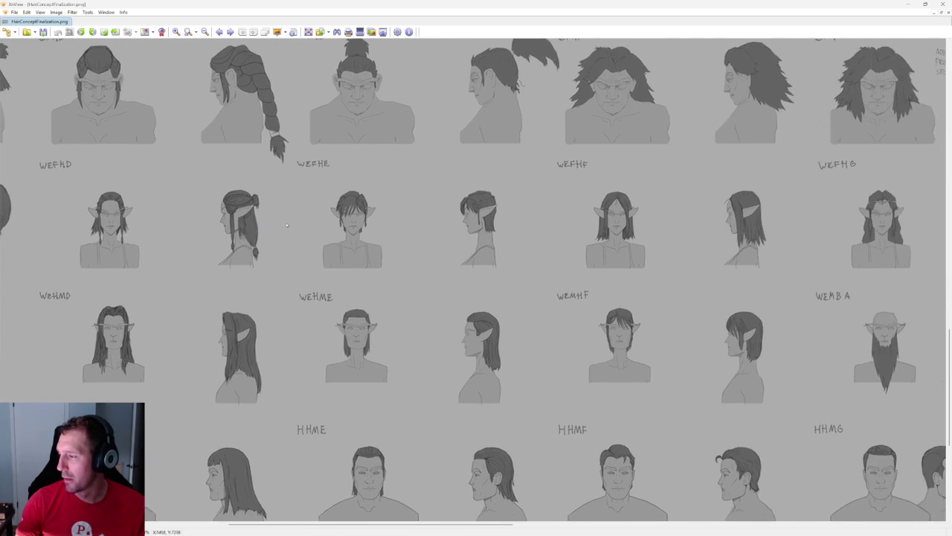
scroll(595, 236, right, 1)
scroll(650, 242, left, 3)
scroll(161, 248, up, 1)
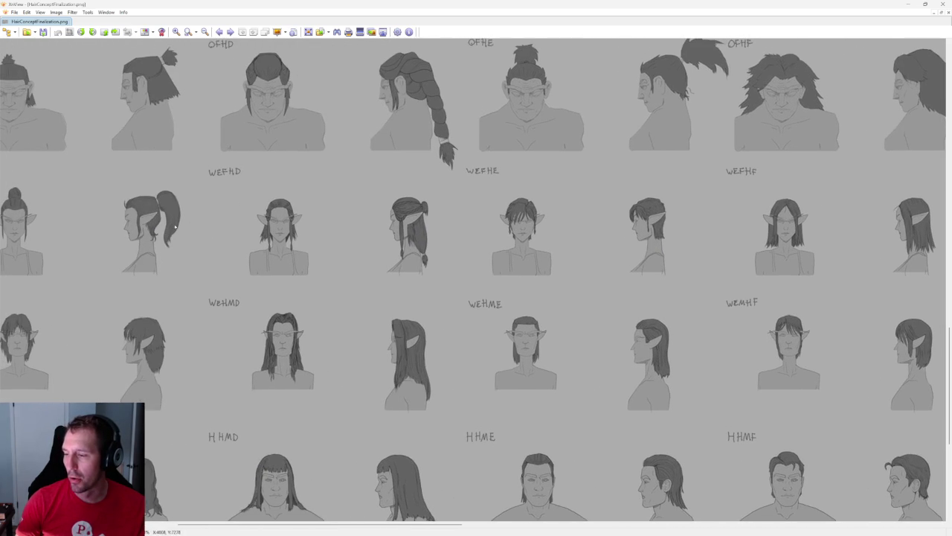
scroll(339, 279, right, 3)
scroll(453, 272, left, 3)
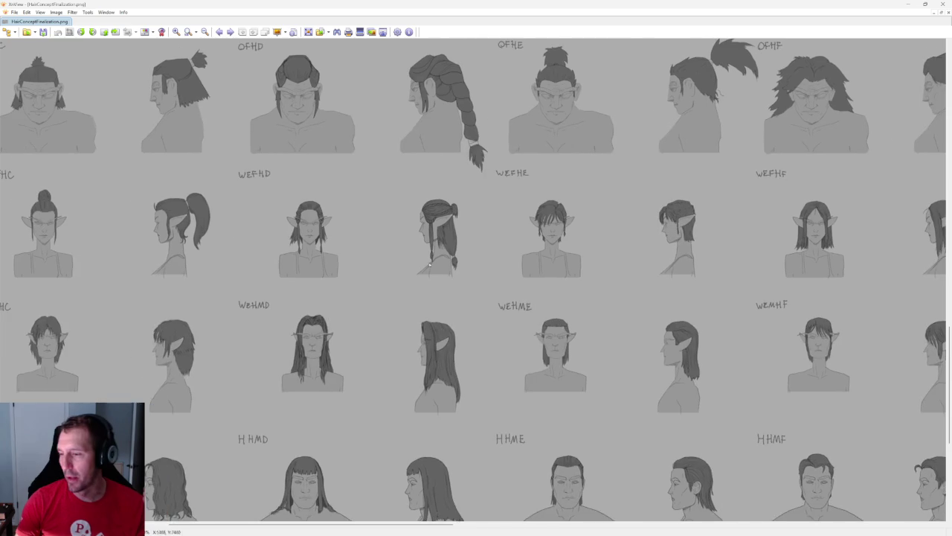
scroll(469, 271, right, 1)
scroll(431, 270, right, 2)
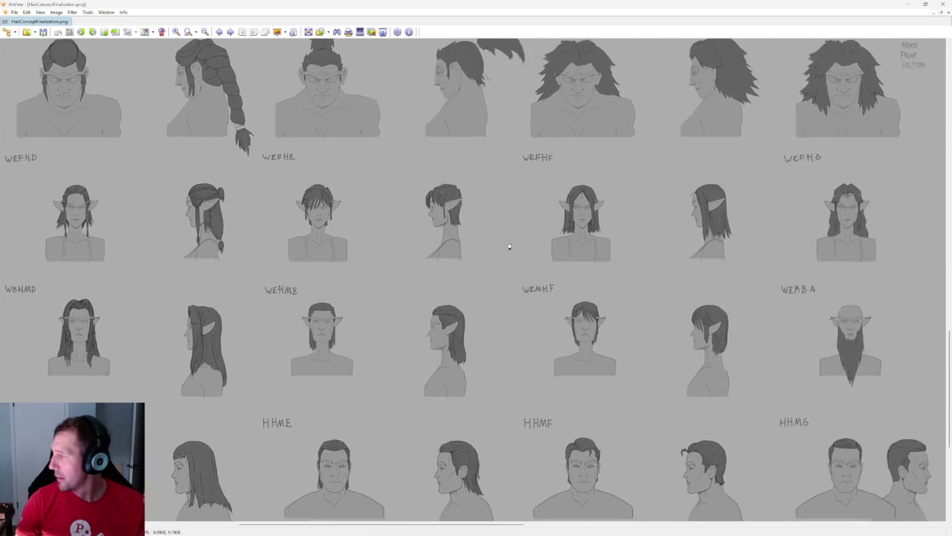
scroll(434, 250, right, 4)
scroll(435, 230, right, 2)
scroll(402, 235, right, 2)
scroll(383, 253, right, 2)
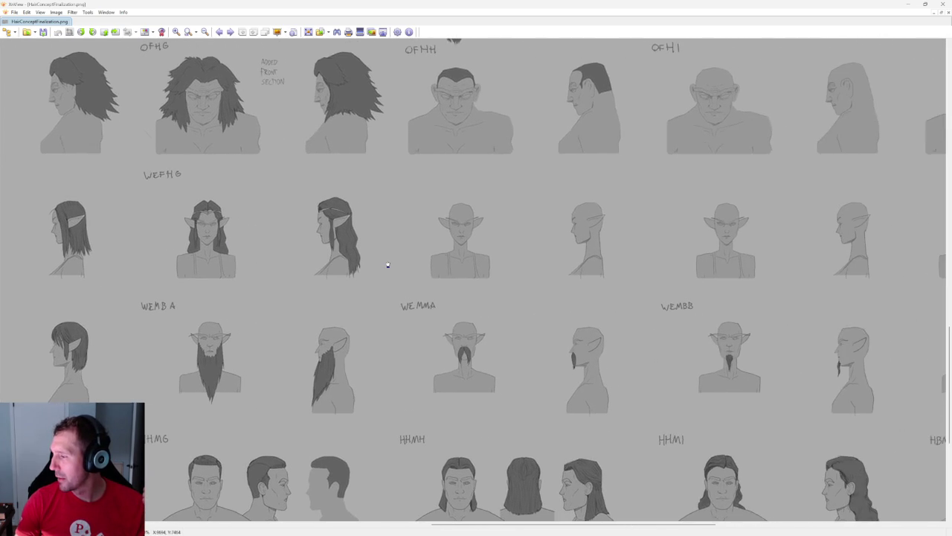
scroll(439, 264, right, 1)
mouse_move(552, 306)
mouse_down()
mouse_move(431, 291)
mouse_move(123, 282)
mouse_move(855, 268)
mouse_up()
mouse_move(586, 342)
mouse_down()
mouse_move(544, 241)
mouse_move(338, 290)
mouse_move(551, 270)
mouse_move(854, 181)
mouse_up()
mouse_move(603, 296)
mouse_down()
mouse_move(758, 296)
mouse_move(417, 246)
mouse_up()
drag(729, 253, 416, 238)
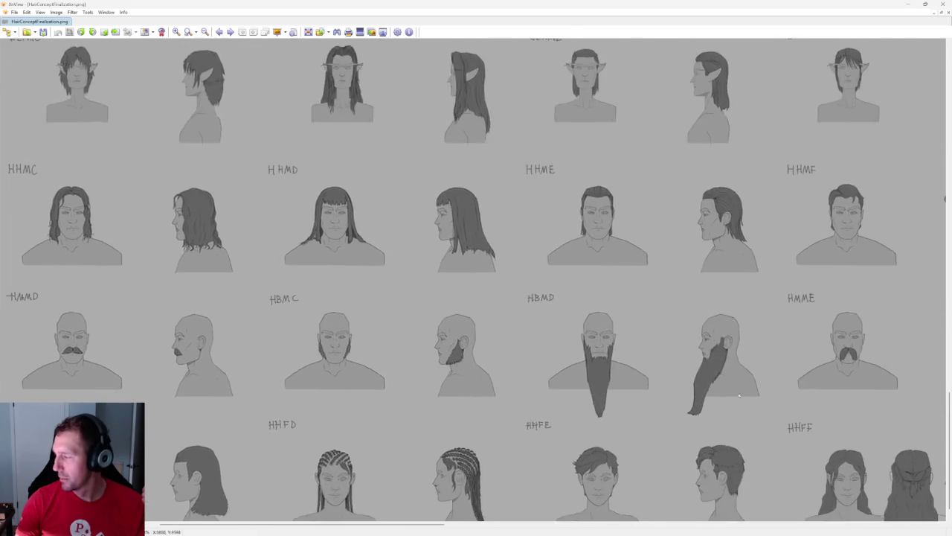
drag(603, 239, 405, 236)
mouse_move(764, 306)
mouse_down()
mouse_move(352, 241)
mouse_move(436, 255)
mouse_move(590, 259)
mouse_up()
drag(462, 323, 654, 288)
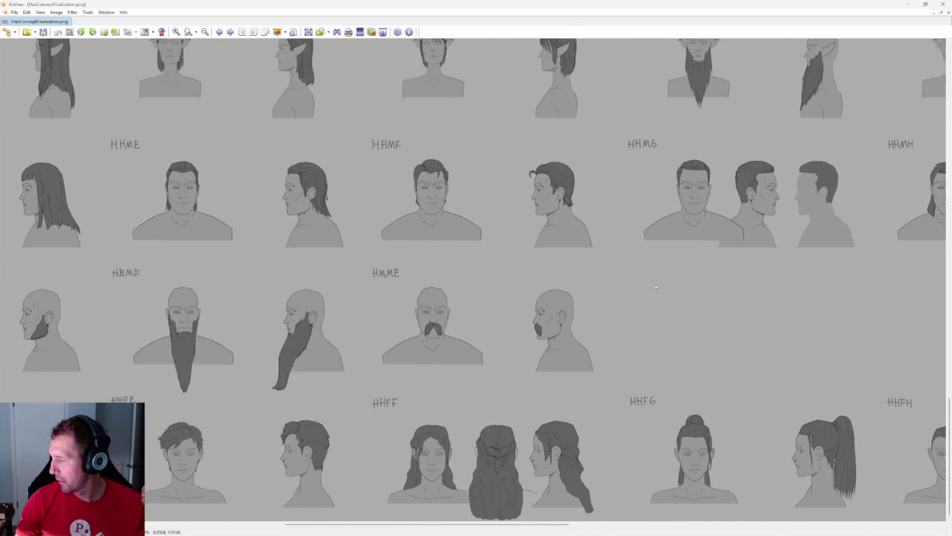
drag(546, 229, 607, 305)
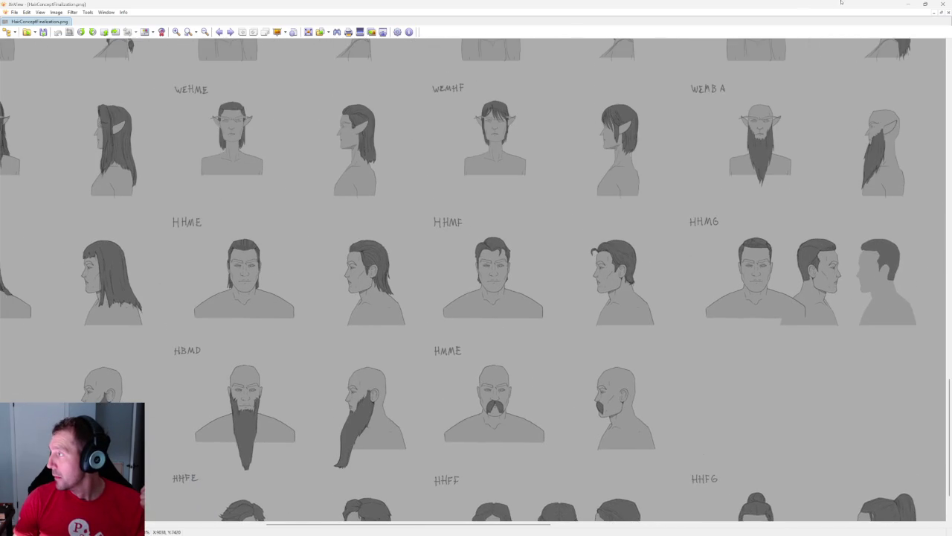
mouse_move(429, 111)
mouse_down()
mouse_move(383, 176)
mouse_move(358, 246)
mouse_move(375, 298)
mouse_move(569, 321)
mouse_move(521, 330)
mouse_move(595, 327)
mouse_move(637, 339)
mouse_up()
drag(187, 187, 739, 198)
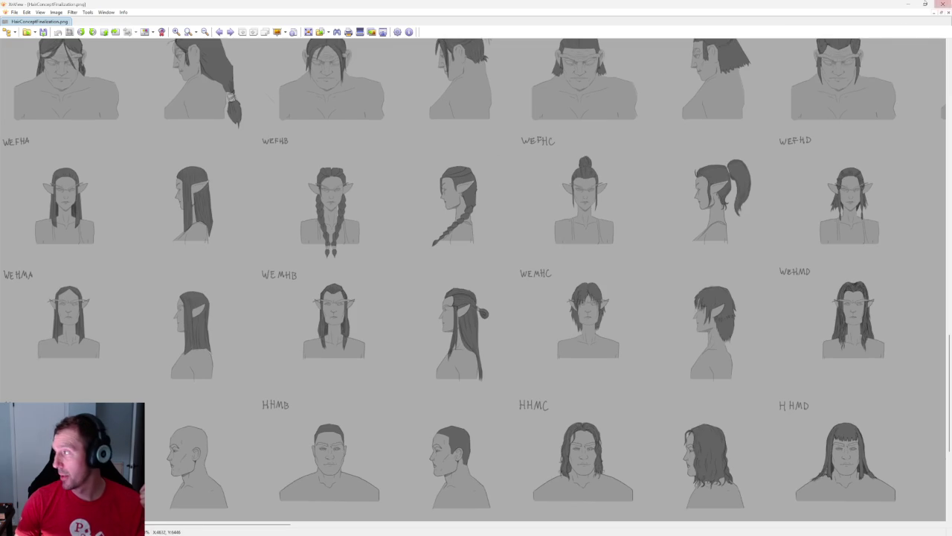
click(907, 4)
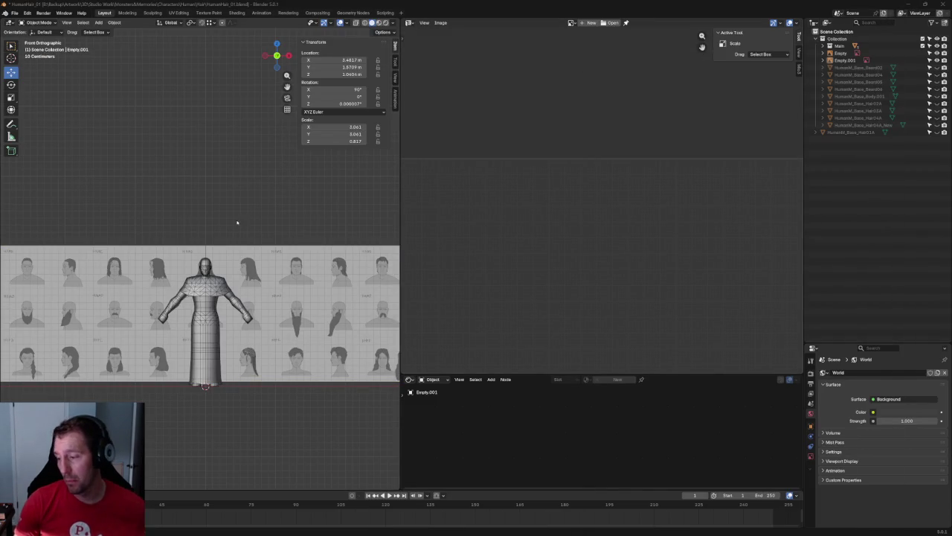
- Zoom the front view onto the figure's head over the HHMD long-hair reference
scroll(231, 212, up, 5)
scroll(274, 259, up, 3)
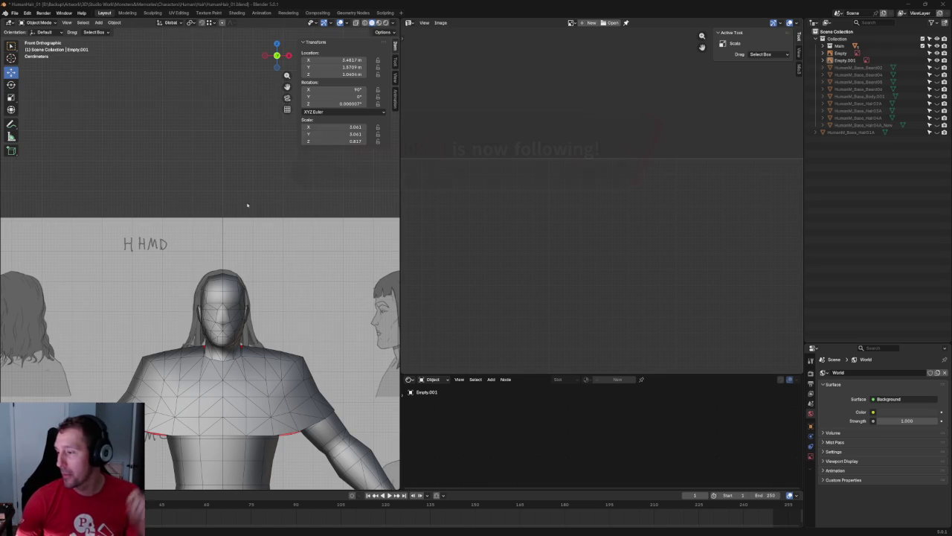
- Zoom out to frame the whole figure and the reference sheet
scroll(245, 209, up, 3)
scroll(244, 208, up, 1)
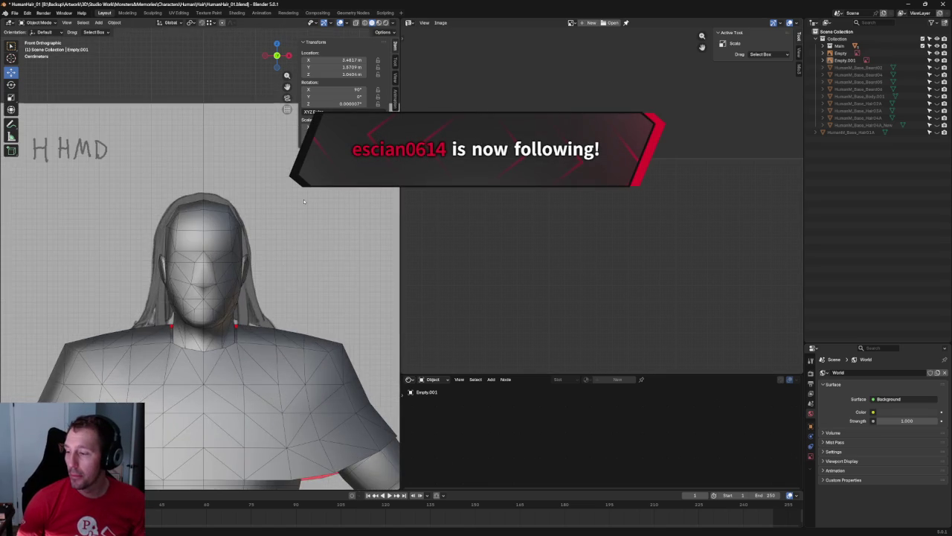
scroll(328, 258, down, 8)
scroll(328, 259, down, 3)
mouse_move(328, 259)
shift+middle_down()
mouse_move(298, 268)
mouse_move(285, 293)
shift+middle_up()
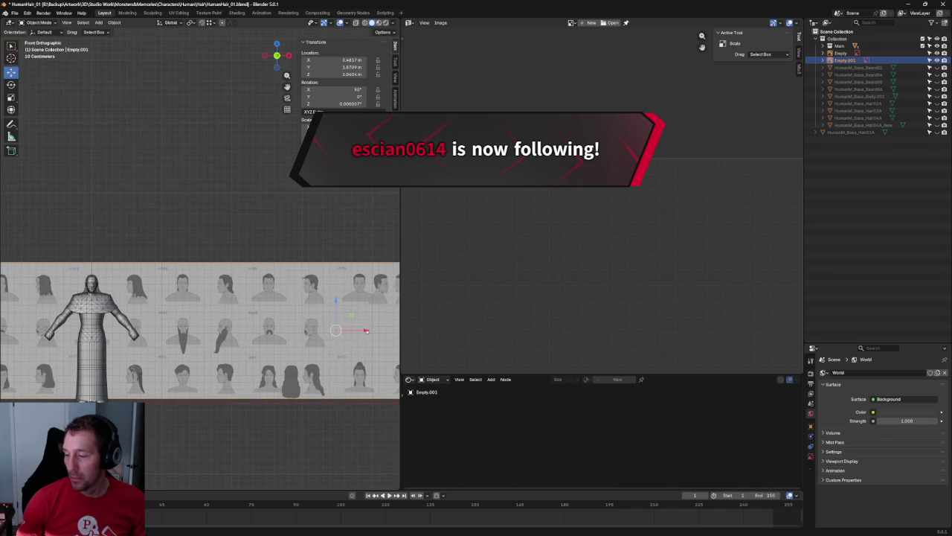
- Cancel an X-axis move of Empty.001, then select the hair reference image plane
key(g)
key(x)
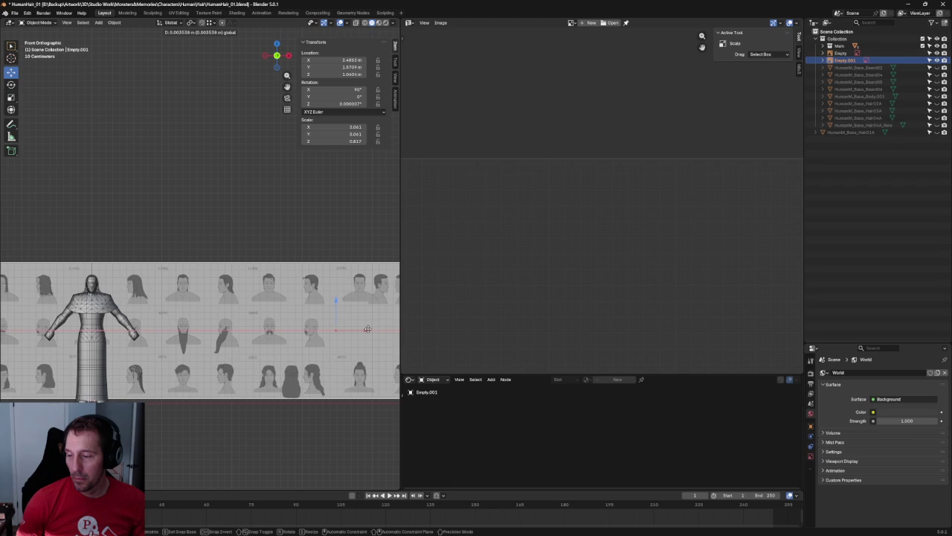
key(Escape)
click(126, 206)
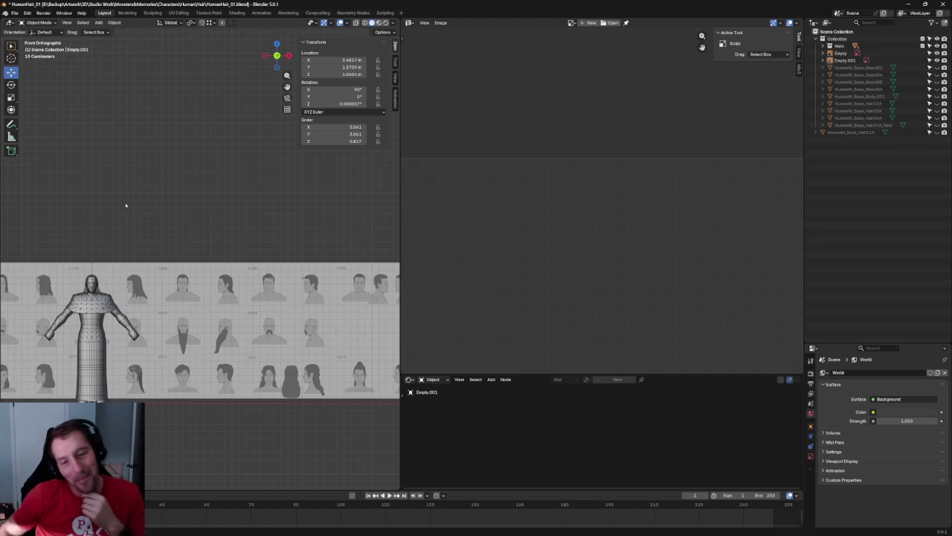
click(209, 283)
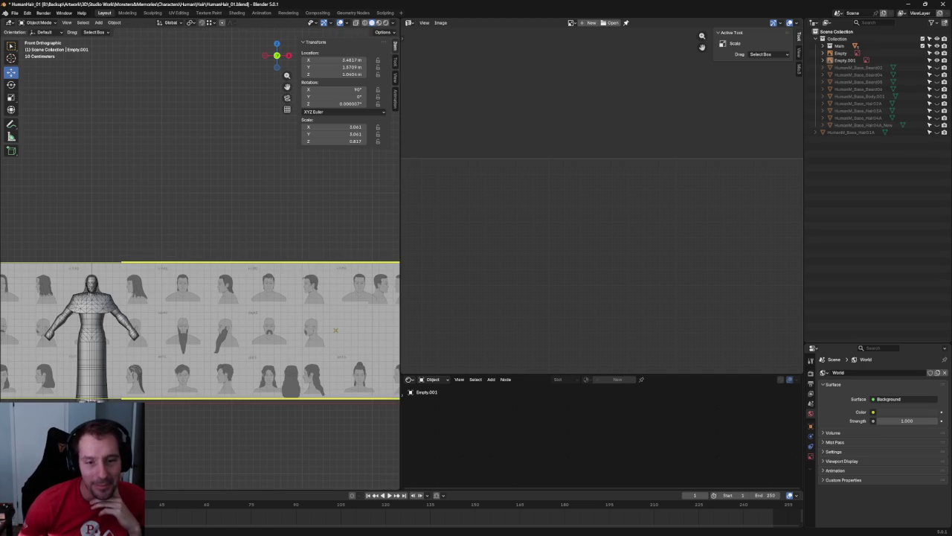
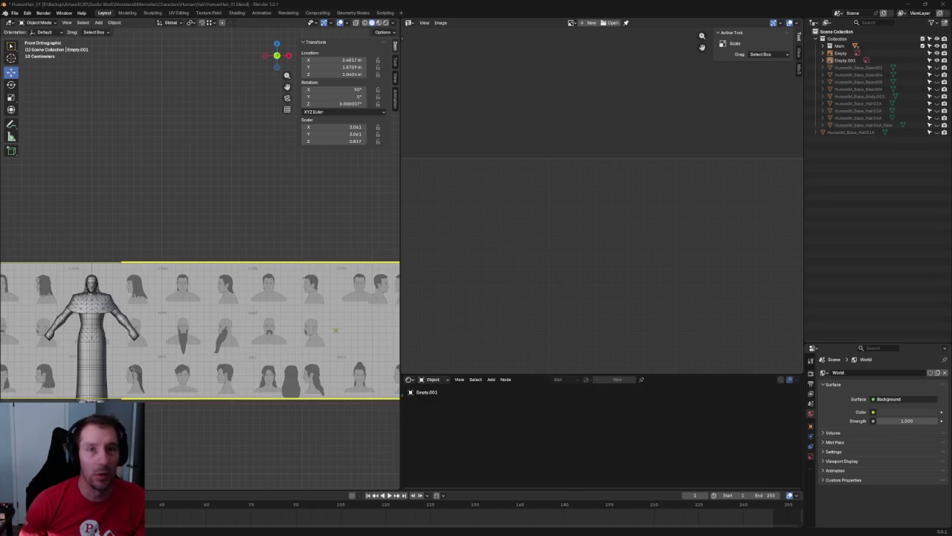
- Bring up the music player window, then move it aside and hide it
key(alt+Tab)
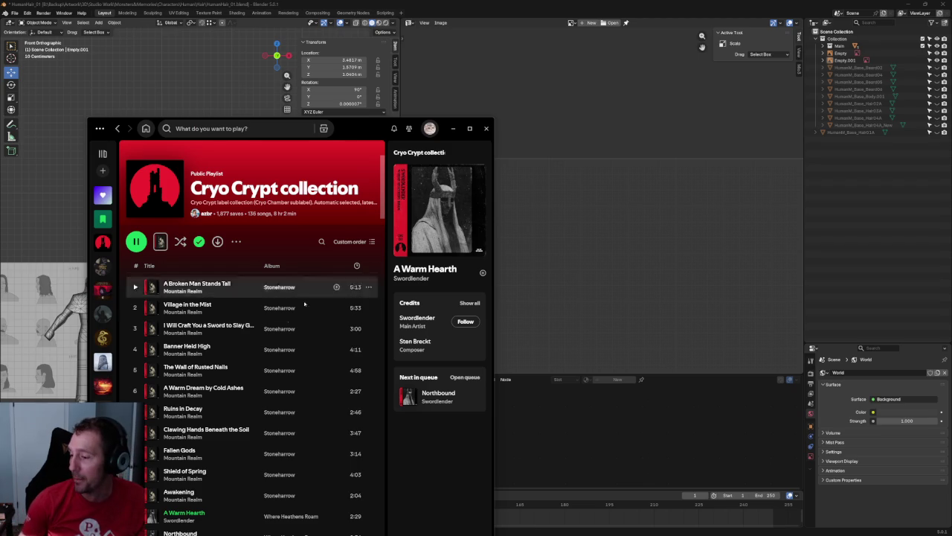
scroll(255, 379, down, 2)
scroll(254, 379, down, 10)
scroll(238, 402, up, 5)
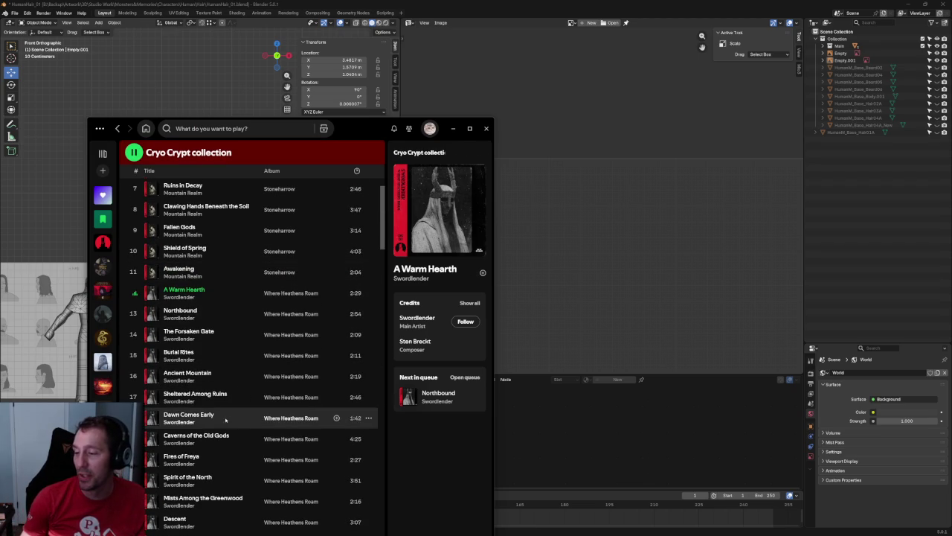
scroll(317, 446, up, 5)
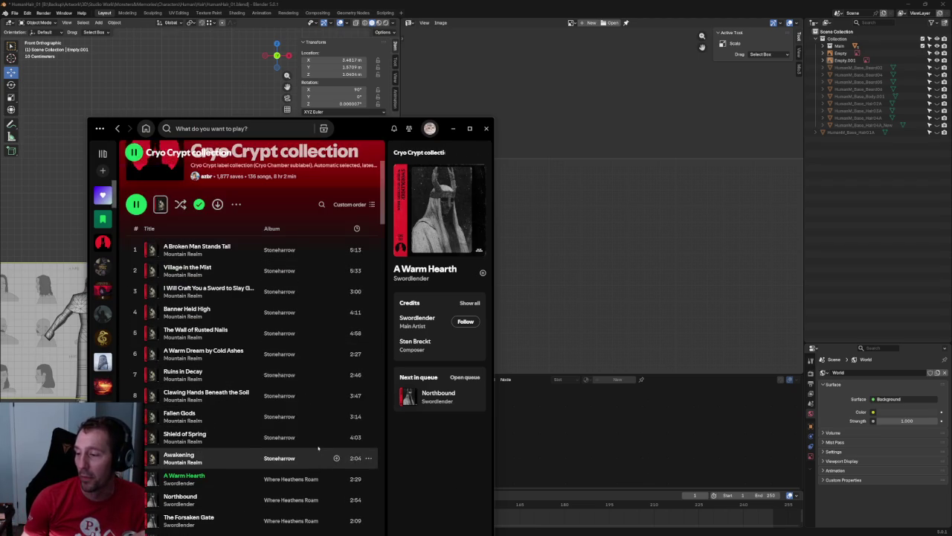
scroll(317, 446, down, 5)
scroll(317, 446, down, 2)
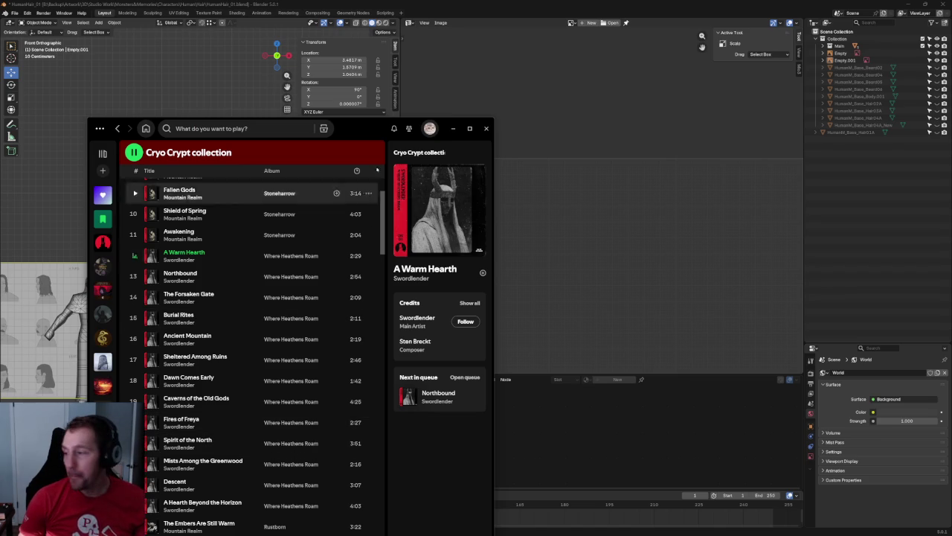
drag(389, 128, 356, 145)
click(420, 145)
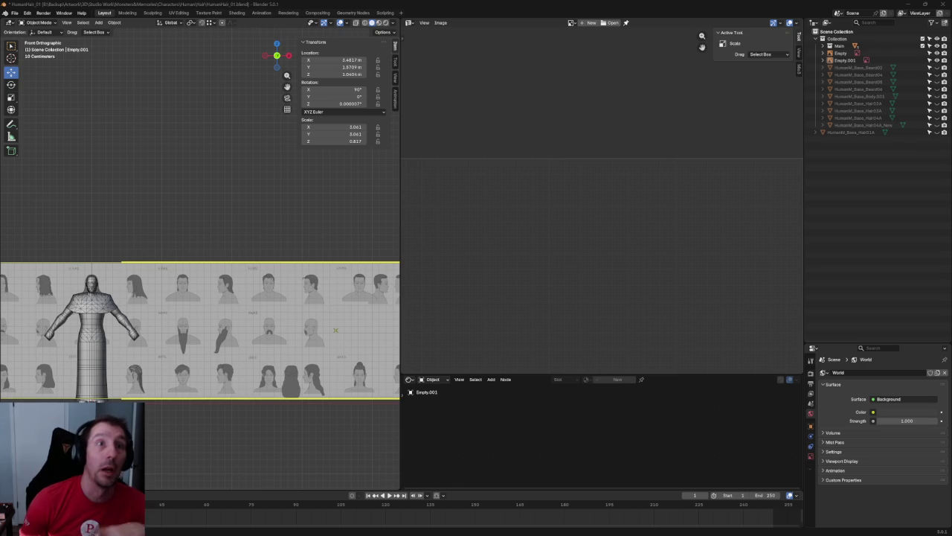
- Deselect the reference image, zoom onto the head, and make Collection active for new meshes
click(208, 166)
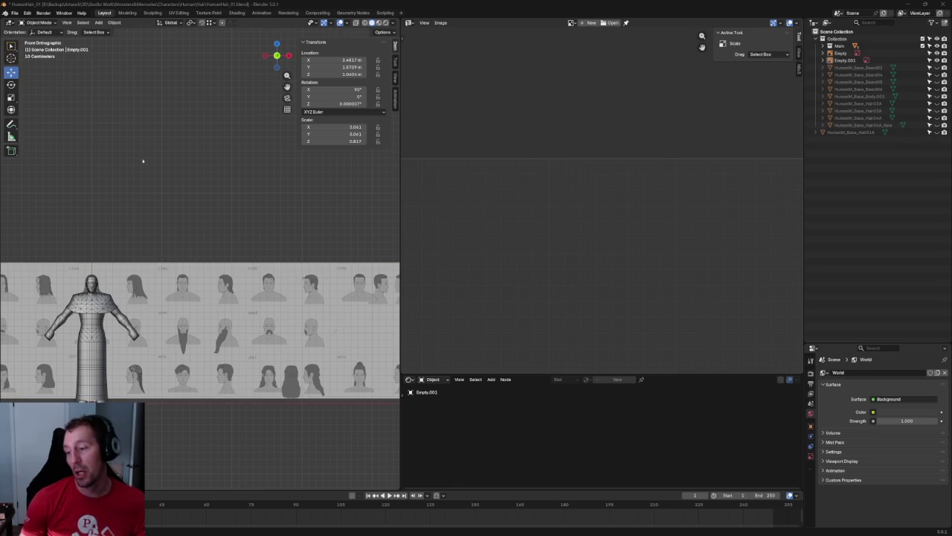
scroll(253, 241, up, 3)
scroll(252, 241, up, 2)
scroll(252, 240, up, 2)
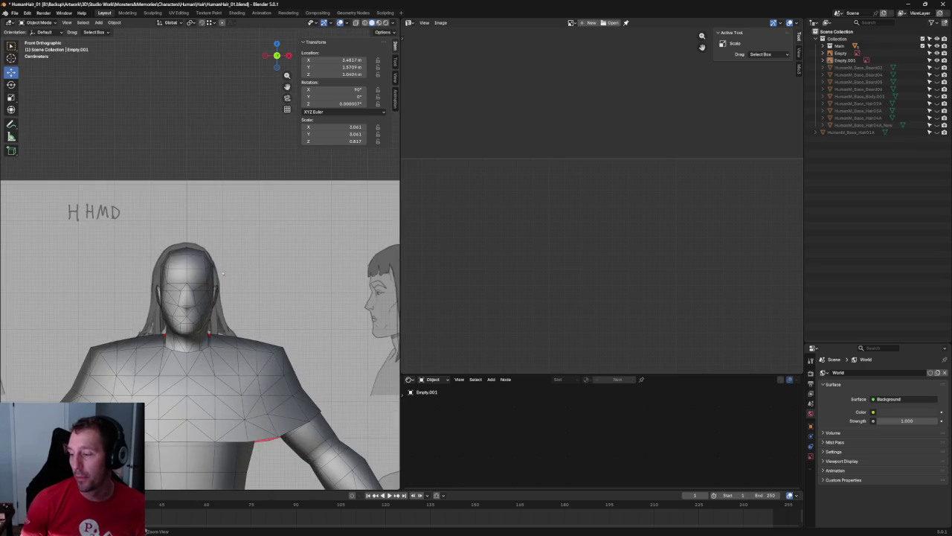
scroll(224, 255, up, 2)
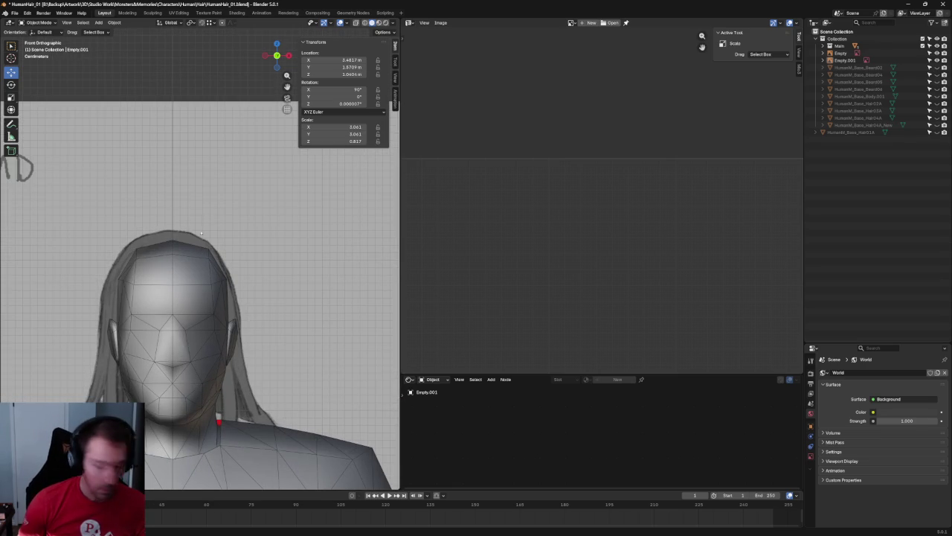
scroll(225, 239, down, 1)
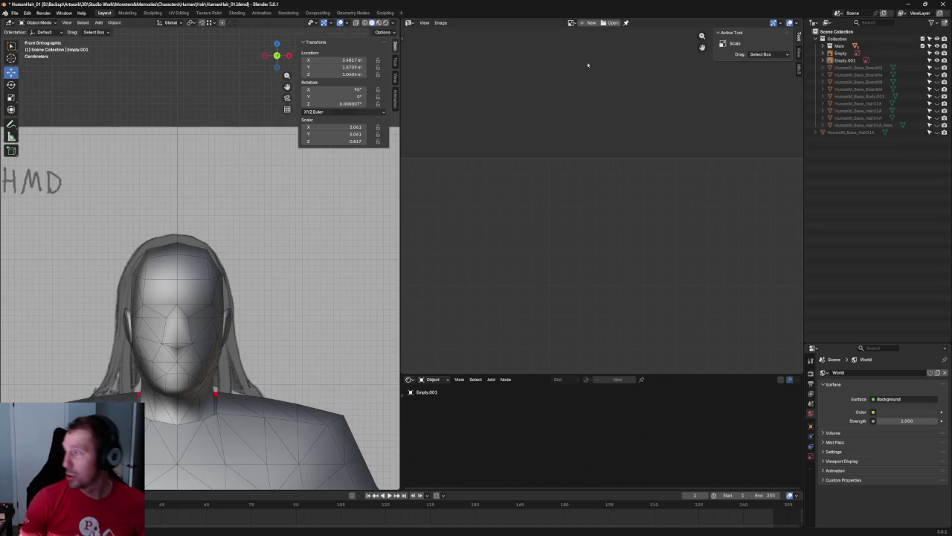
click(837, 39)
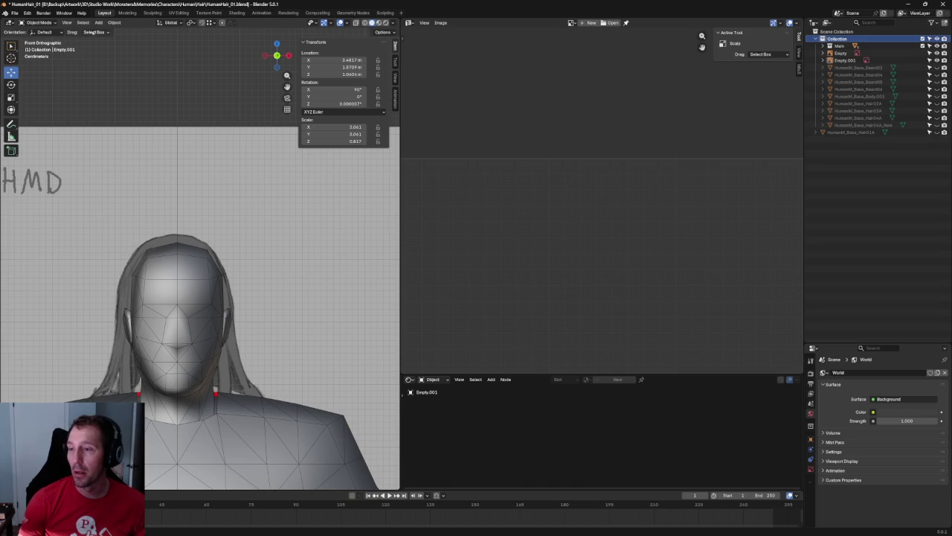
click(98, 22)
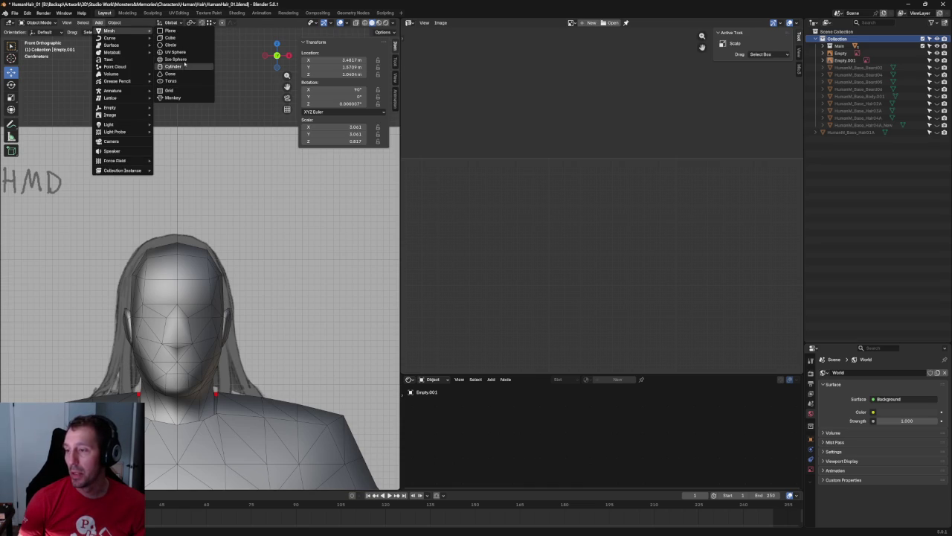
- Add a cube, frame it, shrink it, and raise it to head height
click(179, 40)
scroll(206, 97, down, 3)
scroll(206, 97, down, 2)
key(KP_Decimal)
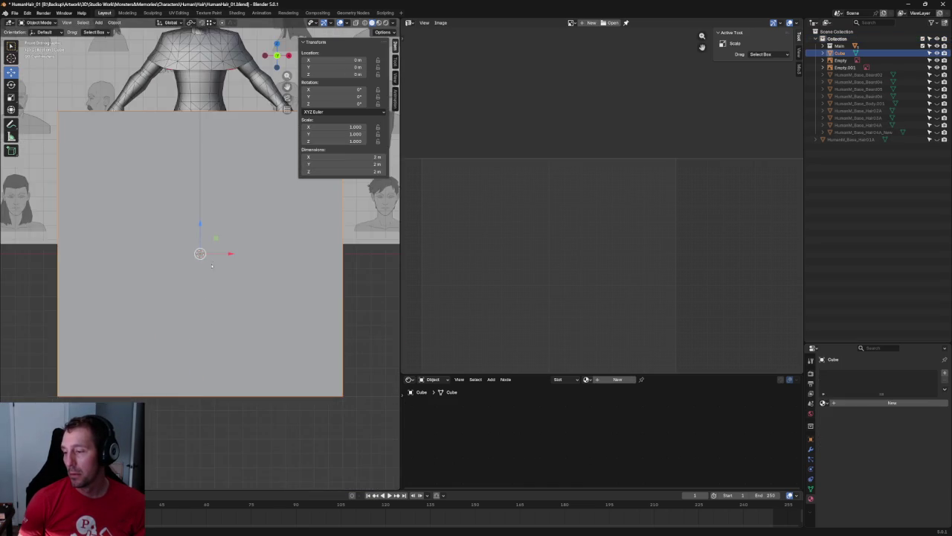
scroll(220, 223, down, 2)
key(r)
drag(215, 238, 199, 254)
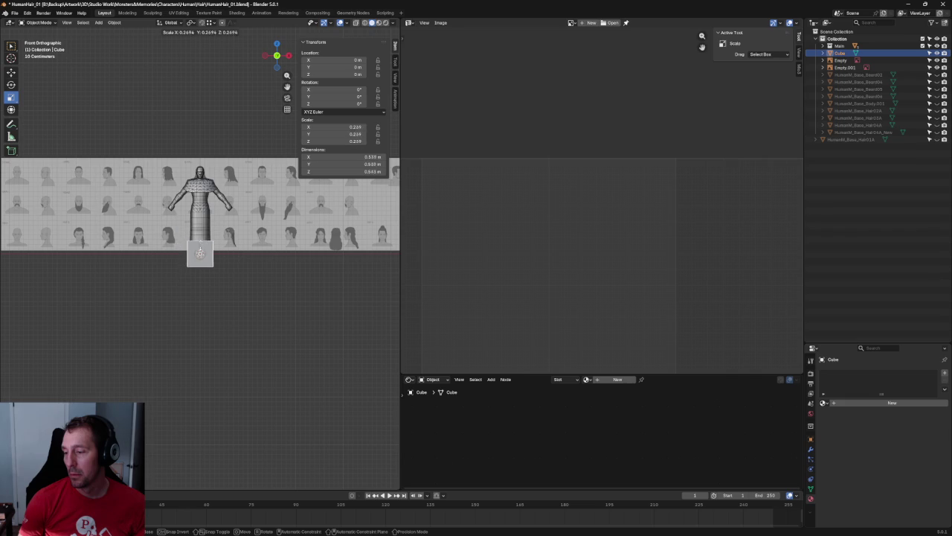
key(w)
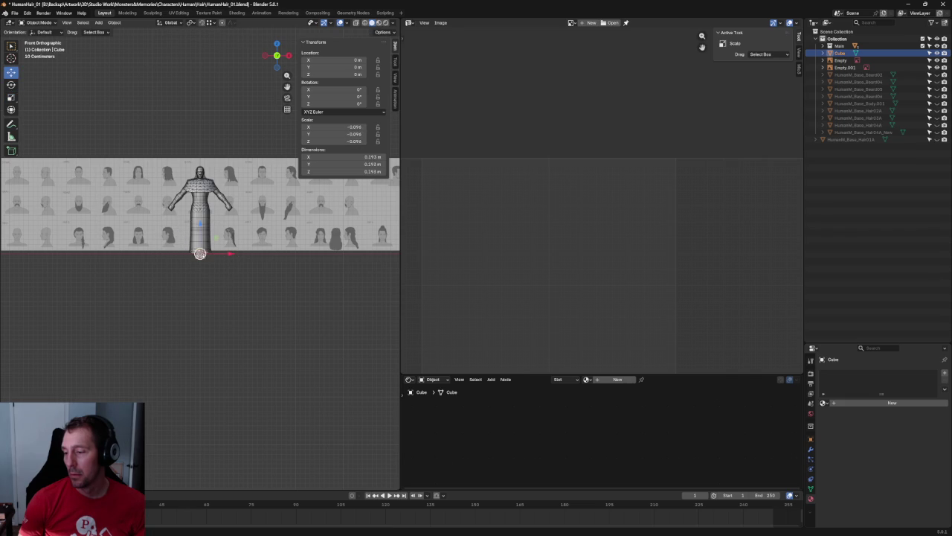
drag(200, 236, 201, 148)
- In right view, stretch the cube front-to-back and scale it to about 0.163 × 0.185 × 0.163 m
key(KP_3)
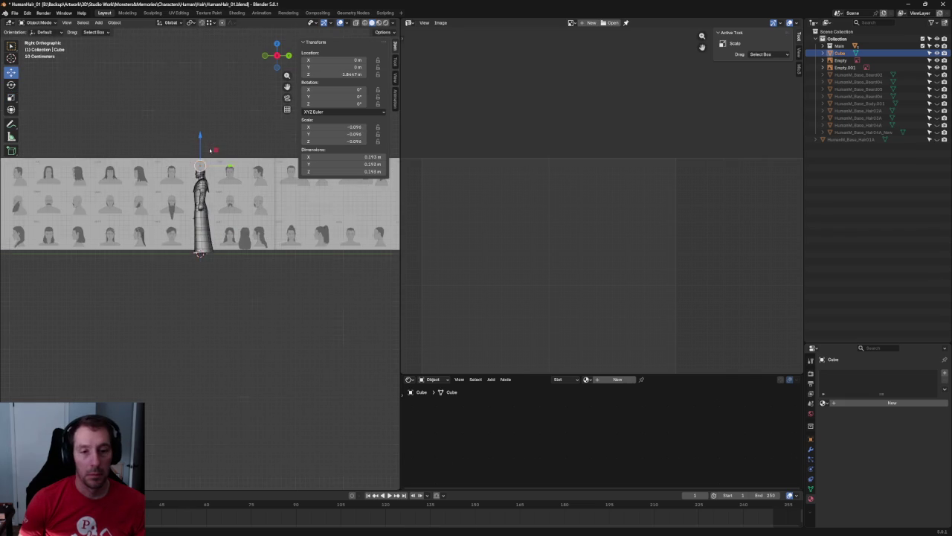
scroll(213, 181, up, 2)
scroll(212, 194, up, 2)
scroll(210, 215, up, 2)
scroll(208, 234, up, 2)
key(r)
drag(196, 255, 201, 251)
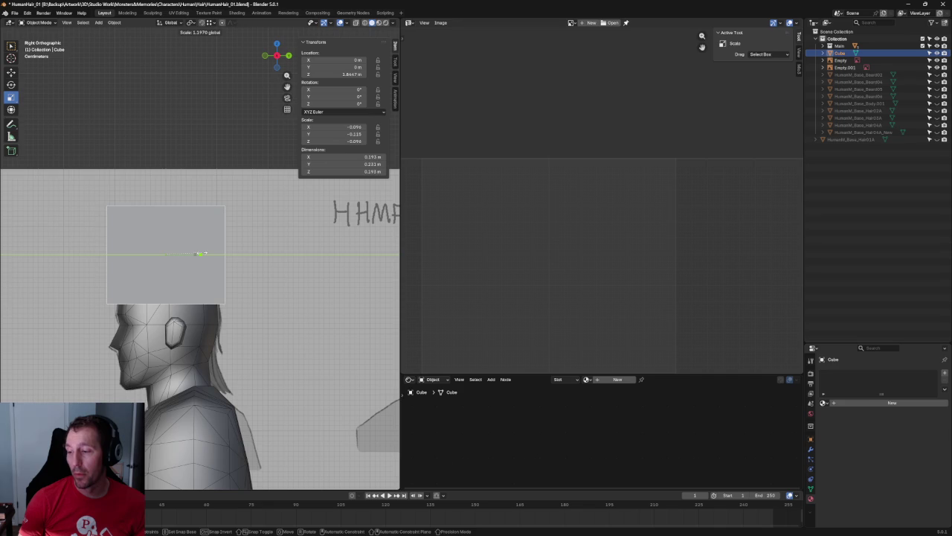
key(s)
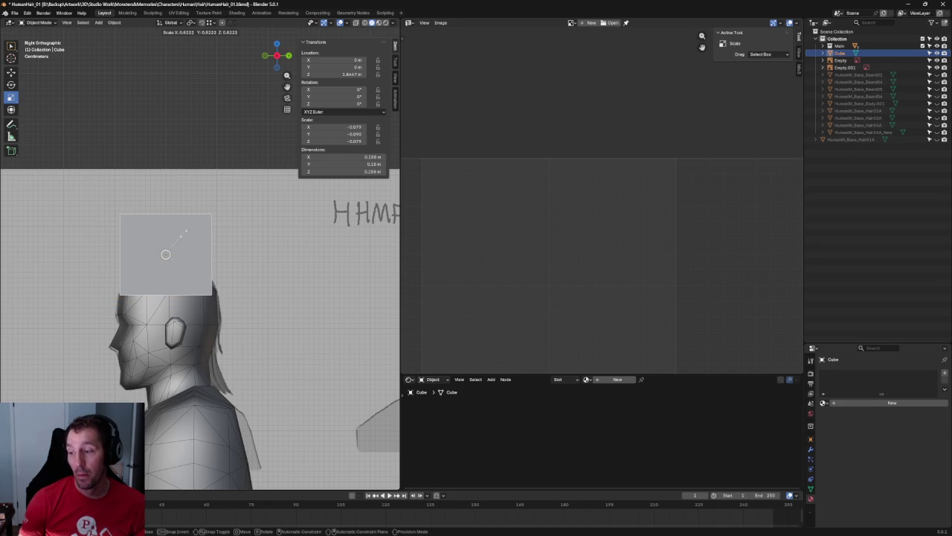
click(187, 225)
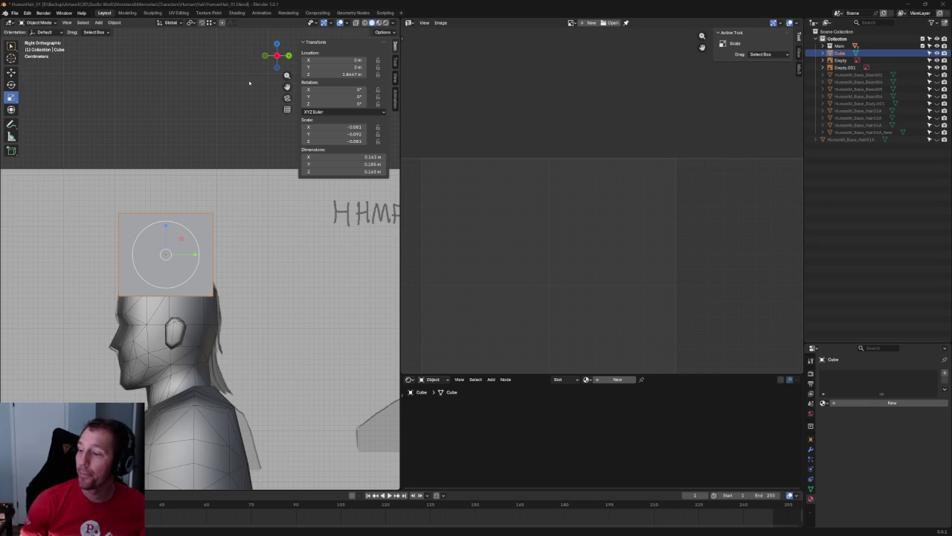
- Enter Edit Mode on the cube with X-ray on and clear the mesh selection
click(230, 93)
scroll(229, 92, down, 2)
scroll(207, 174, up, 5)
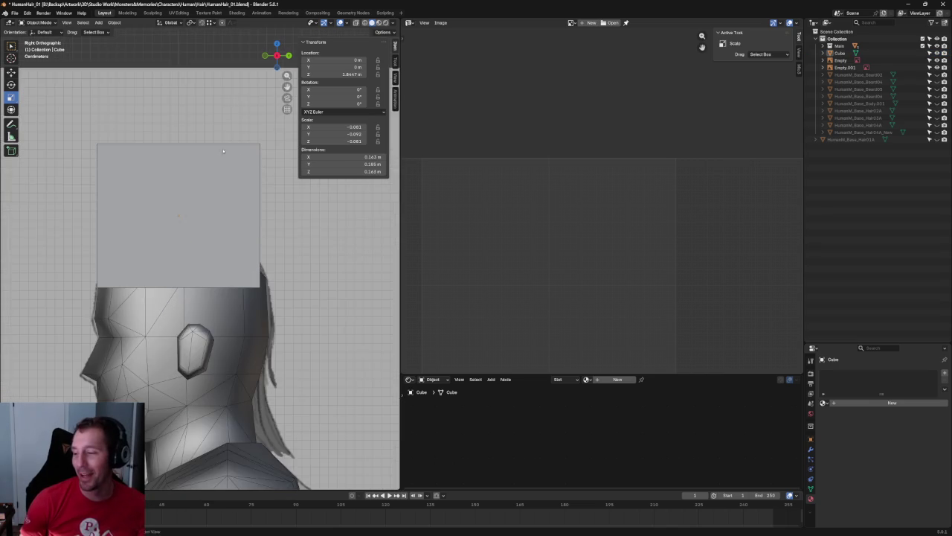
key(Tab)
key(alt+z)
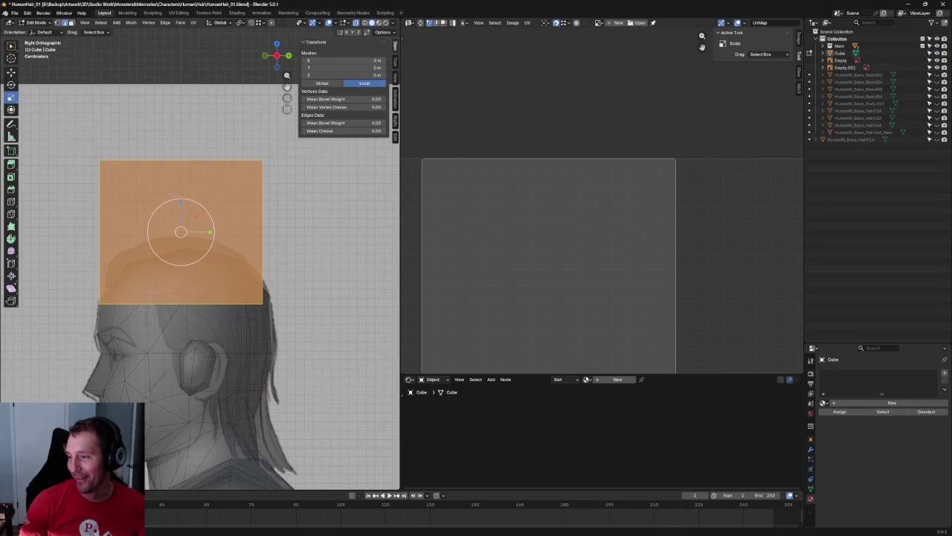
key(alt+a)
key(c)
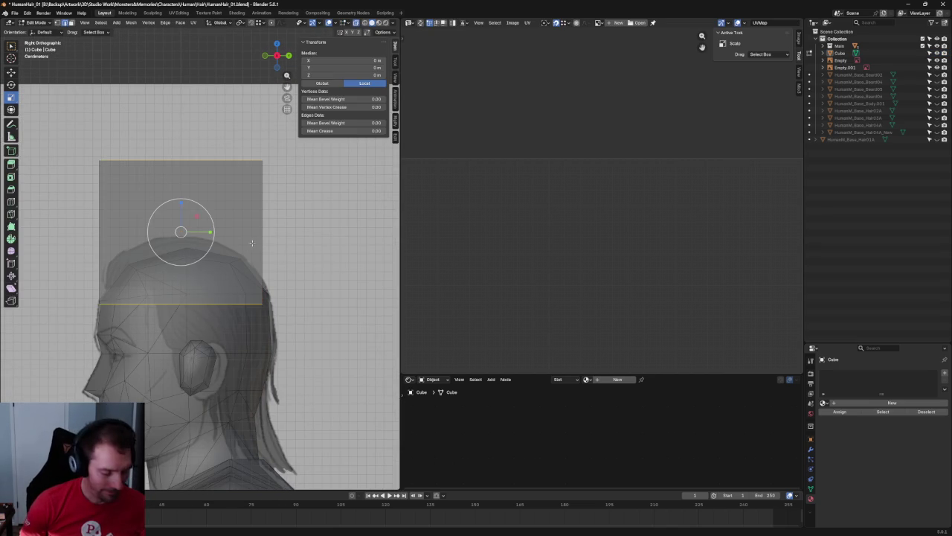
click(180, 231)
key(Escape)
key(alt+a)
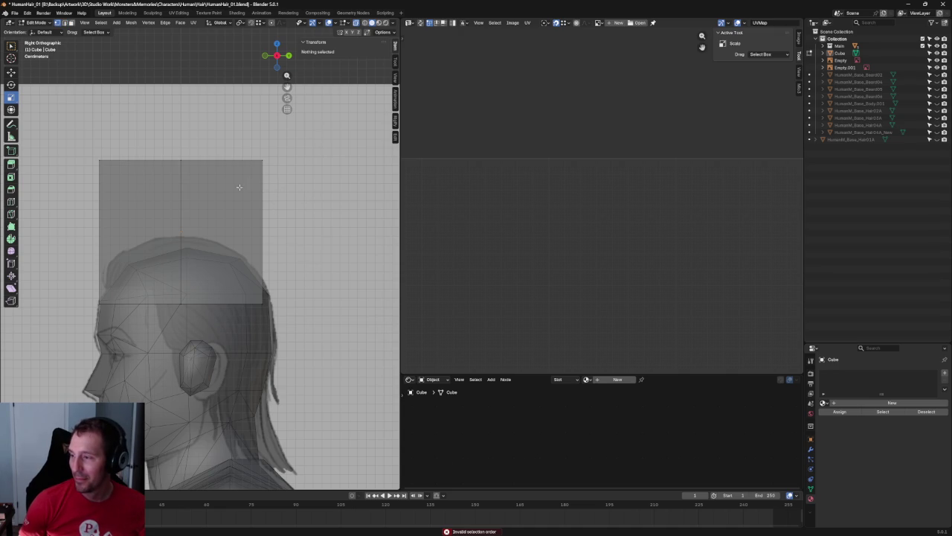
- Select the cube's top edge and move it down to form a peaked top
key(c)
click(256, 159)
key(Escape)
key(shift+space)
key(g)
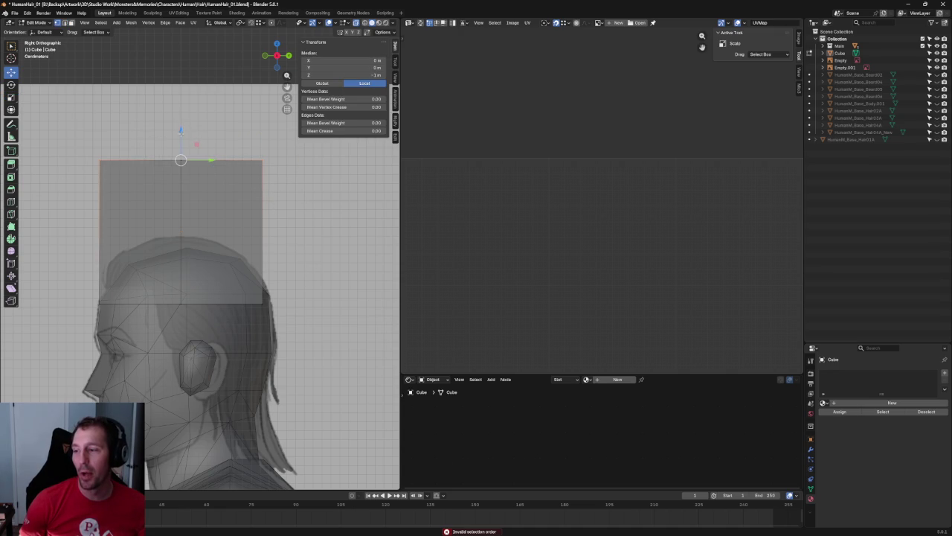
key(g)
click(300, 163)
- Lower the top vertices onto the skull along Z, then shift them along Y
shift+click(181, 160)
key(g)
key(z)
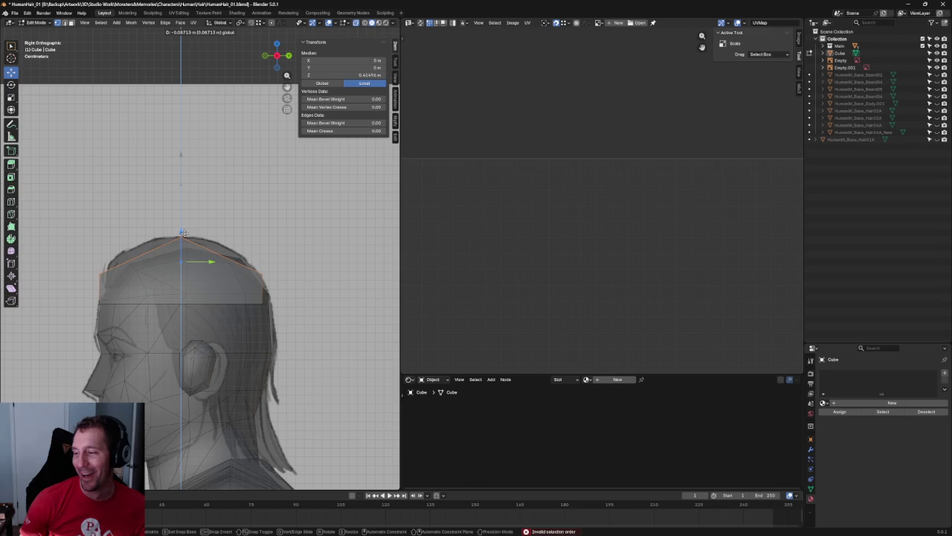
click(271, 231)
scroll(271, 231, up, 1)
scroll(270, 231, up, 1)
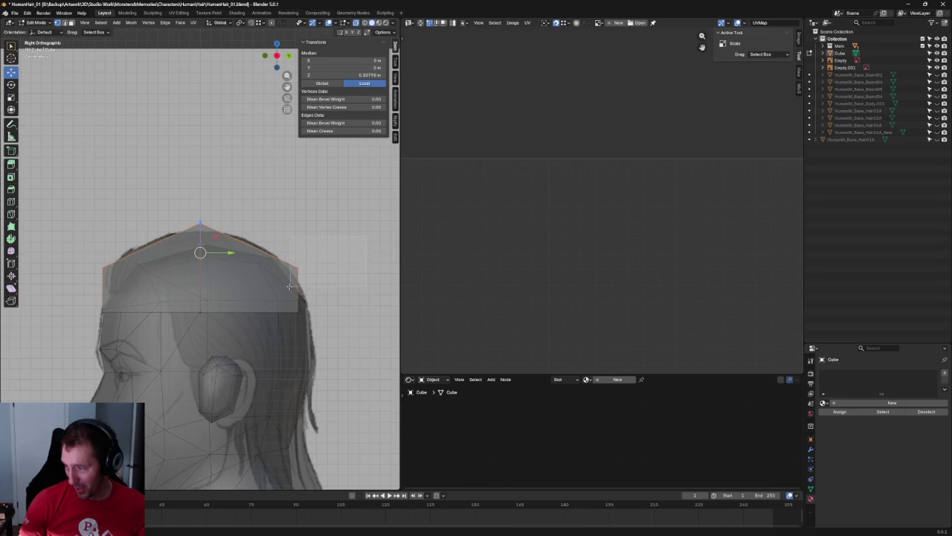
key(g)
key(y)
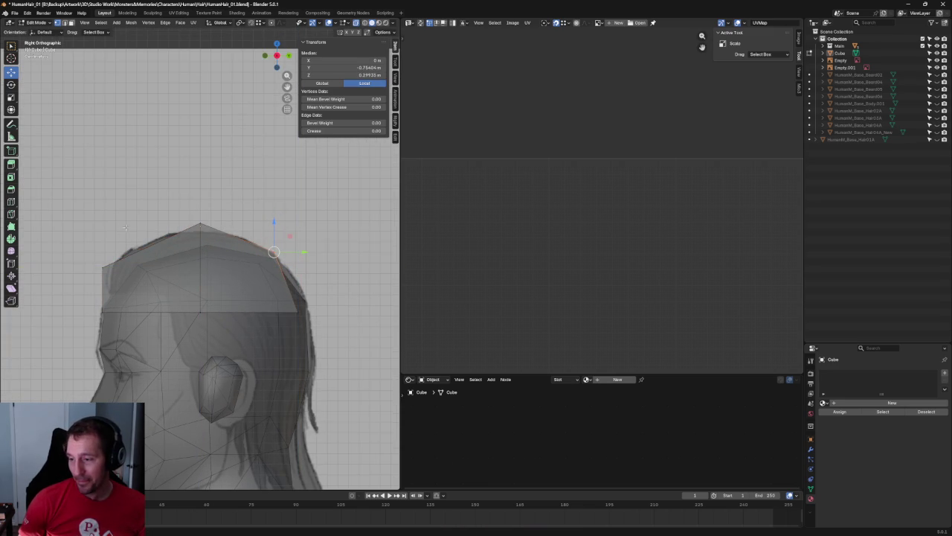
click(137, 257)
- Move a lower vertex to the back of the head and raise the lower back edge
click(97, 312)
click(310, 311)
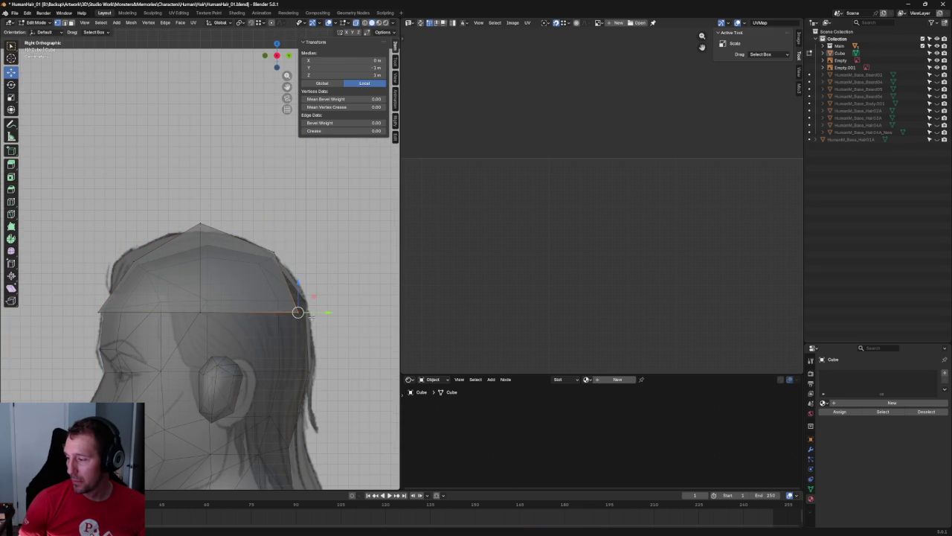
drag(311, 295, 190, 336)
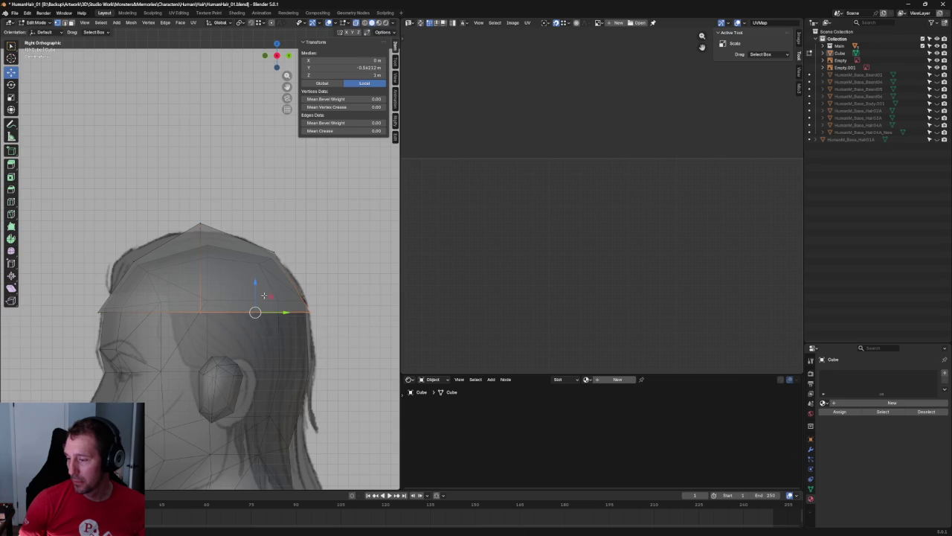
key(g)
key(z)
click(283, 275)
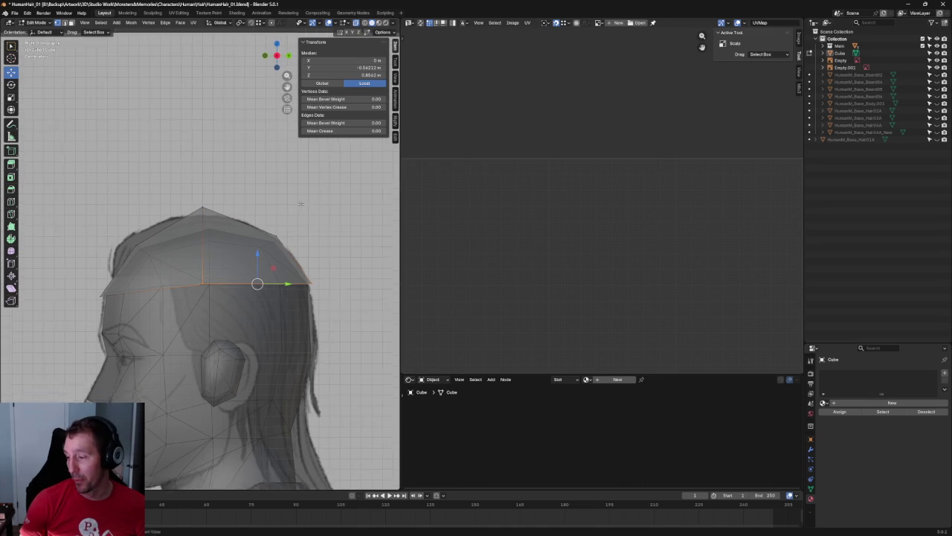
- Raise the cap's top vertex, then select the whole cube mesh
shift+middle_drag(300, 223, 223, 215)
click(215, 209)
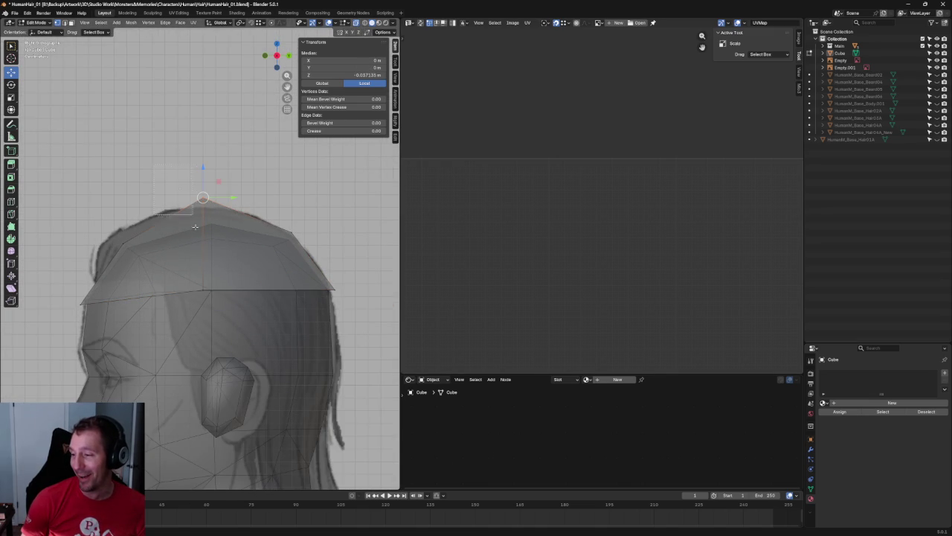
key(ctrl+l)
key(ctrl+z)
drag(211, 166, 214, 186)
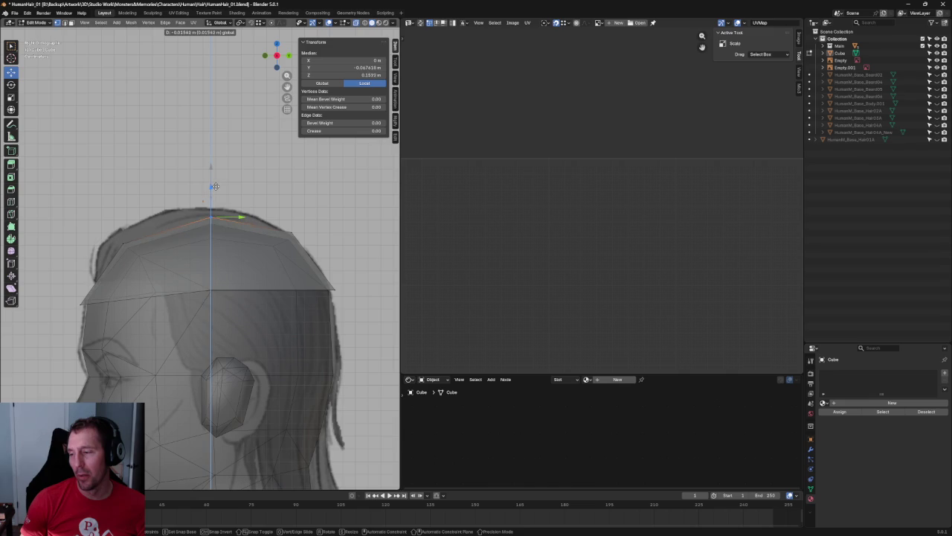
scroll(223, 223, down, 3)
mouse_move(223, 223)
middle_down()
mouse_move(276, 280)
mouse_move(273, 271)
middle_up()
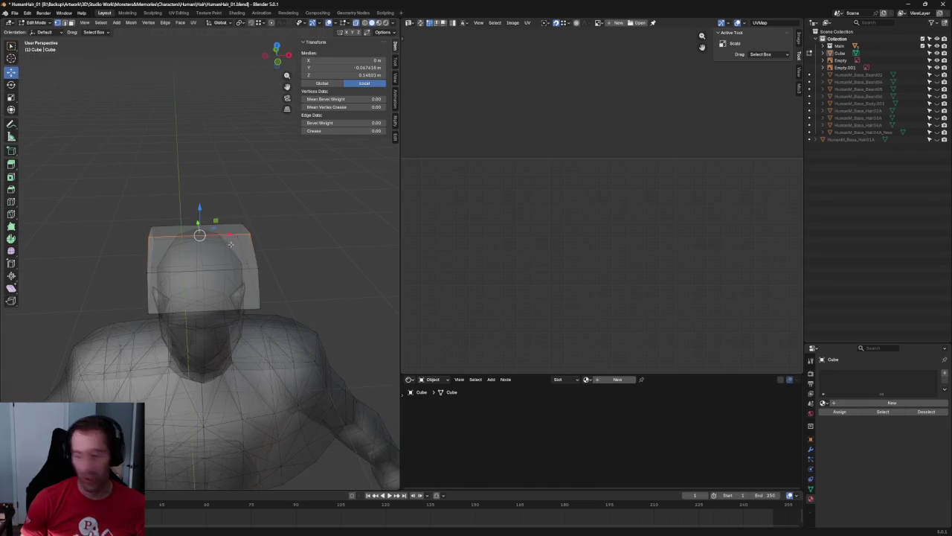
key(ctrl+z)
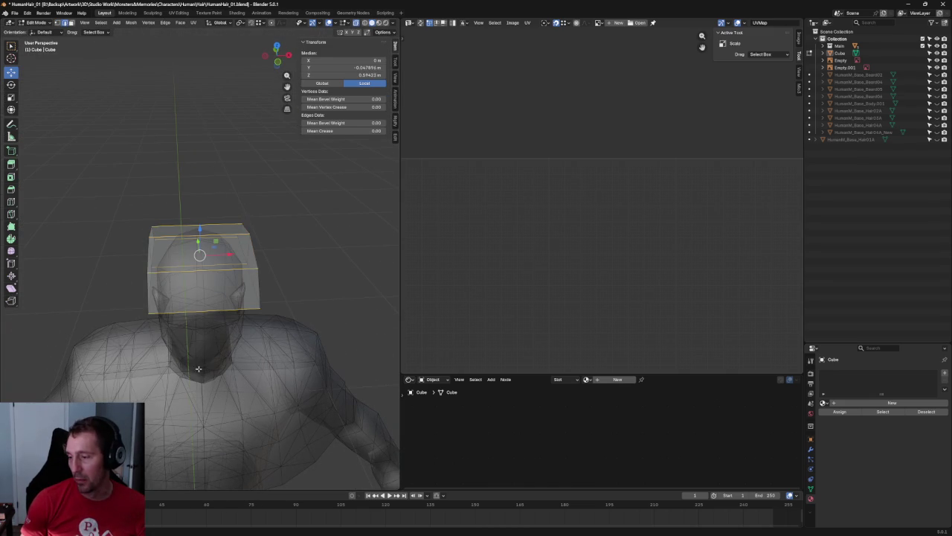
key(a)
middle_drag(217, 323, 279, 307)
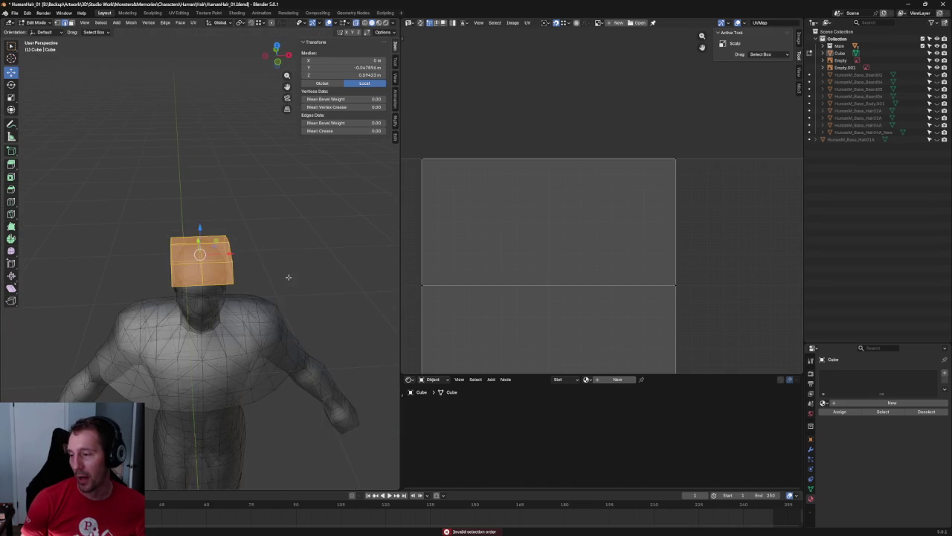
- In Top view with X-ray, box-select one half of the cube and delete its vertices
key(KP_3)
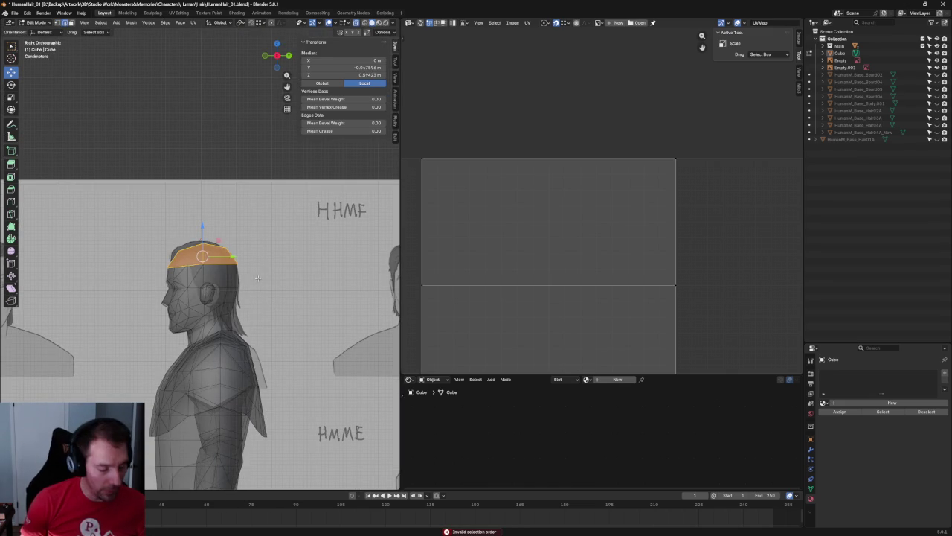
key(KP_7)
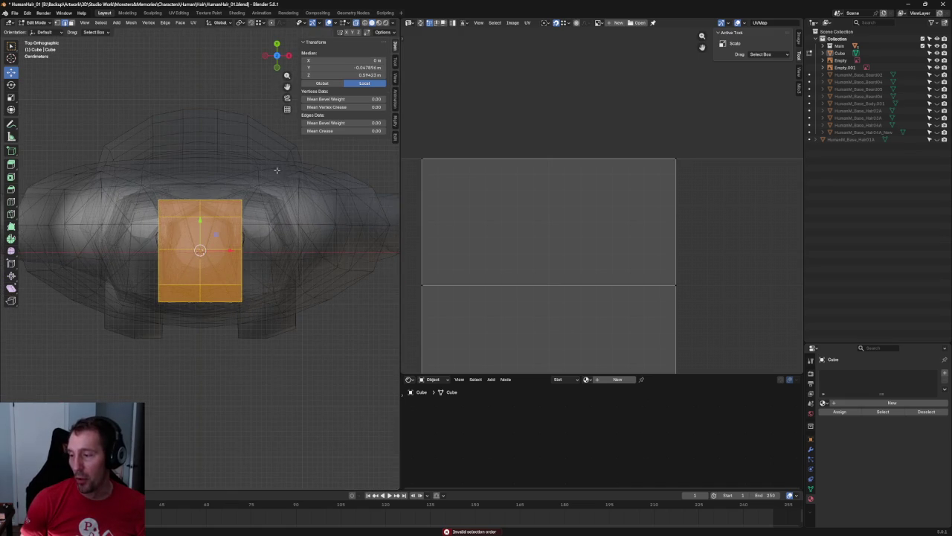
scroll(267, 190, up, 1)
key(alt+z)
key(alt+z)
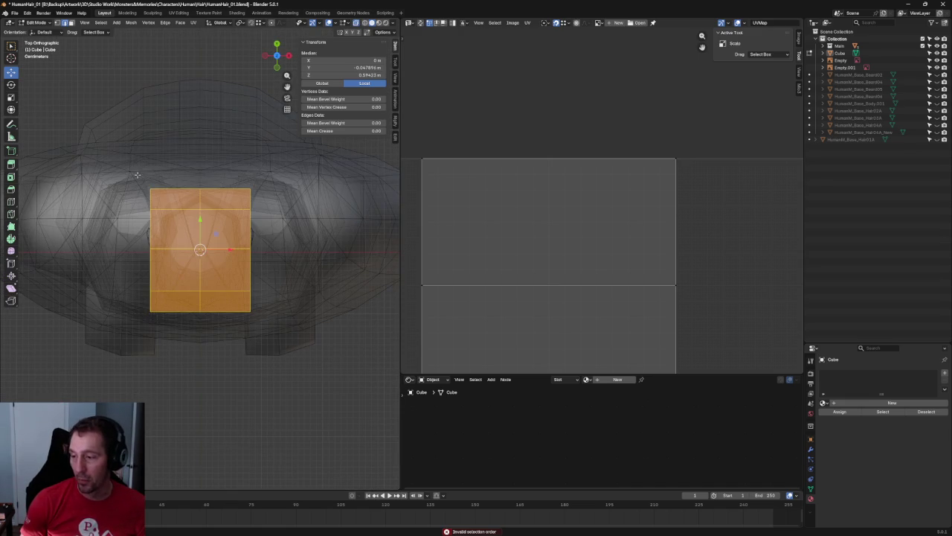
drag(92, 142, 181, 330)
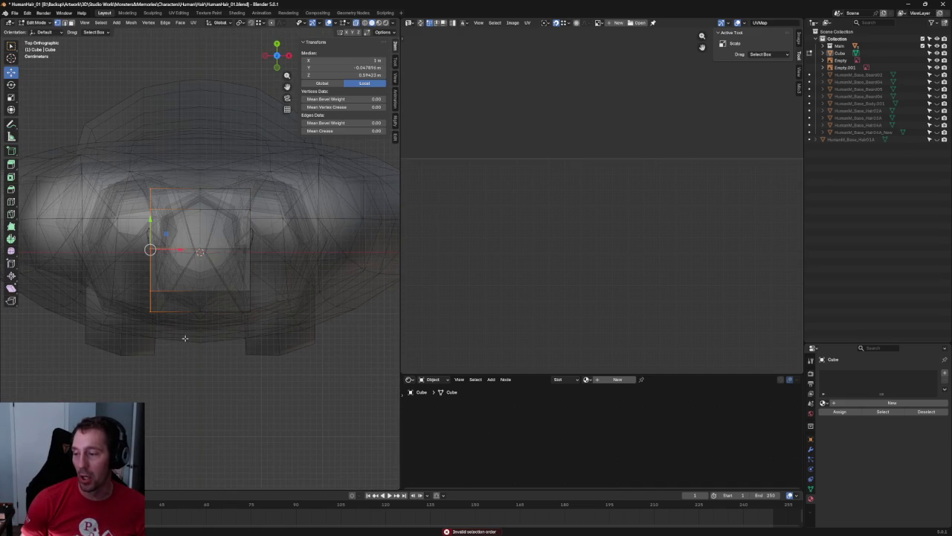
key(x)
click(178, 337)
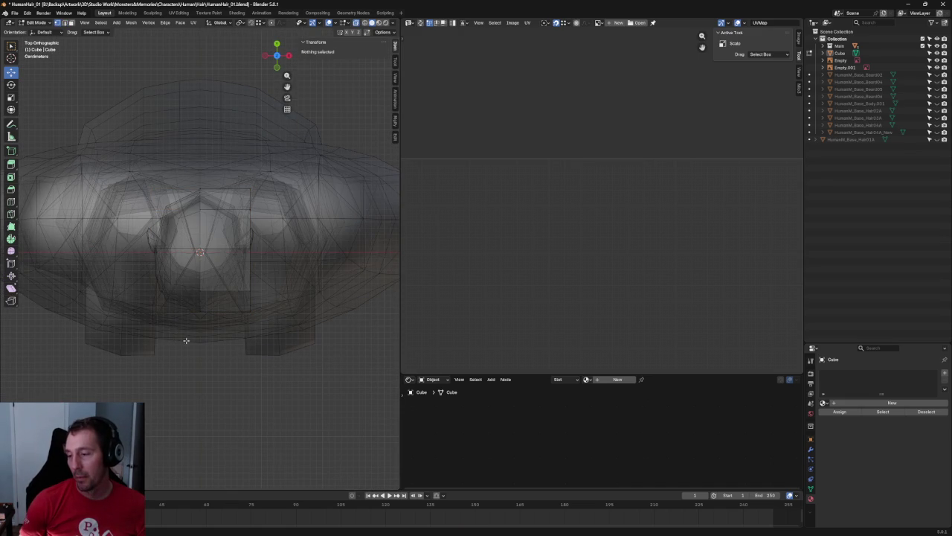
- Move two corner vertices of the remaining half along X to match the head outline
scroll(283, 297, up, 3)
scroll(252, 223, up, 2)
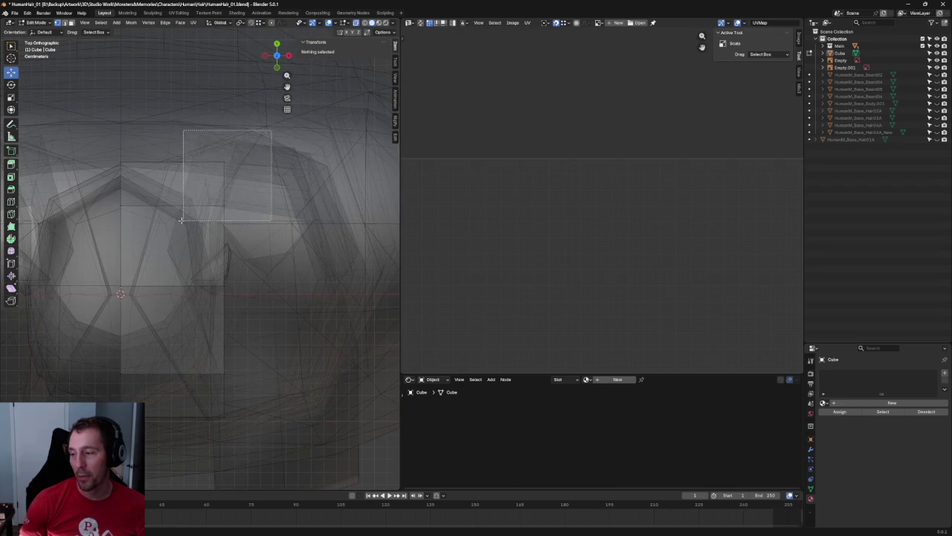
drag(193, 134, 258, 203)
key(g)
key(x)
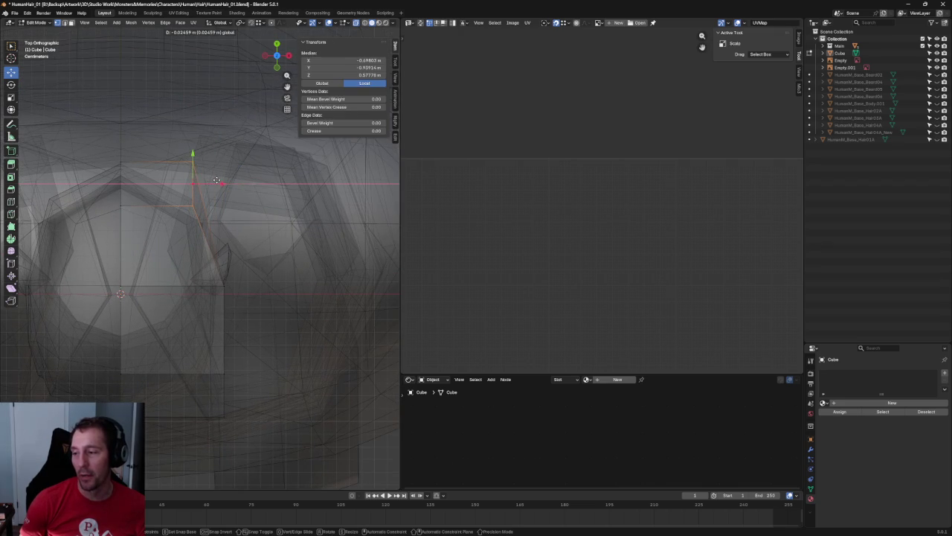
click(223, 125)
drag(223, 125, 151, 179)
key(g)
key(x)
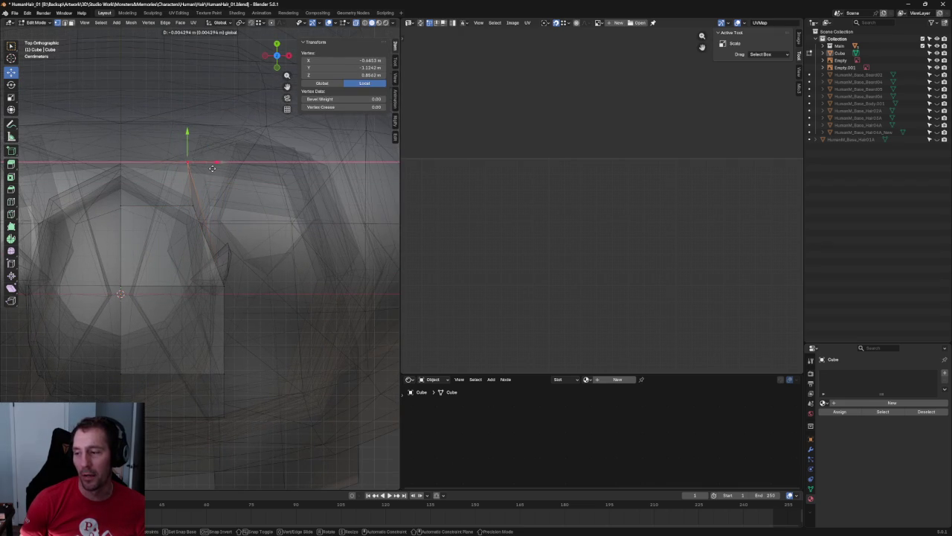
click(266, 223)
- Move the lower cap edges and a lower corner vertex along X, checking front and side views
scroll(288, 291, down, 2)
drag(294, 276, 169, 395)
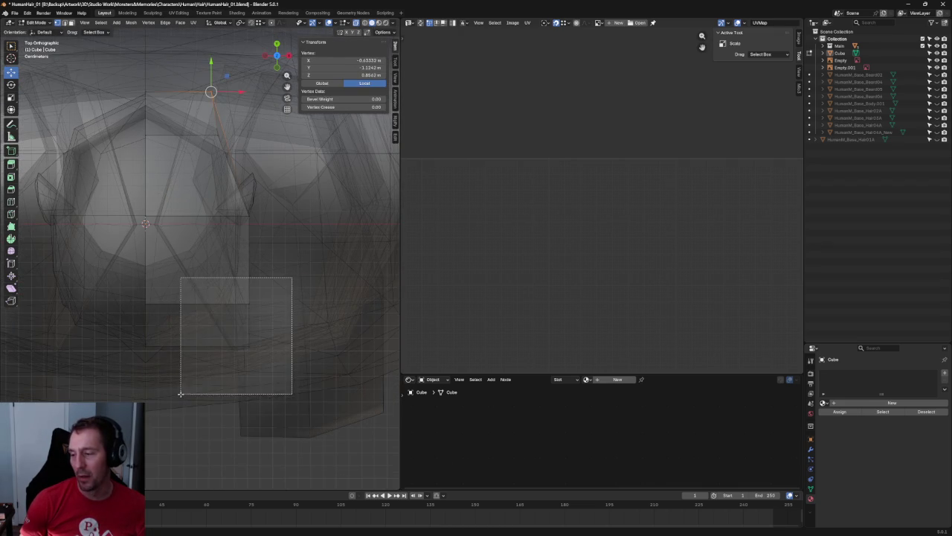
key(g)
key(x)
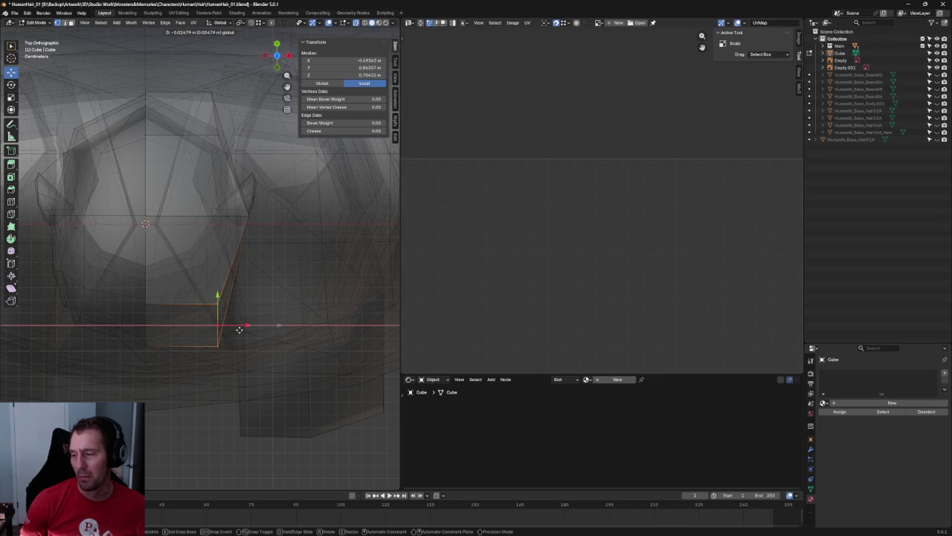
click(236, 329)
click(249, 347)
key(g)
key(x)
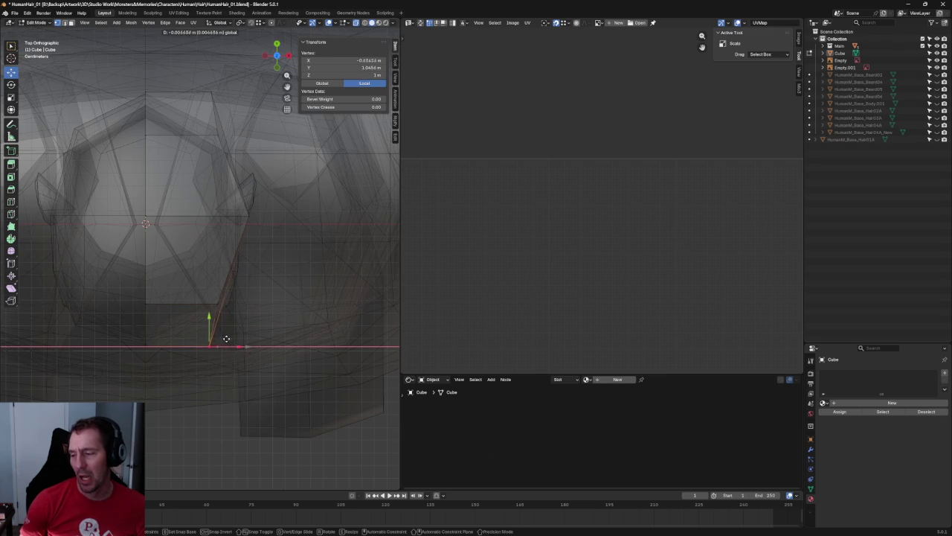
click(242, 347)
key(KP_1)
key(KP_3)
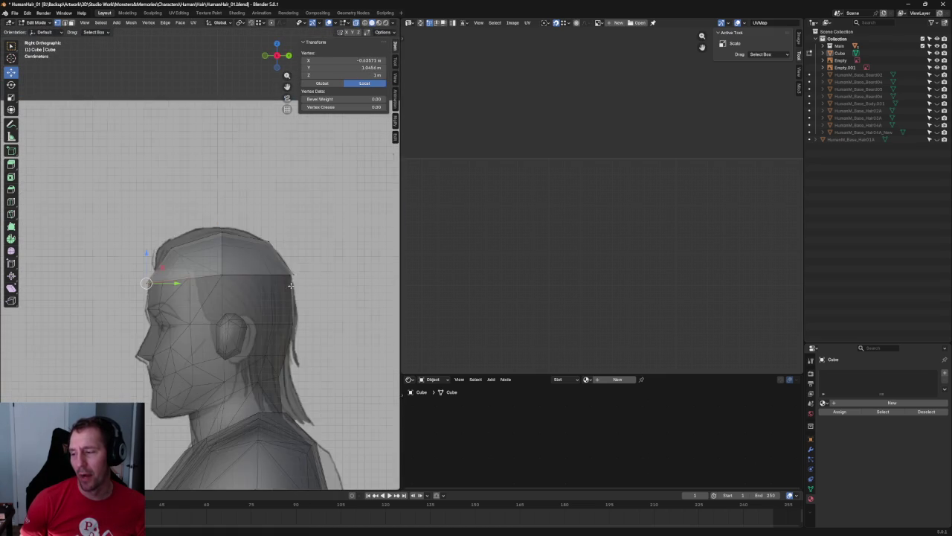
- In front view, move the cap's upper corner and edge vertices to follow the hairline
key(KP_1)
scroll(215, 228, up, 3)
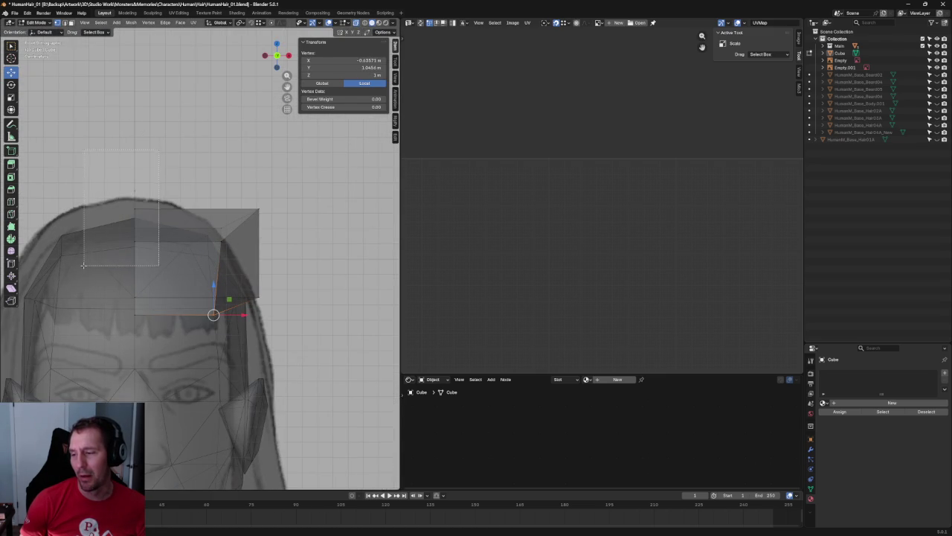
click(132, 219)
key(g)
key(Escape)
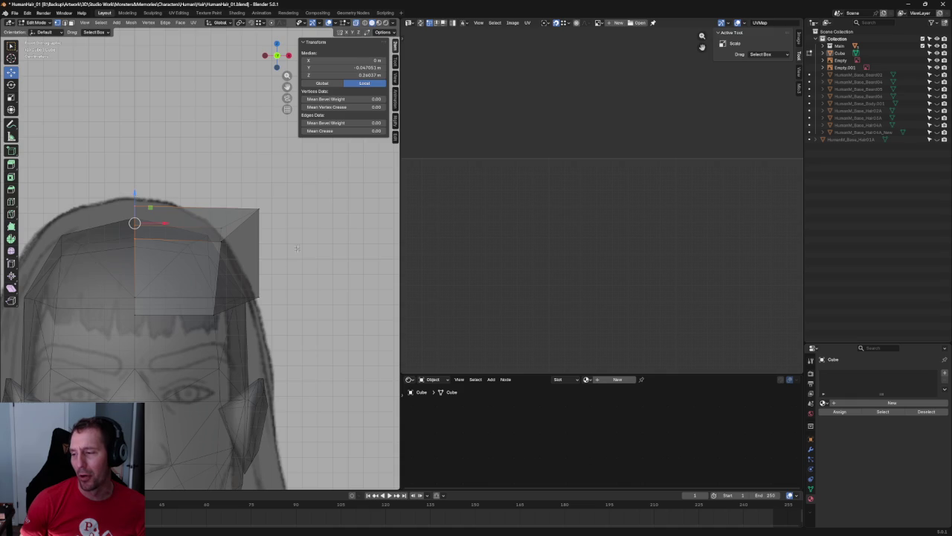
click(234, 221)
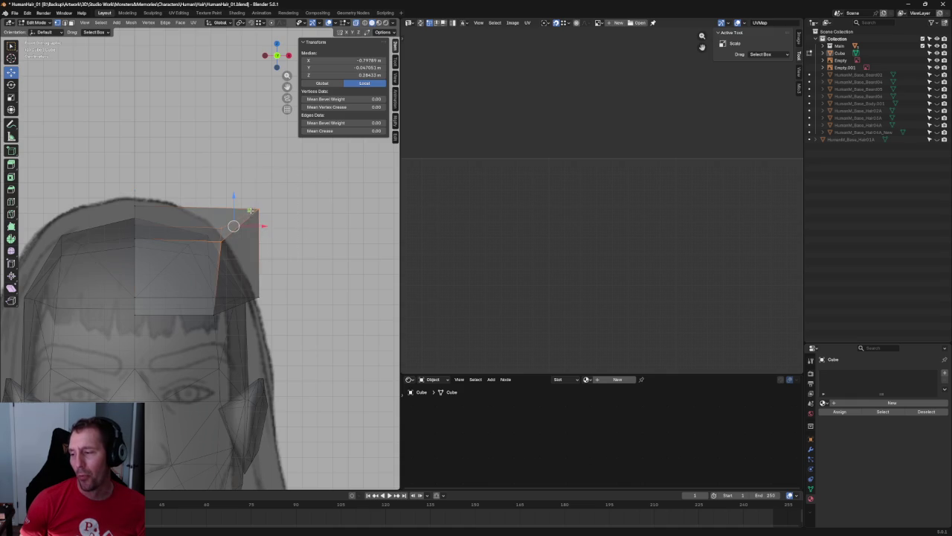
key(g)
click(208, 230)
click(225, 216)
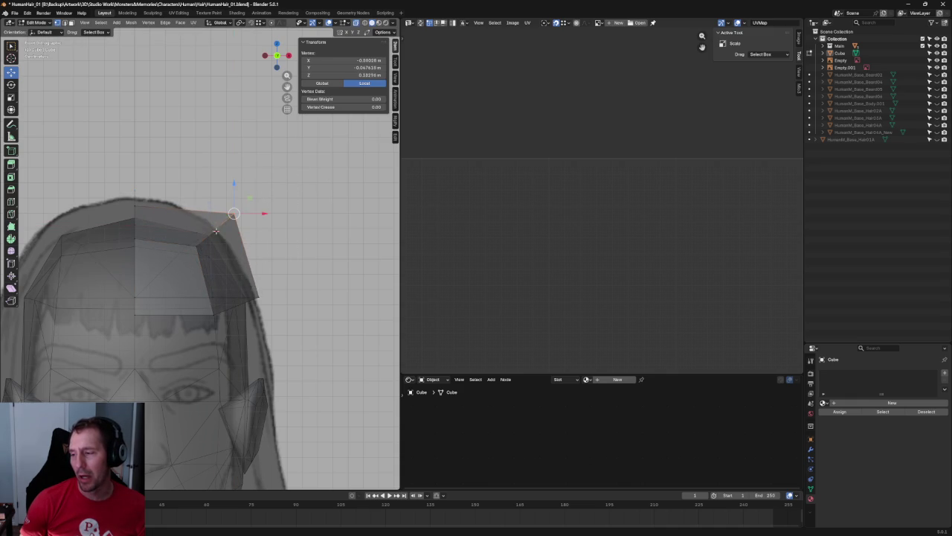
key(g)
click(229, 243)
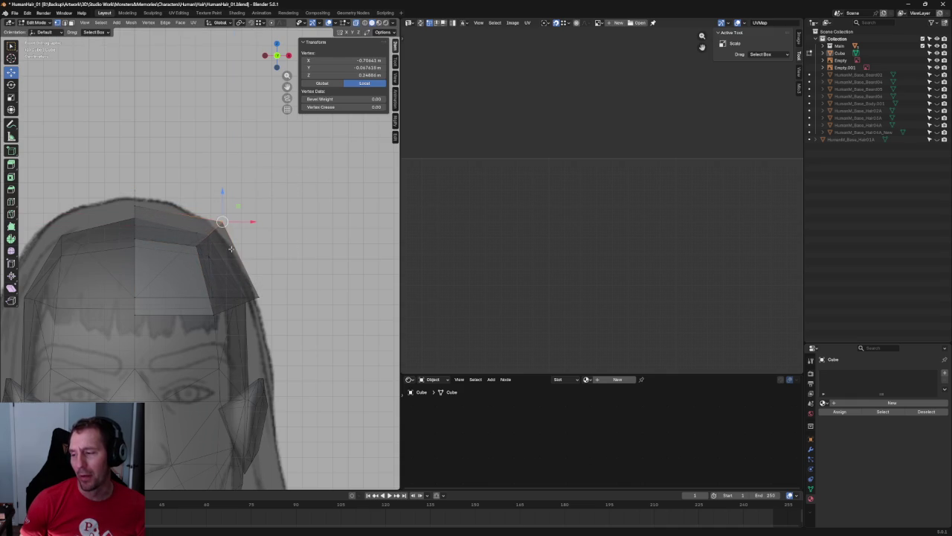
- Push a cap vertex outward along X over the head, then clear the selection
mouse_move(233, 269)
middle_down()
mouse_move(145, 261)
mouse_move(200, 253)
middle_up()
click(141, 260)
scroll(275, 250, up, 2)
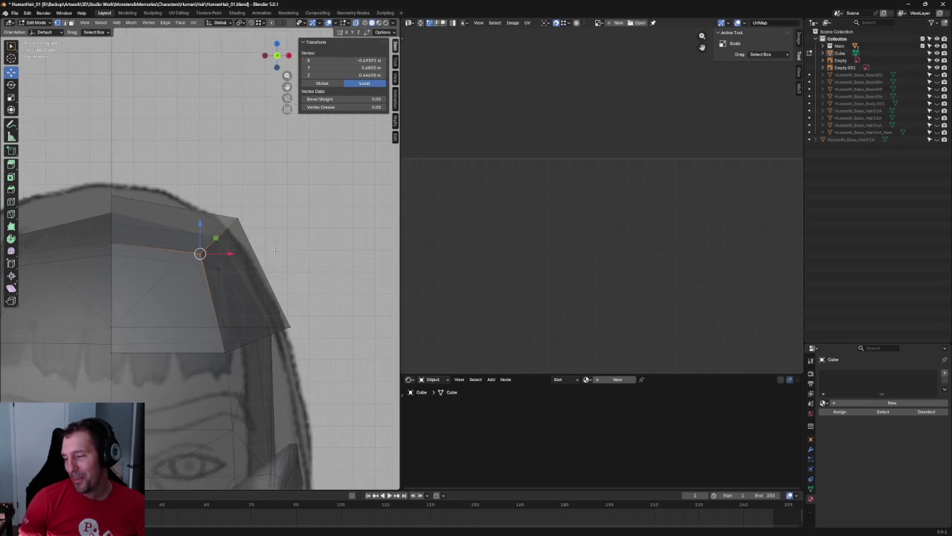
key(g)
key(x)
mouse_move(232, 253)
middle_down()
mouse_move(270, 278)
mouse_move(233, 275)
middle_up()
key(c)
key(alt+a)
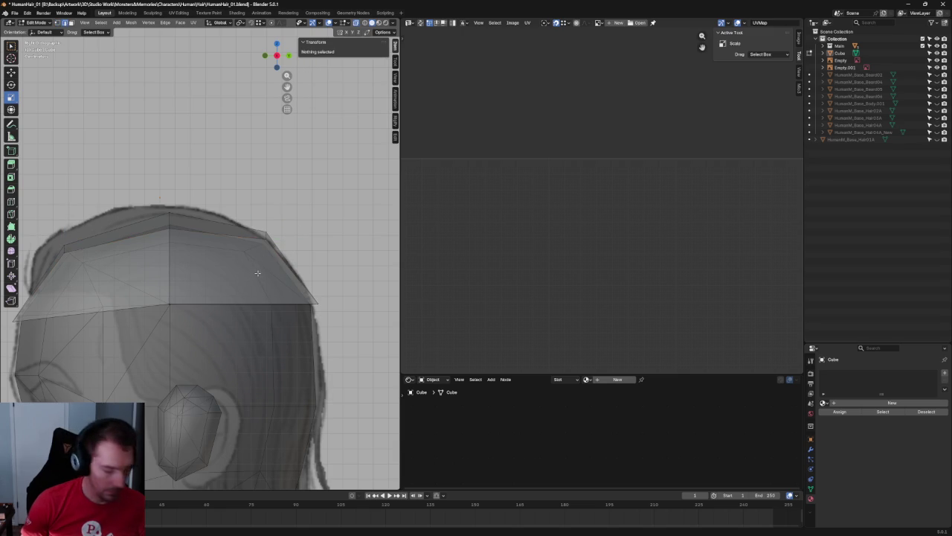
click(255, 305)
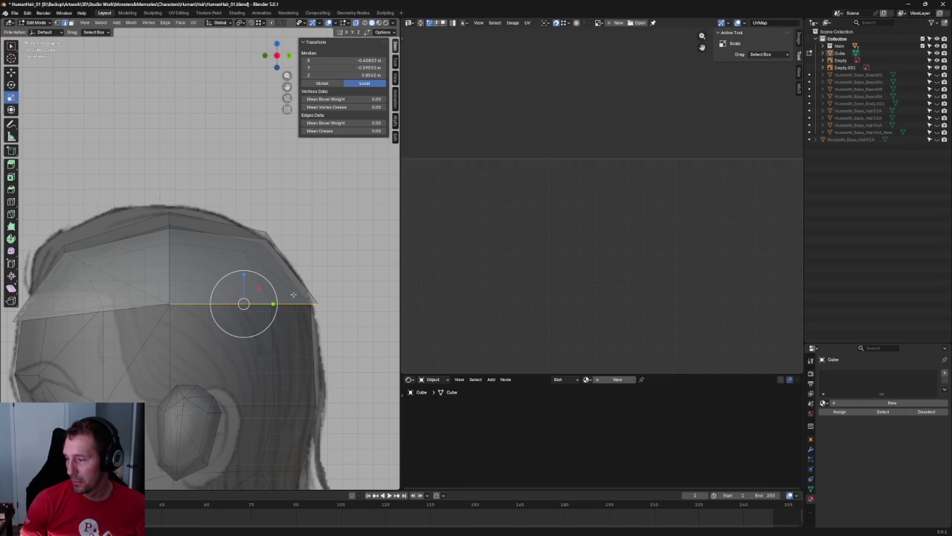
middle_drag(290, 294, 336, 309)
click(336, 309)
- In side view, slide the cap's side edge toward the face
click(277, 289)
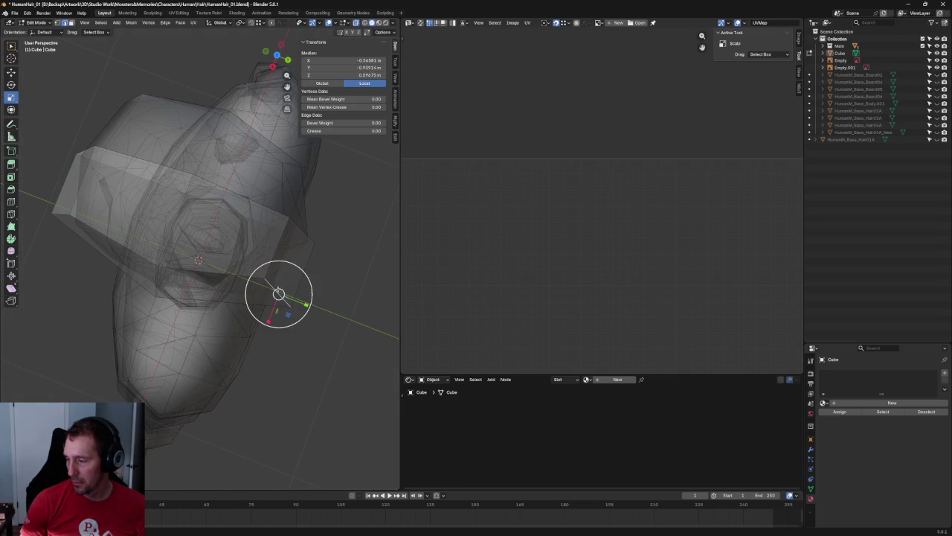
key(shift+space)
key(g)
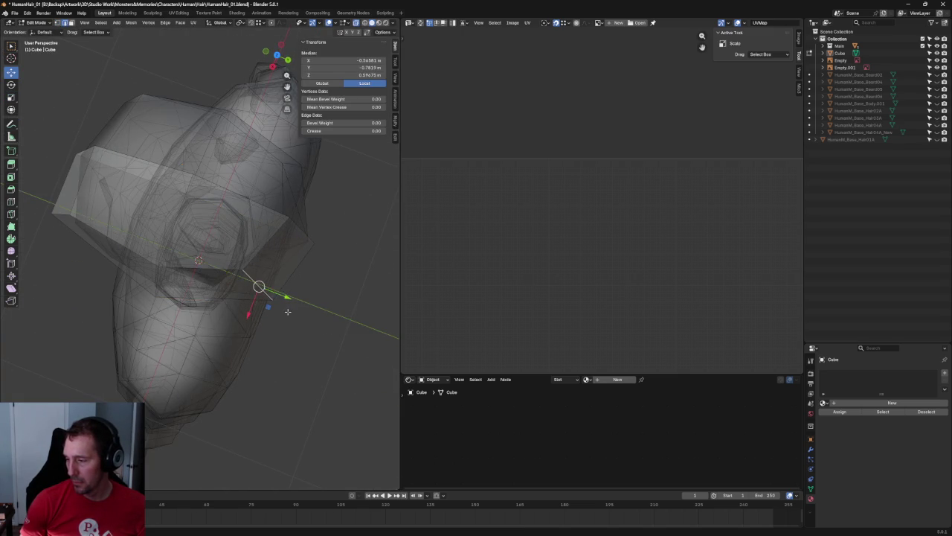
key(ctrl+KP_3)
click(56, 268)
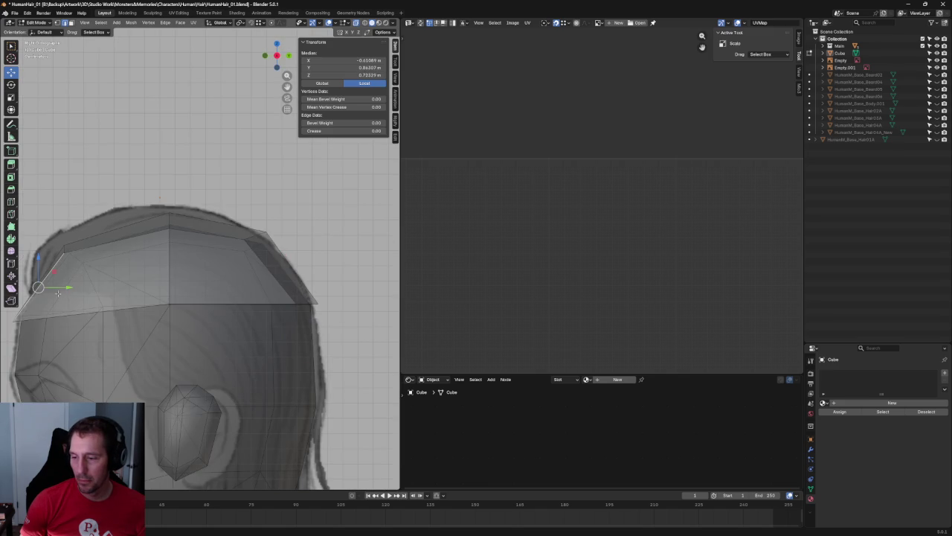
drag(67, 287, 92, 288)
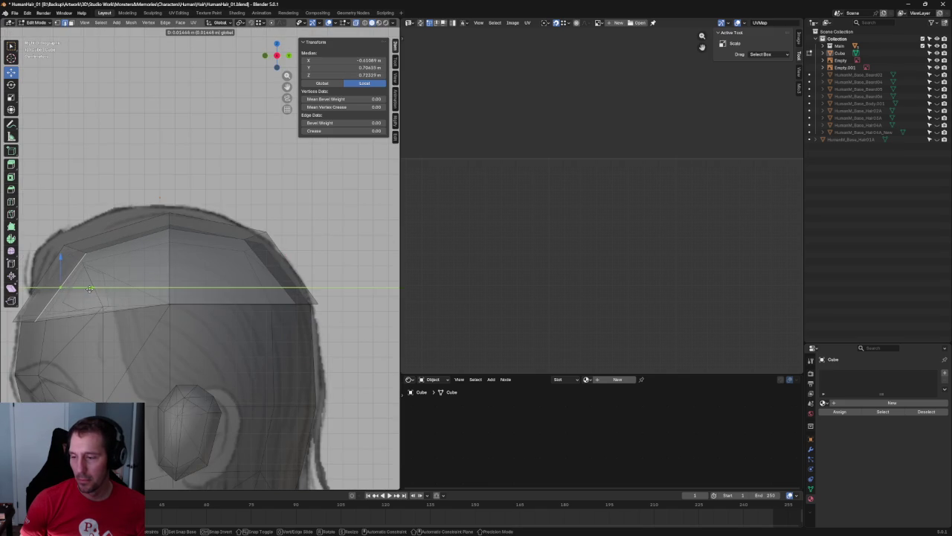
mouse_move(92, 289)
middle_down()
mouse_move(199, 310)
mouse_move(202, 334)
middle_up()
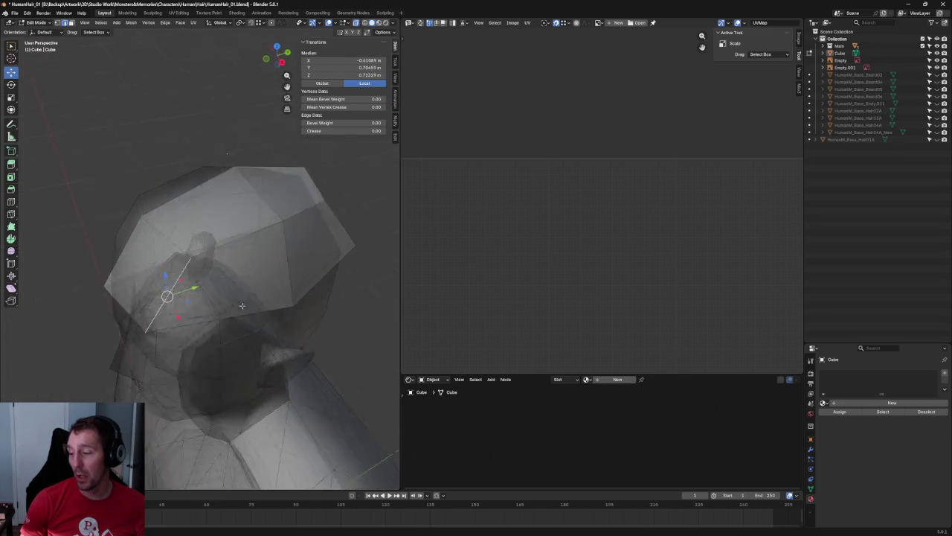
click(252, 320)
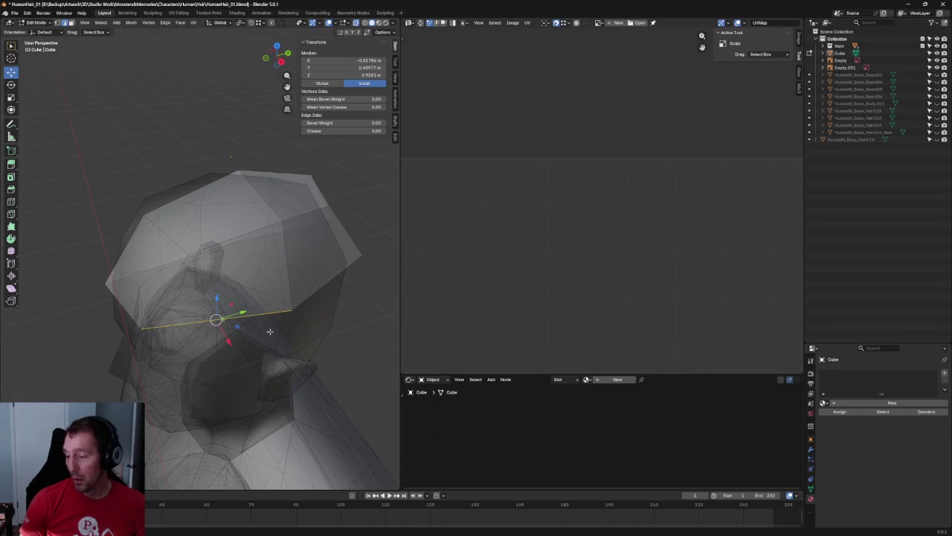
key(j)
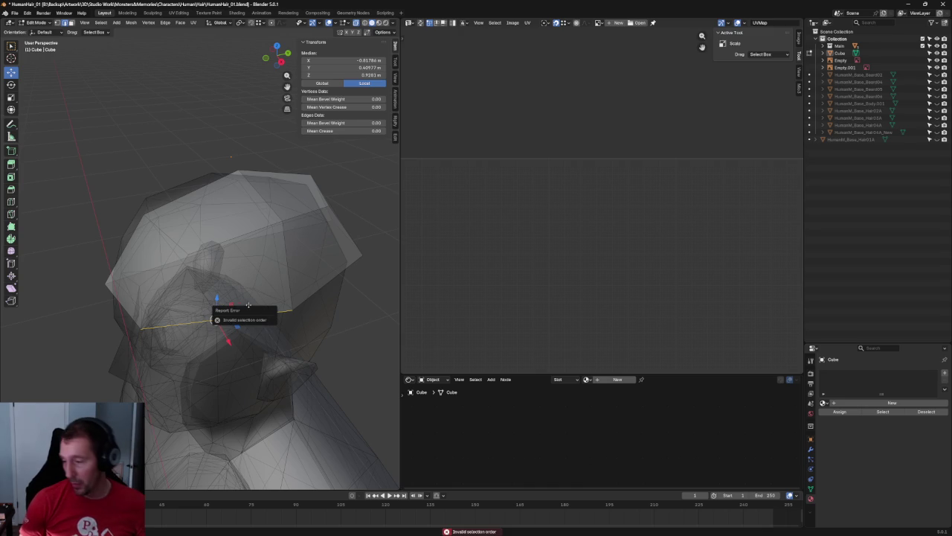
- Deselect all and pick a vertex at the back of the cap in Right Orthographic view
mouse_move(259, 323)
middle_down()
mouse_move(247, 259)
mouse_move(233, 245)
middle_up()
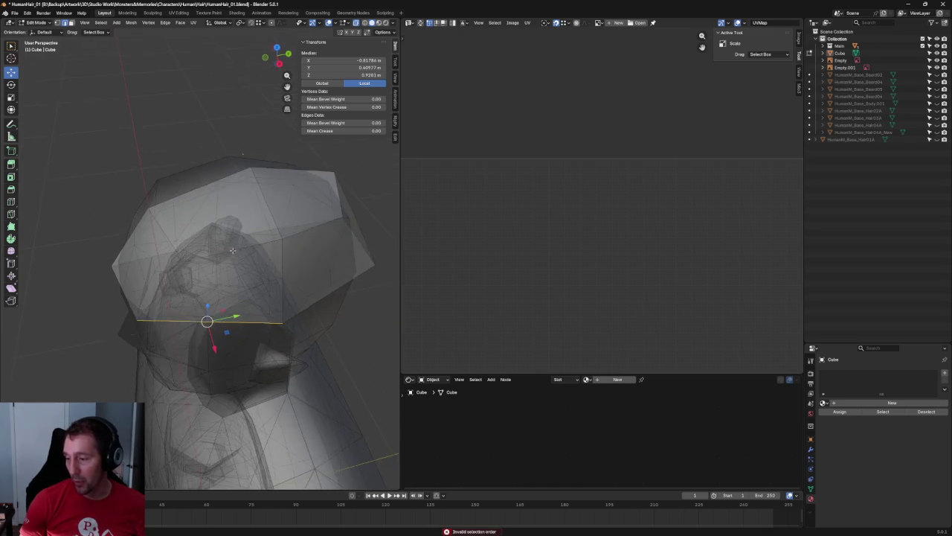
drag(233, 243, 161, 367)
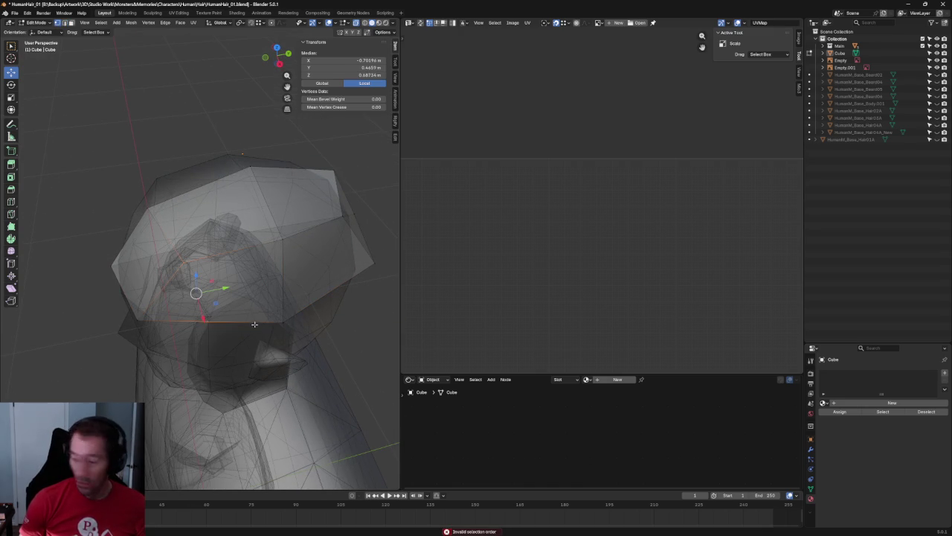
mouse_move(209, 337)
middle_down()
mouse_move(354, 282)
mouse_move(273, 288)
middle_up()
key(alt+a)
key(KP_3)
scroll(325, 271, up, 2)
click(292, 302)
- Nudge the back cap vertex along Y and save the blend file with Ctrl+S
key(g)
key(y)
click(290, 304)
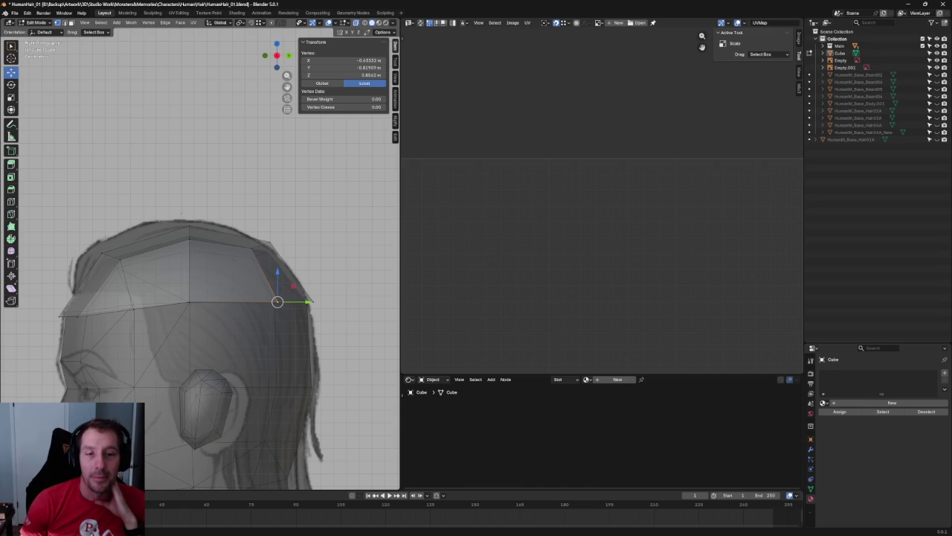
key(ctrl+s)
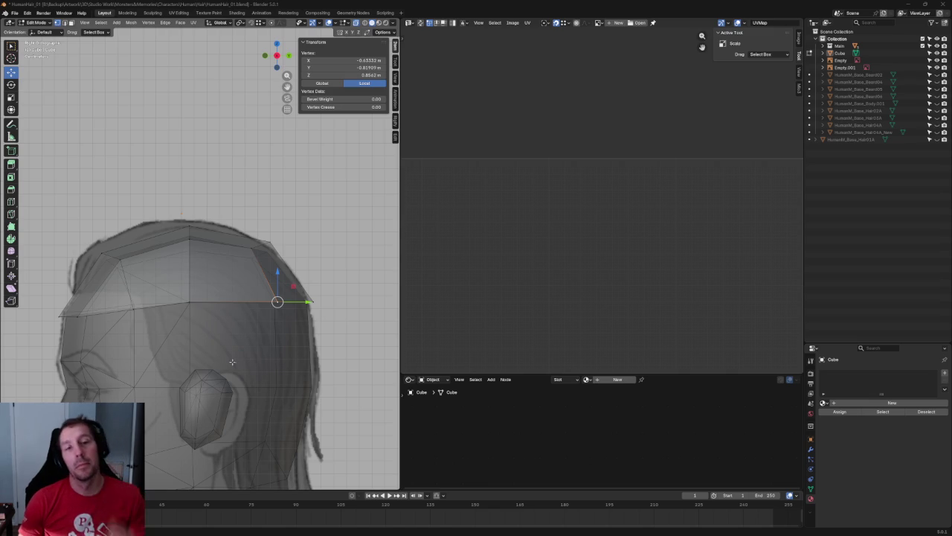
scroll(208, 272, down, 1)
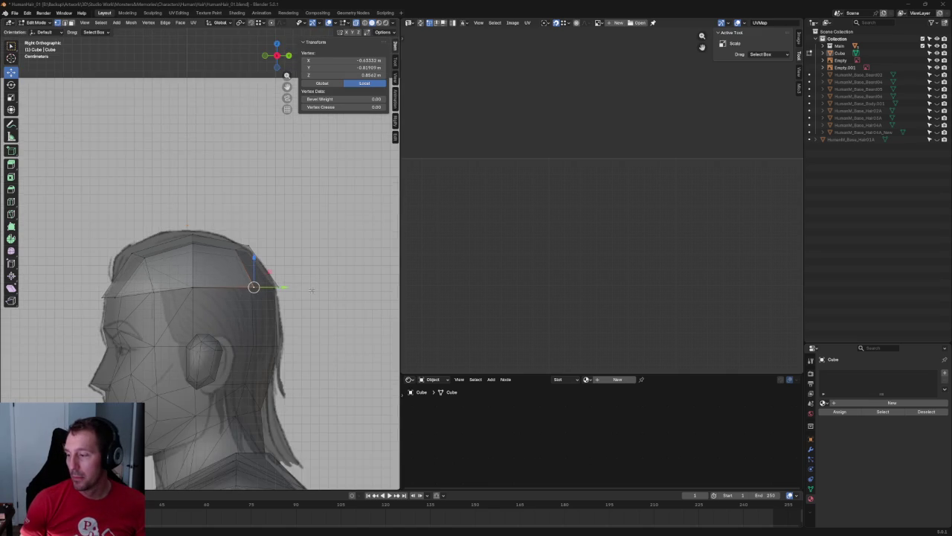
- Raise three top-ridge vertices of the cap together along Z
scroll(208, 272, up, 2)
middle_drag(209, 272, 248, 284)
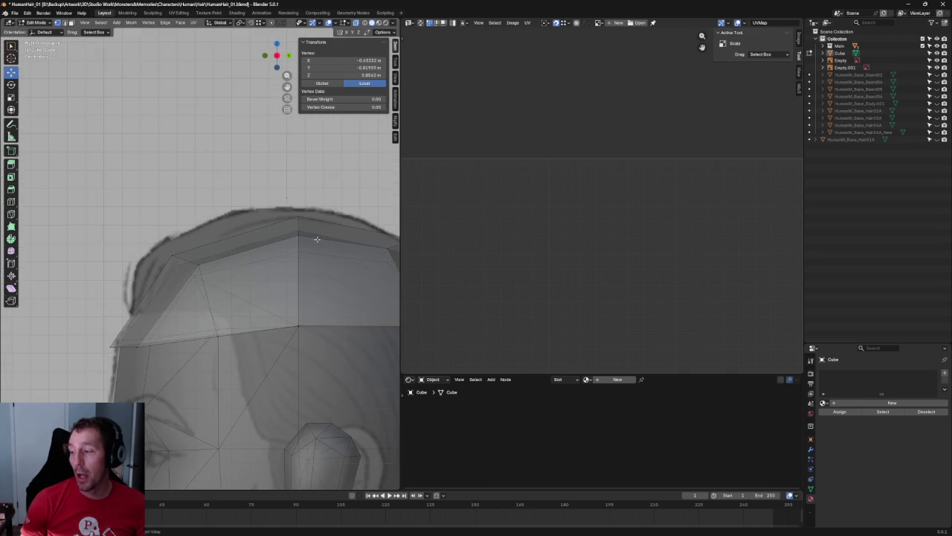
middle_drag(317, 239, 344, 340)
click(305, 267)
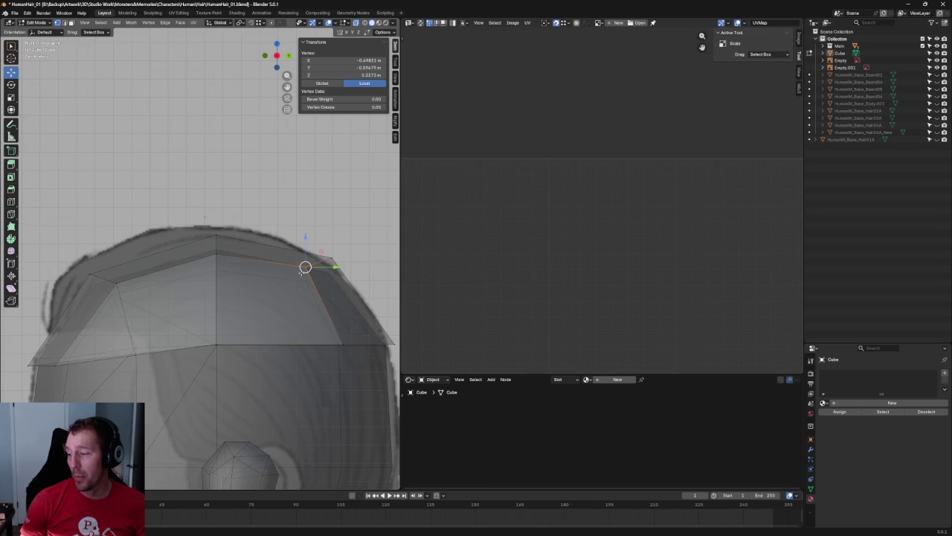
shift+click(214, 253)
shift+click(115, 286)
key(g)
key(z)
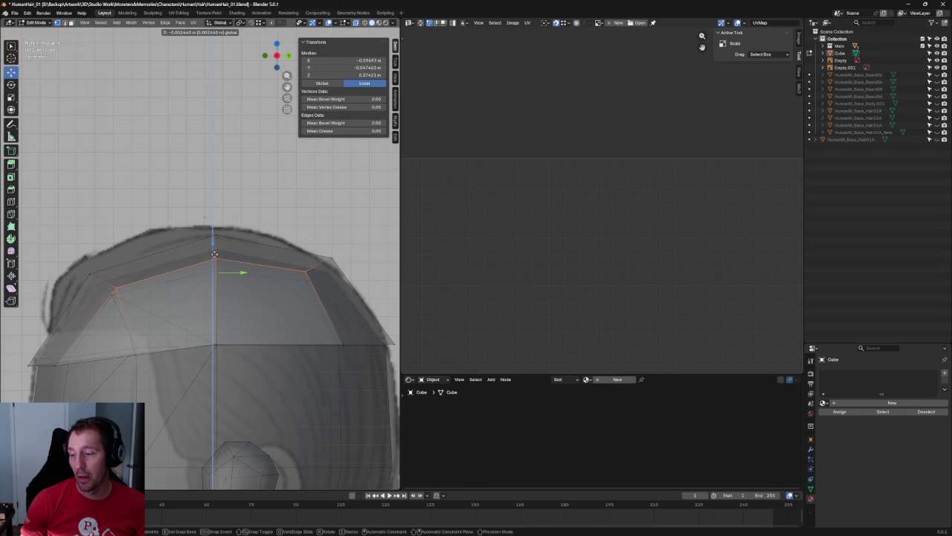
click(215, 254)
- Lower the left ridge vertex into place and clear the selection
click(117, 286)
key(g)
key(y)
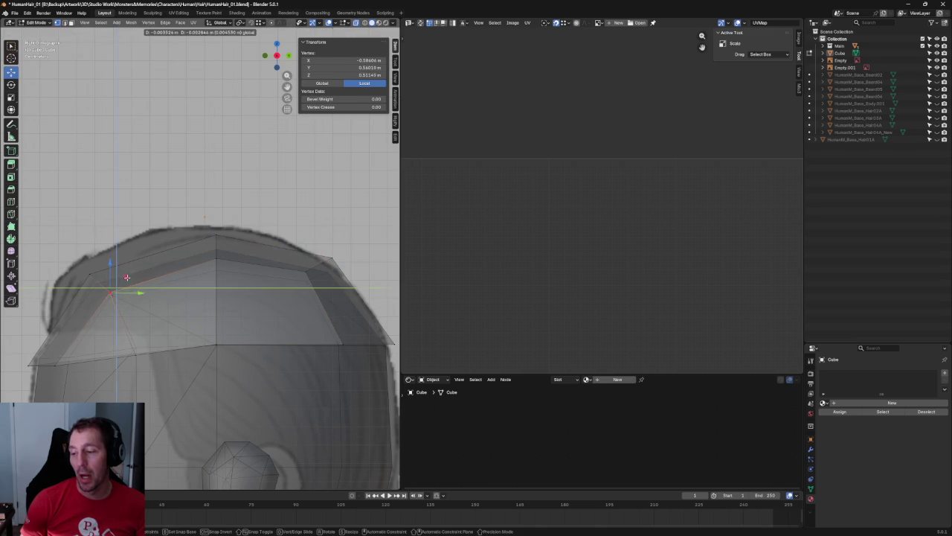
key(Escape)
click(147, 307)
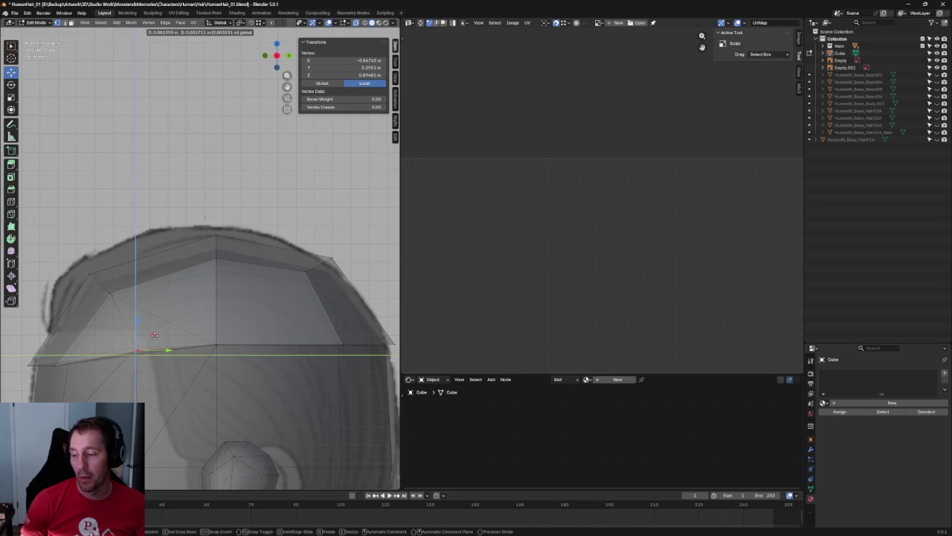
click(154, 336)
click(257, 305)
- Pull a cap outline vertex down onto the hair outline
scroll(151, 332, down, 2)
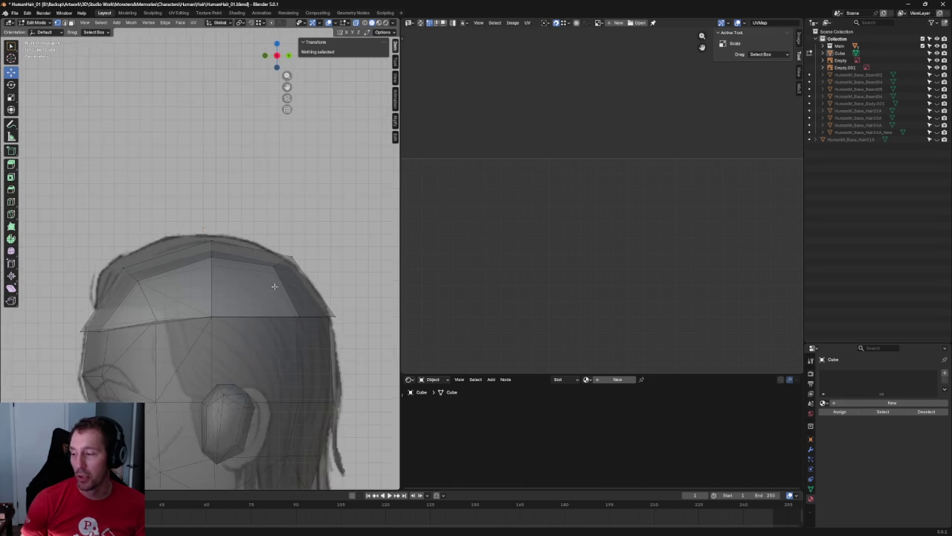
scroll(272, 290, up, 2)
shift+middle_drag(330, 294, 180, 293)
click(241, 274)
drag(248, 265, 256, 269)
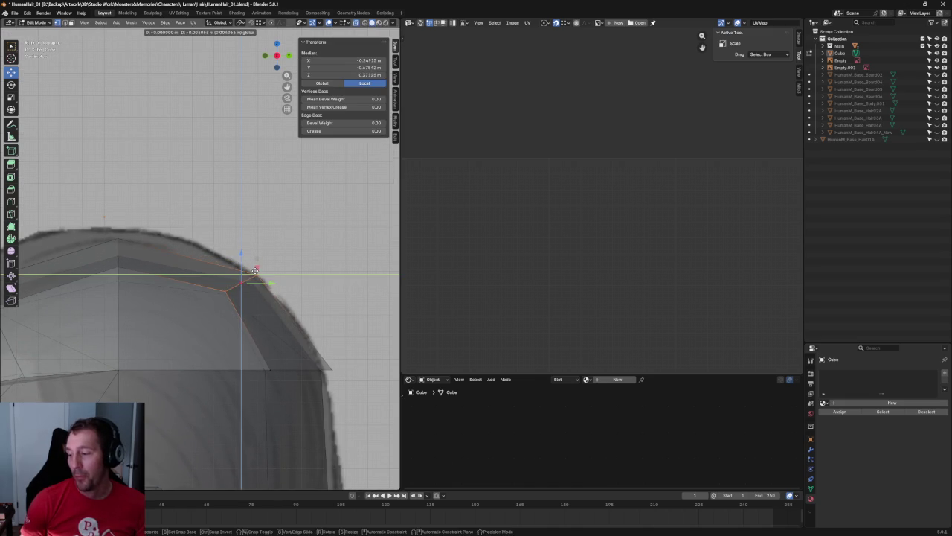
- In side view, move a ridge vertex out to the hair outline, then deselect all
click(117, 264)
middle_drag(117, 264, 214, 254)
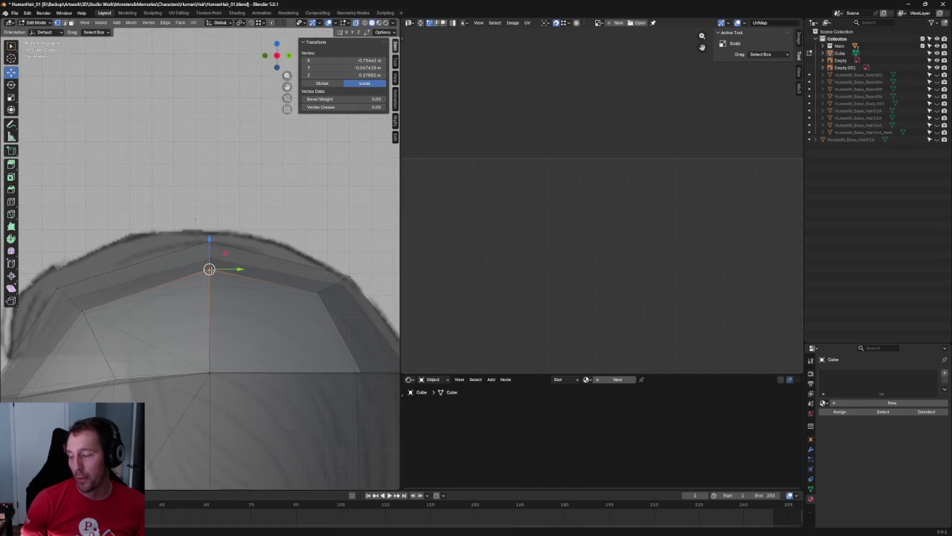
key(grave)
click(211, 256)
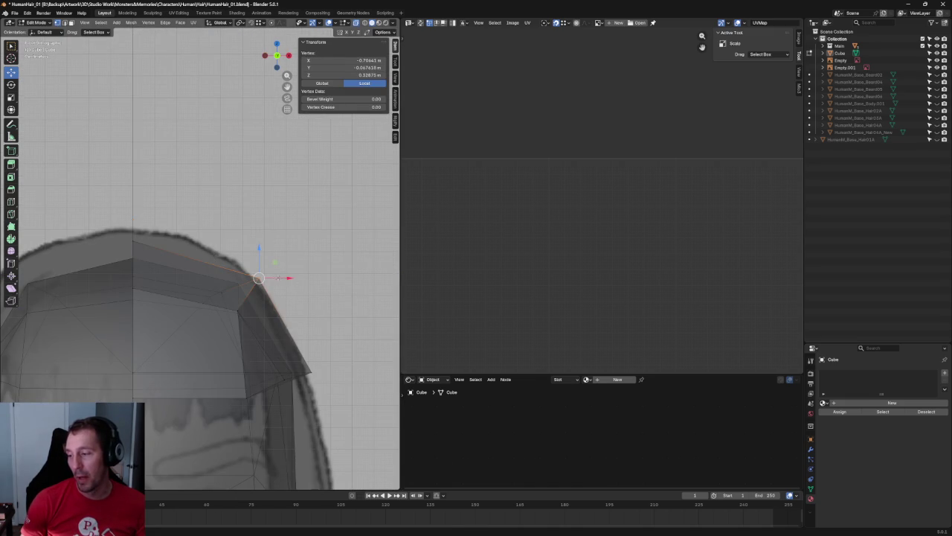
drag(276, 262, 258, 260)
key(alt+a)
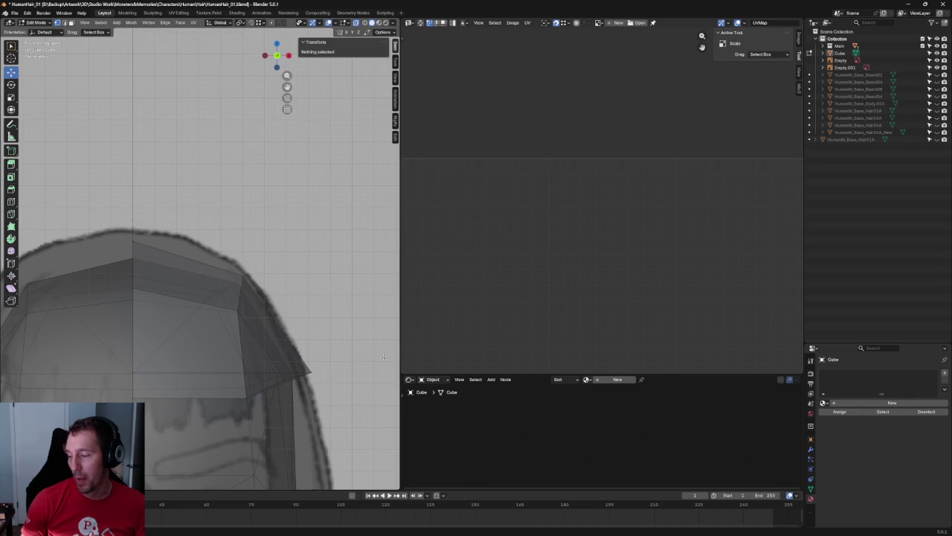
mouse_move(345, 348)
mouse_down()
mouse_move(310, 380)
mouse_move(335, 367)
mouse_up()
key(alt+a)
mouse_move(297, 334)
middle_down()
mouse_move(246, 349)
mouse_move(252, 366)
middle_up()
- In front view, adjust the hairline edge's height along Z
key(KP_1)
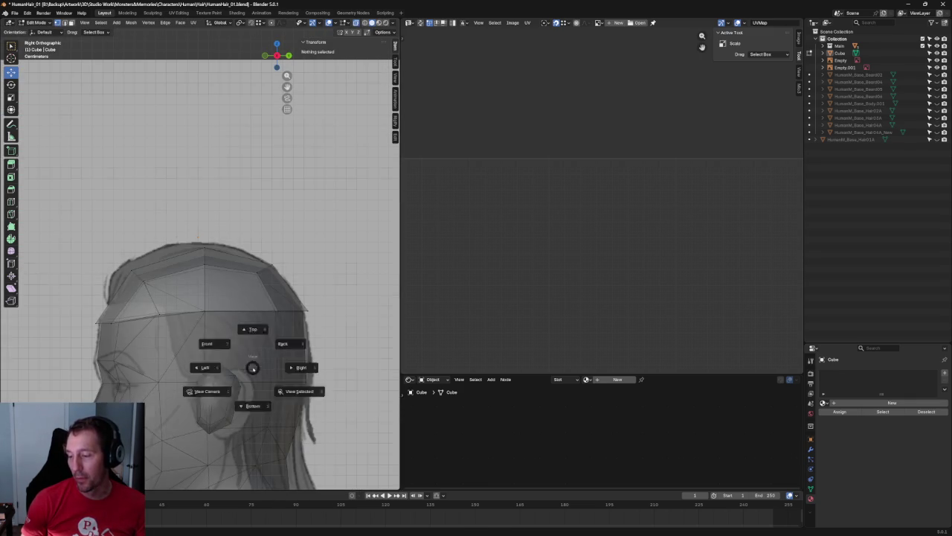
scroll(193, 330, up, 3)
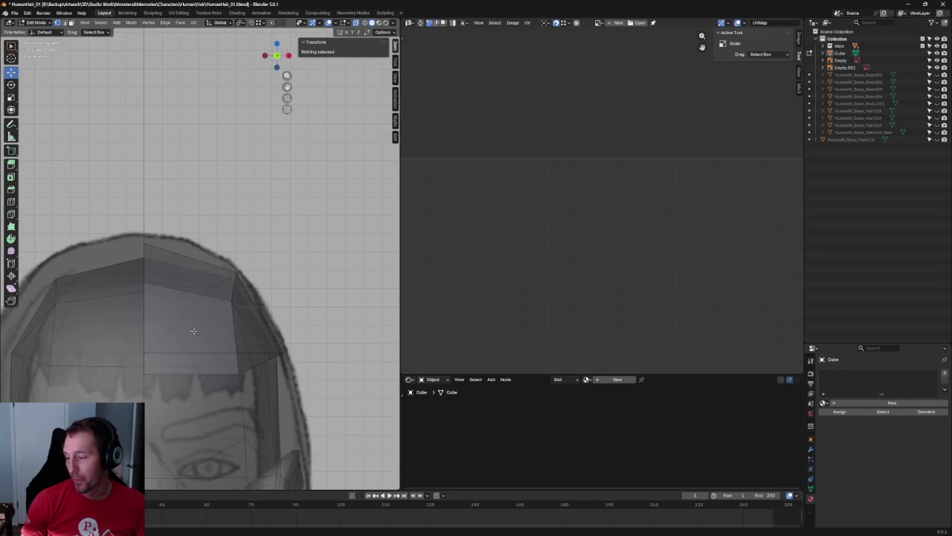
click(187, 371)
drag(188, 370, 193, 372)
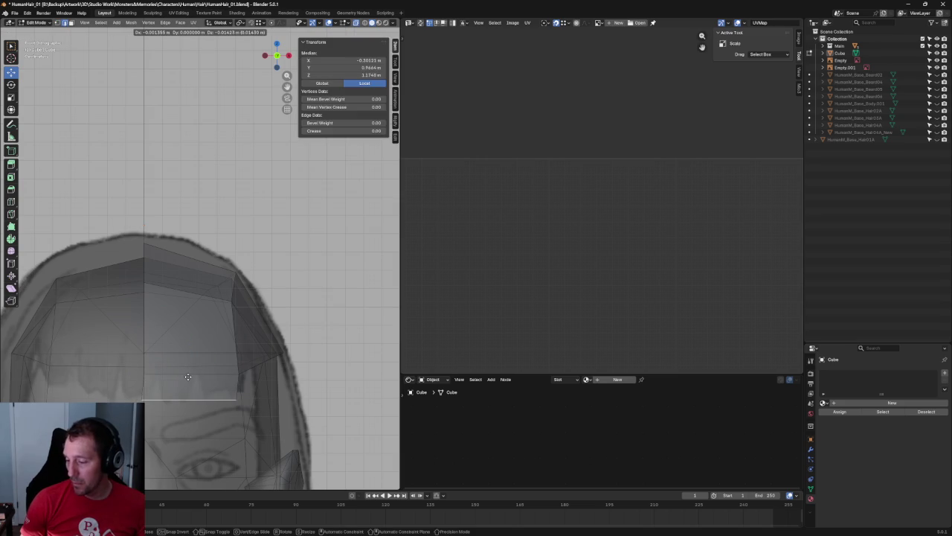
key(z)
click(194, 372)
click(253, 366)
- In Object Mode, select the hair reference sheet and start moving it along Y
middle_drag(254, 366, 168, 316)
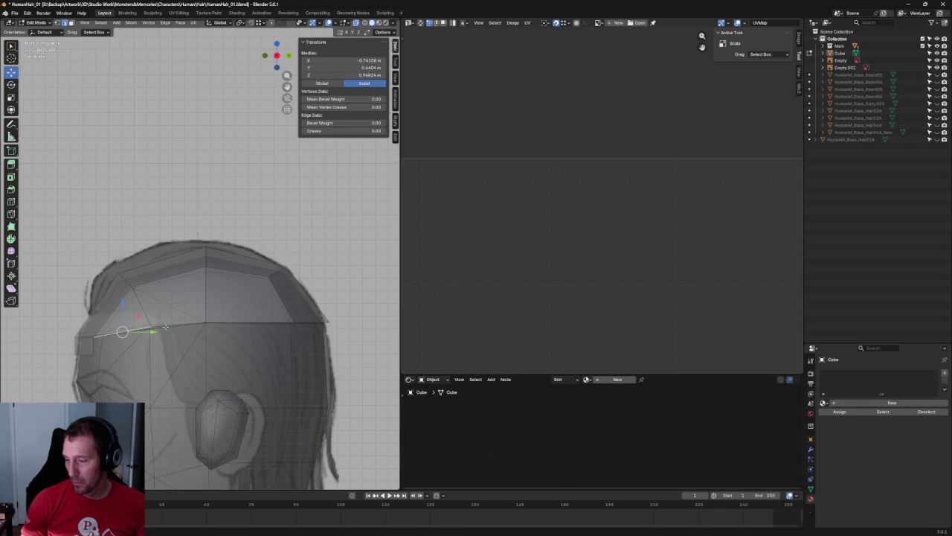
key(KP_3)
scroll(273, 315, down, 4)
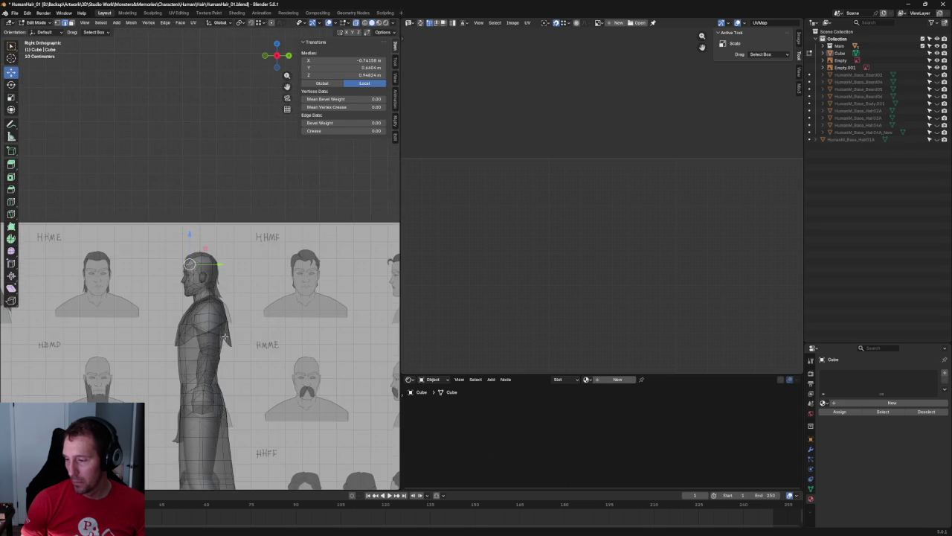
key(Tab)
click(272, 315)
scroll(275, 314, down, 4)
key(g)
key(y)
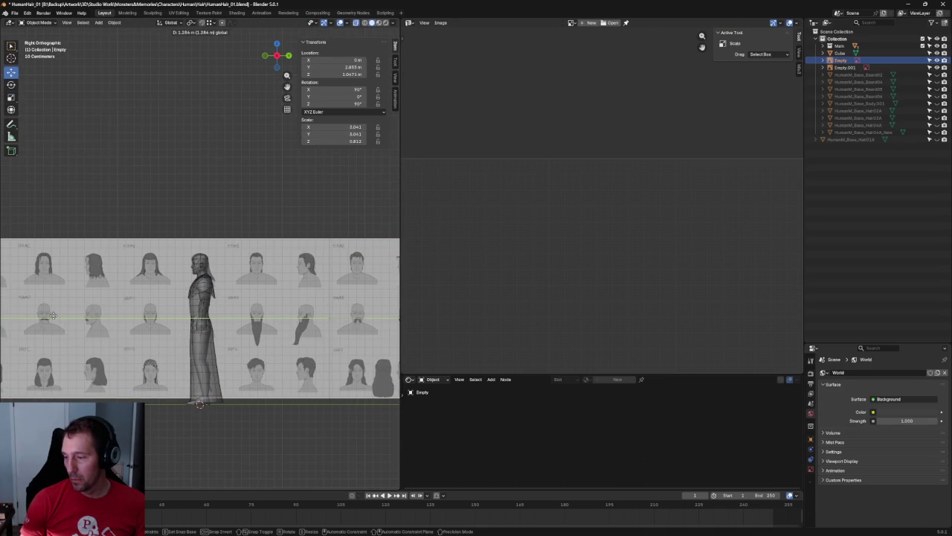
- Confirm the reference sheet's new position and zoom back in on the head
click(54, 314)
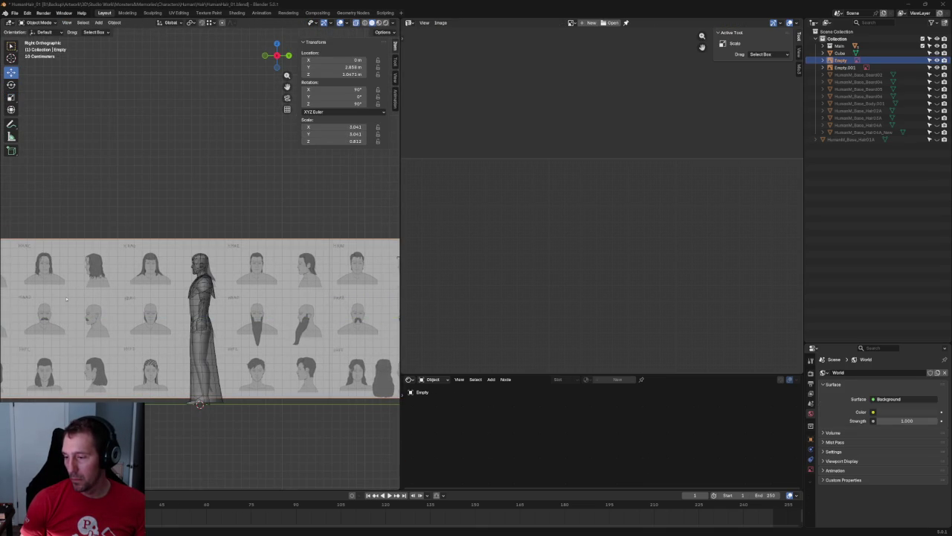
scroll(212, 290, up, 4)
scroll(221, 292, up, 3)
scroll(193, 301, up, 3)
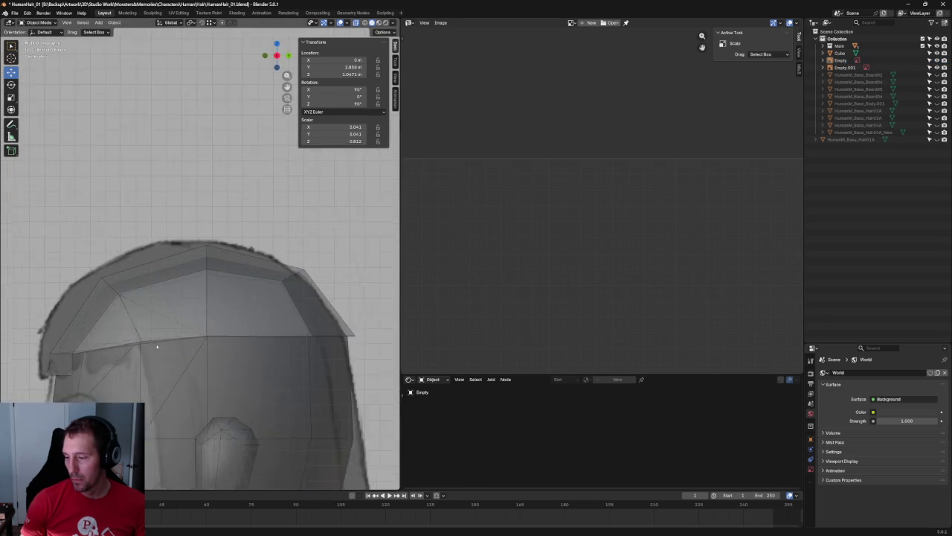
scroll(166, 313, up, 2)
shift+middle_drag(166, 313, 192, 264)
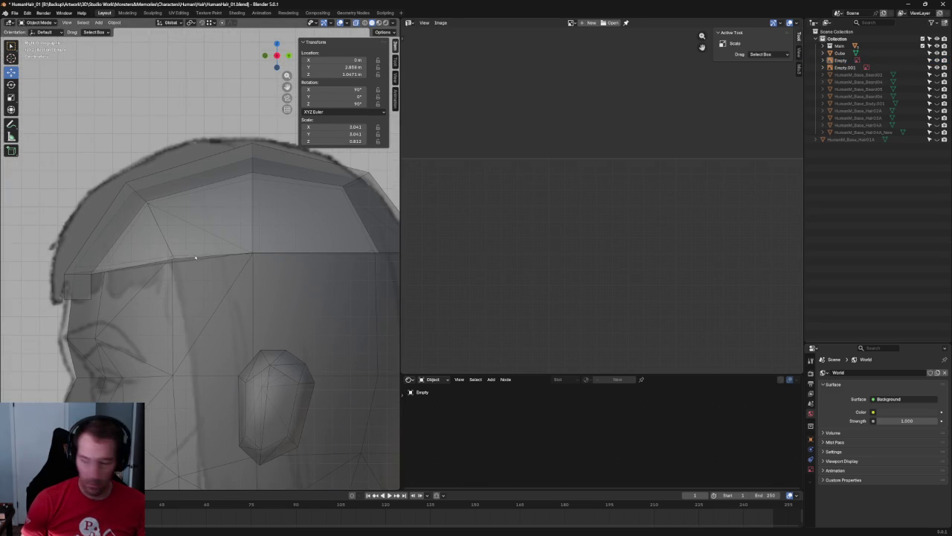
- Extrude a temple edge of the cap down toward the ear to form a sideburn
click(192, 265)
key(Tab)
click(201, 267)
key(e)
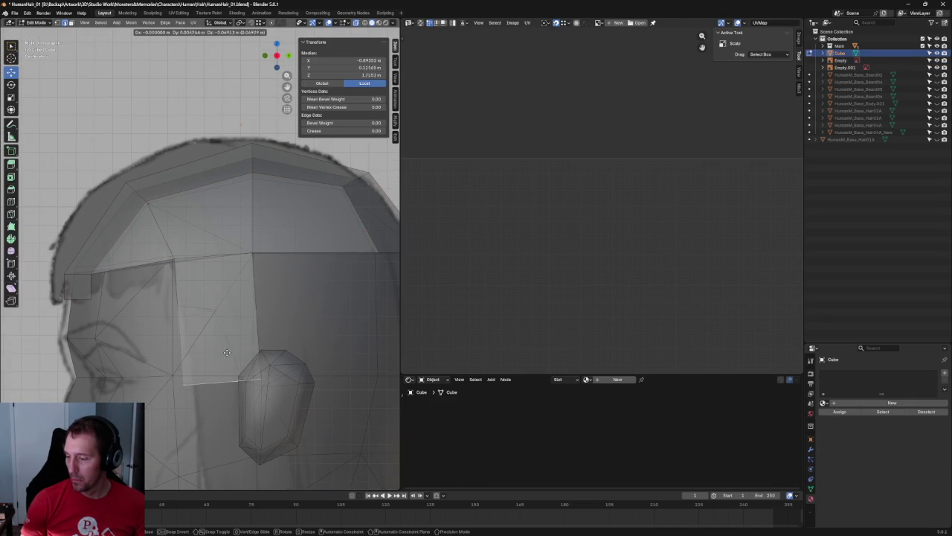
click(229, 348)
key(KP_1)
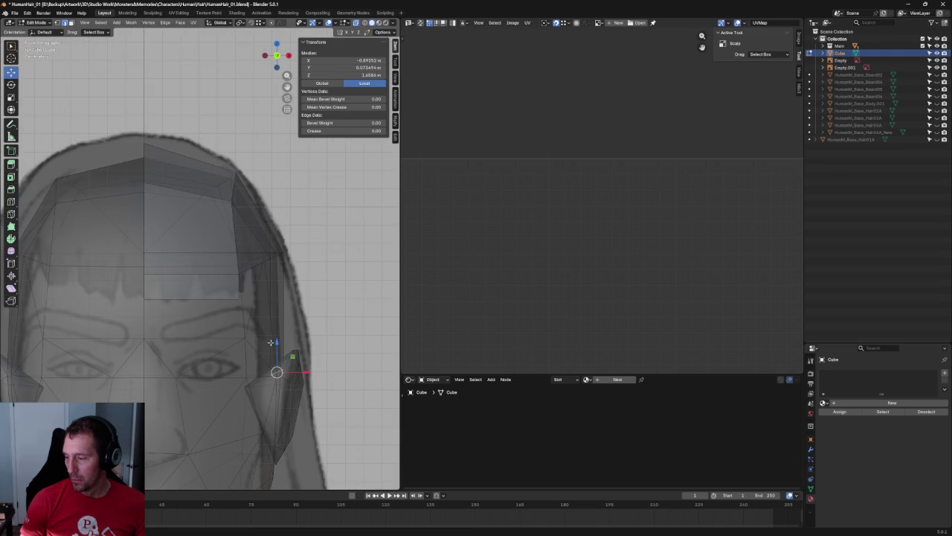
middle_drag(290, 372, 287, 366)
scroll(287, 365, down, 3)
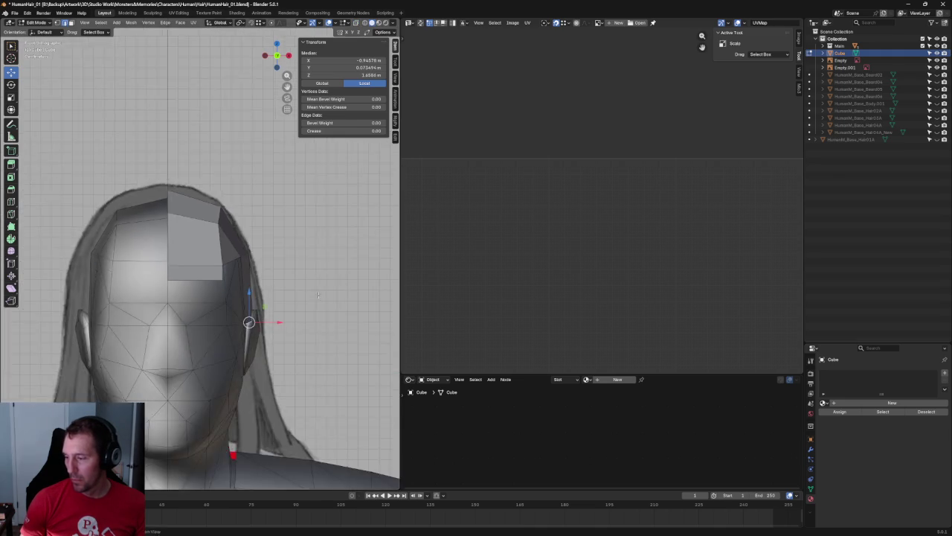
middle_drag(248, 319, 246, 301)
key(KP_3)
- With X-ray on, extrude a forehead edge downward and scale it by 0.6516
key(alt+z)
scroll(164, 261, up, 2)
scroll(160, 261, up, 3)
scroll(159, 261, down, 2)
click(189, 285)
click(154, 290)
key(e)
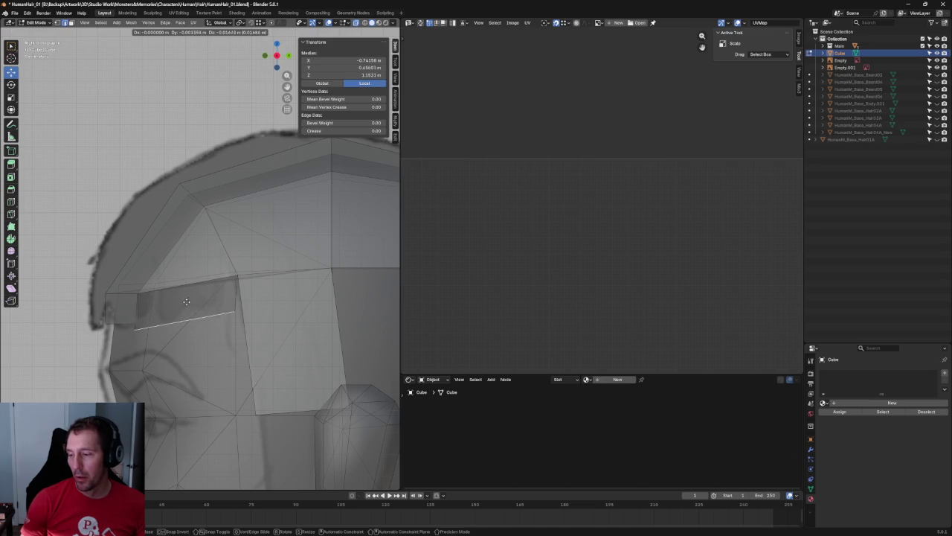
click(192, 296)
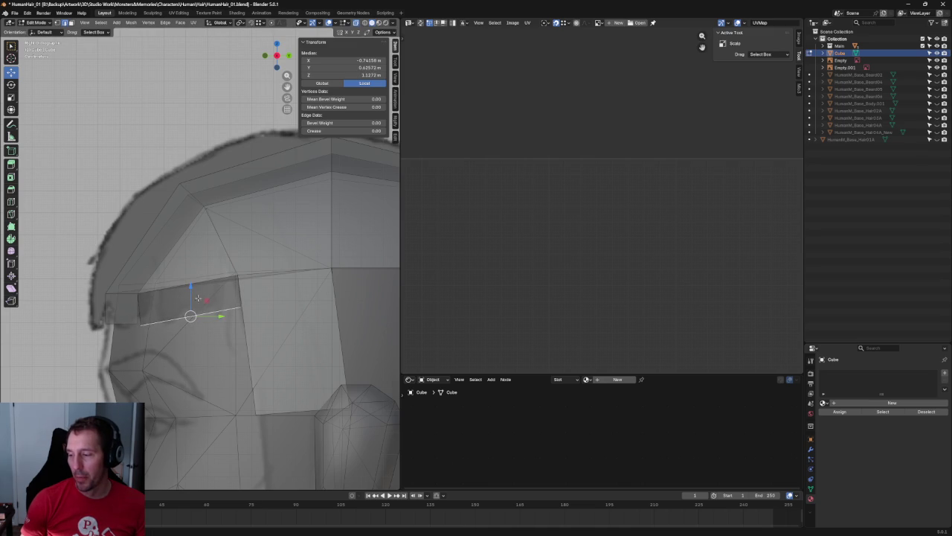
key(s)
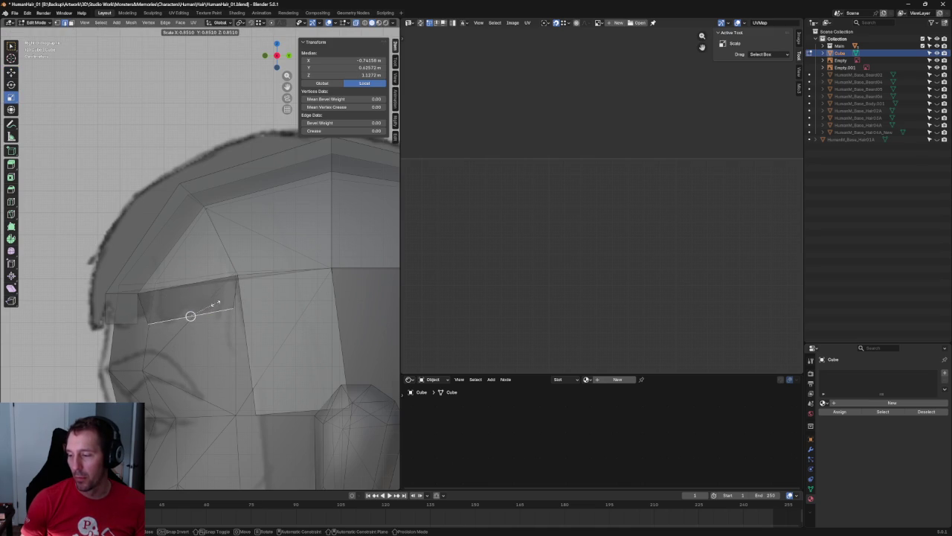
click(216, 302)
- In front view, slide the sideburn vertices along X to follow the reference fringe
middle_drag(215, 303, 295, 364)
key(KP_1)
scroll(280, 290, up, 3)
mouse_move(282, 292)
mouse_down()
mouse_move(298, 314)
mouse_move(276, 315)
mouse_up()
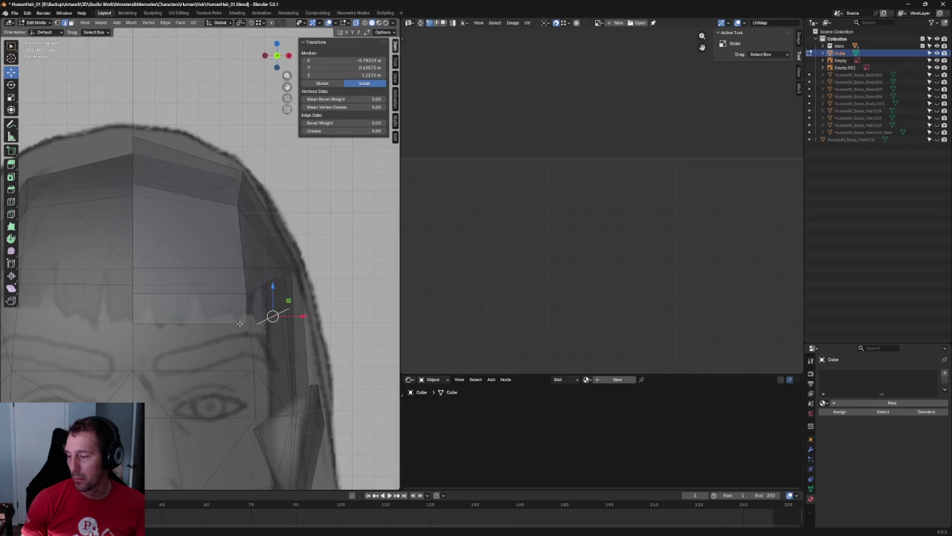
middle_drag(276, 314, 250, 276)
scroll(251, 276, down, 3)
scroll(188, 313, up, 4)
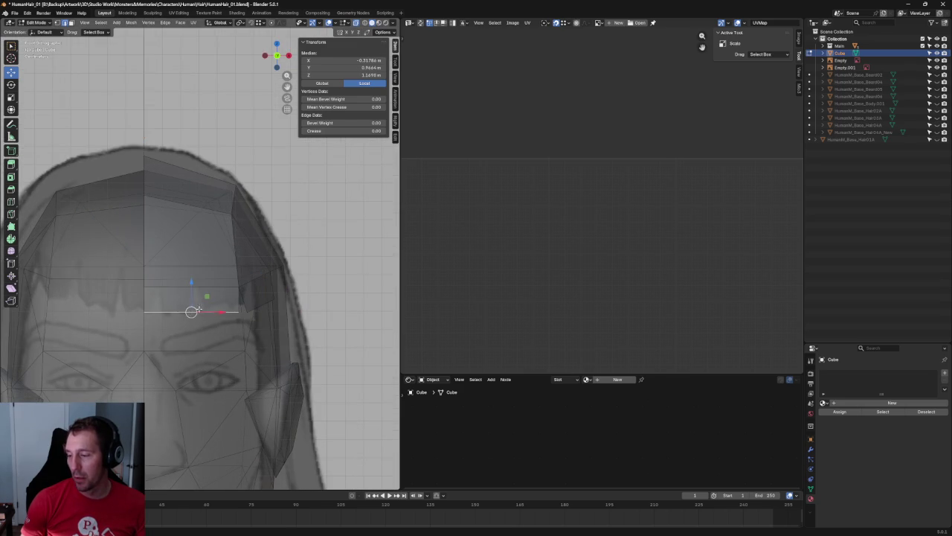
scroll(201, 302, down, 5)
- Deselect all and turn X-ray off to view the head solid from the side
key(alt+a)
mouse_move(201, 302)
middle_down()
mouse_move(277, 283)
mouse_move(253, 305)
middle_up()
key(alt+z)
scroll(253, 305, up, 4)
key(alt+z)
key(alt+z)
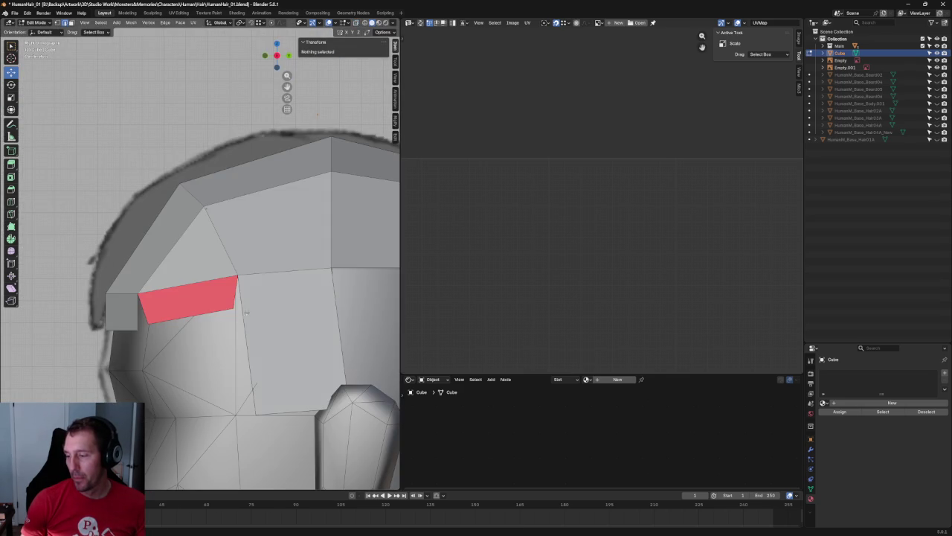
- Flip the normals of the red forehead face with Mesh > Normals > Flip, then restore X-ray view
click(186, 305)
click(130, 22)
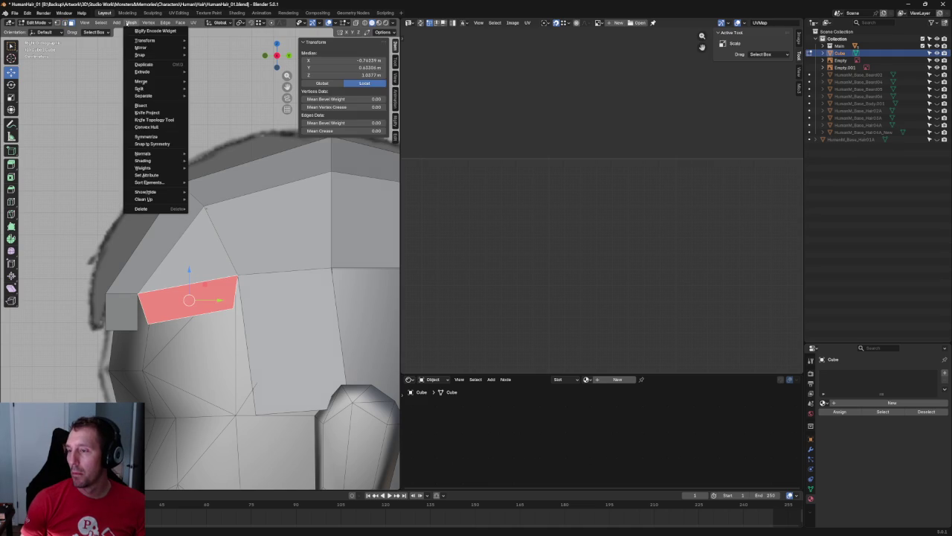
mouse_move(145, 154)
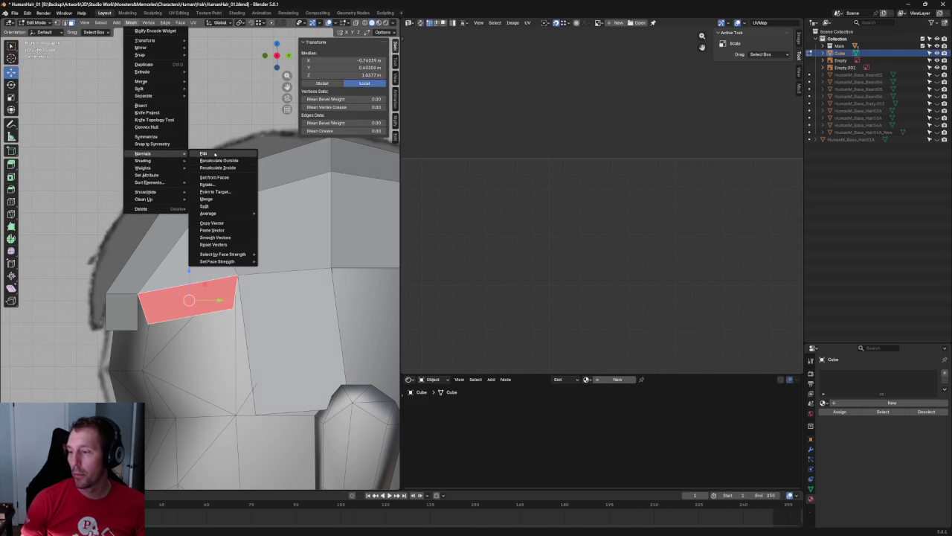
click(204, 153)
key(alt+a)
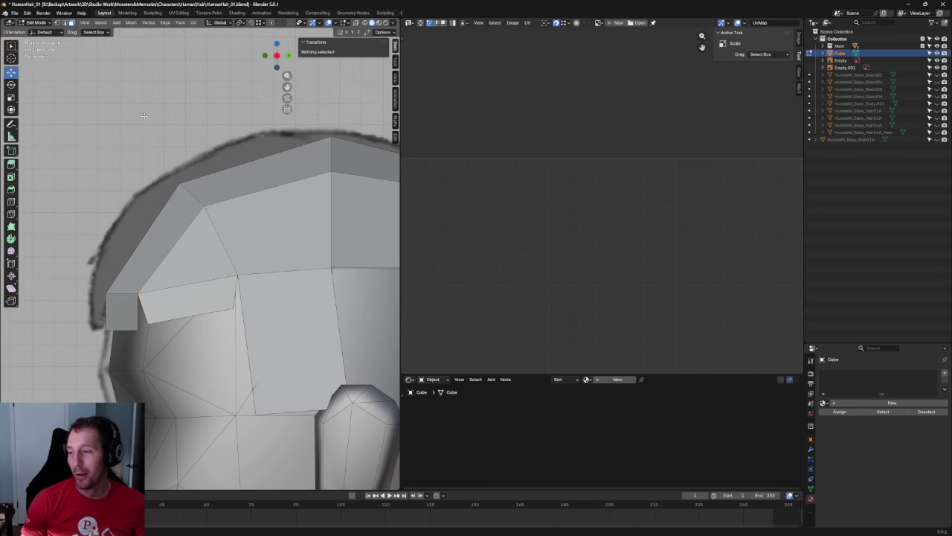
scroll(243, 238, down, 4)
key(alt+z)
scroll(242, 238, up, 4)
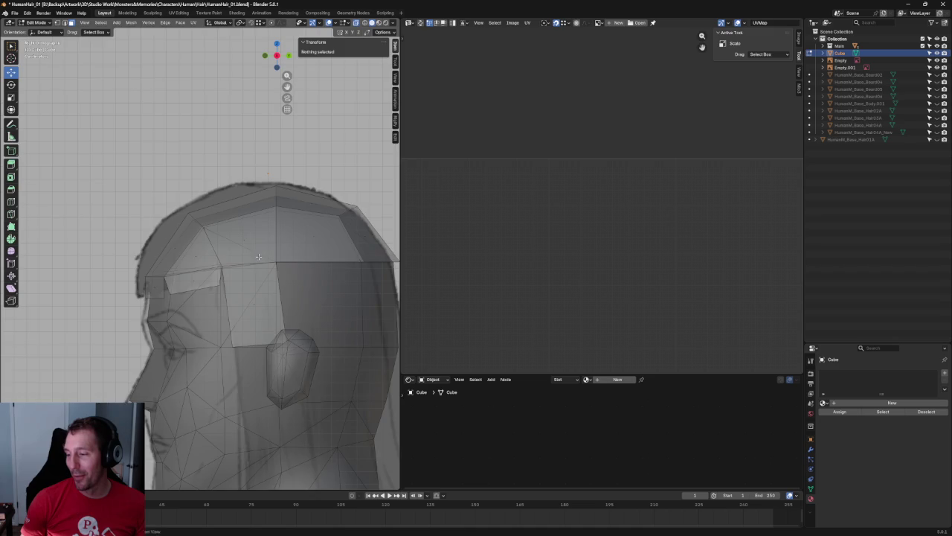
scroll(258, 257, up, 4)
scroll(217, 257, down, 3)
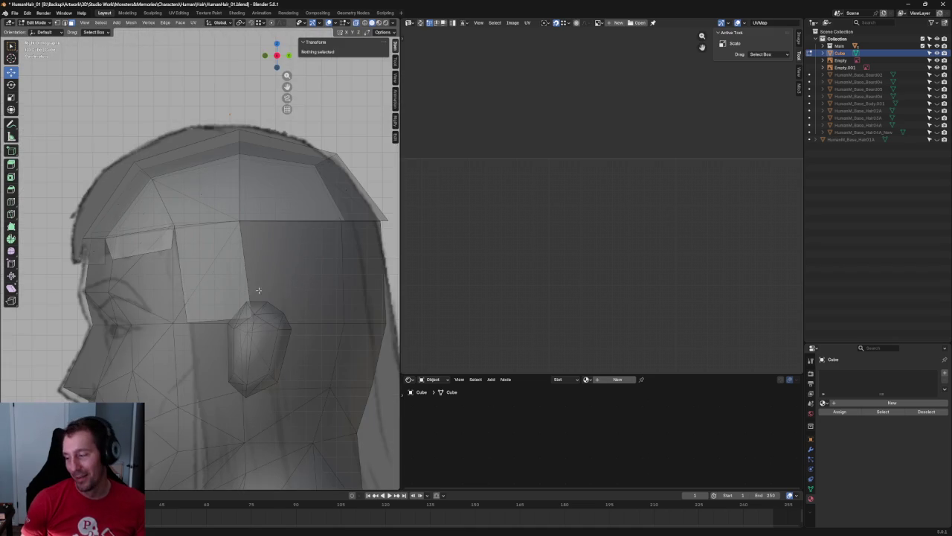
scroll(195, 311, down, 1)
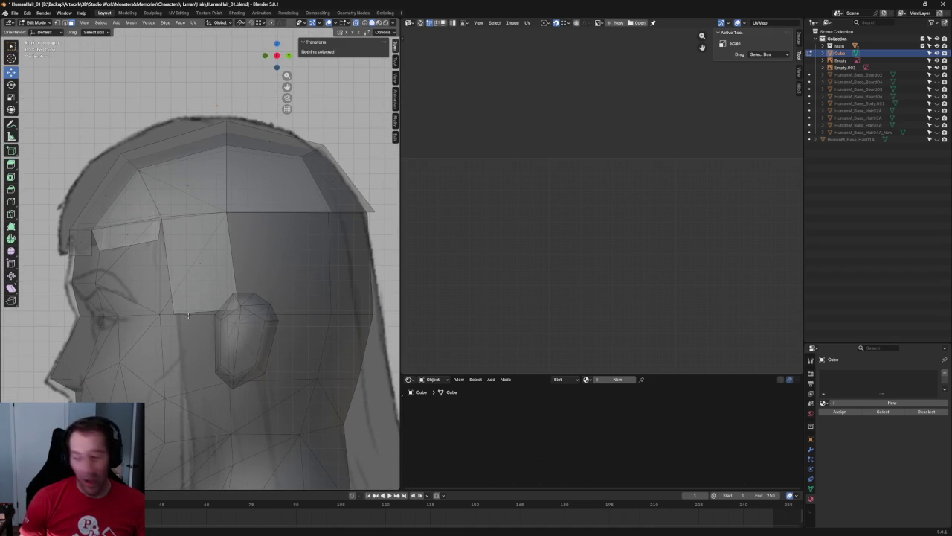
scroll(188, 316, up, 2)
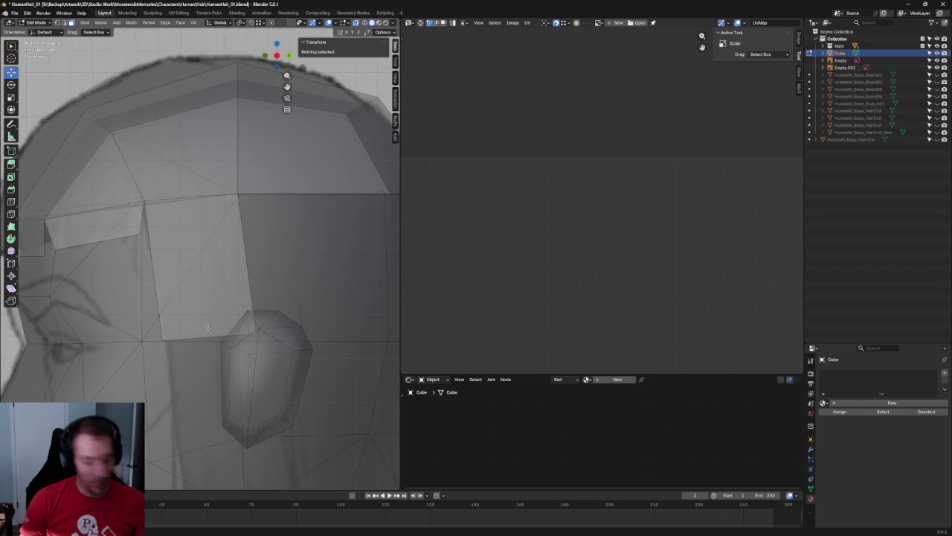
- Scale the side strip's bottom edge vertically and lower it to form the sideburn's base
click(209, 337)
drag(226, 336, 197, 326)
key(shift+space)
key(s)
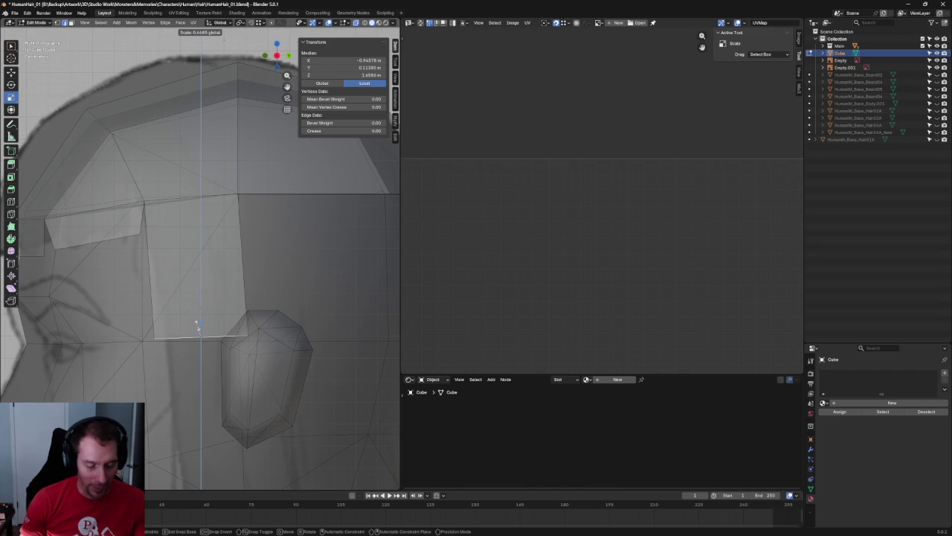
click(197, 326)
key(shift+space)
key(g)
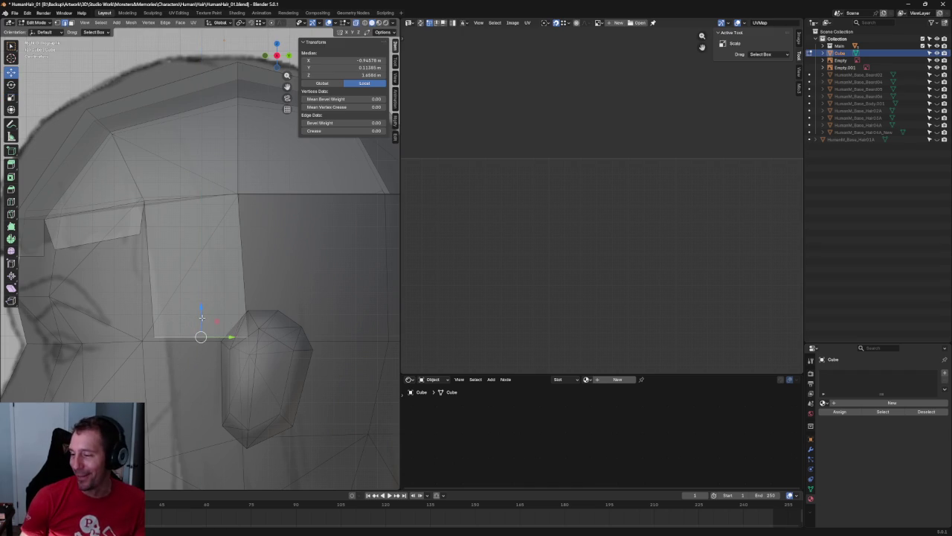
drag(202, 308, 202, 318)
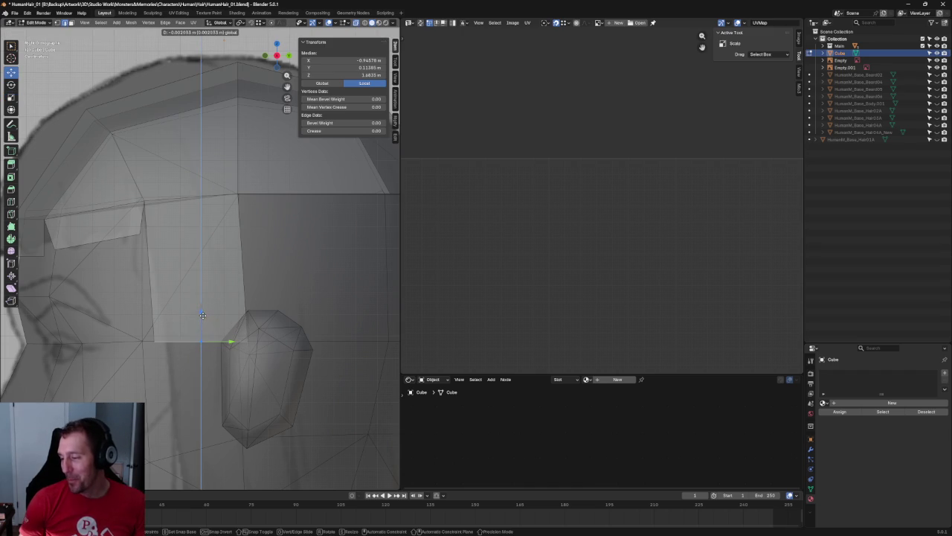
- Slide the sideburn's corner vertex along the head, move the back edge toward the ear, and merge its top vertex onto its neighbour
key(1)
click(249, 340)
drag(249, 341, 234, 347)
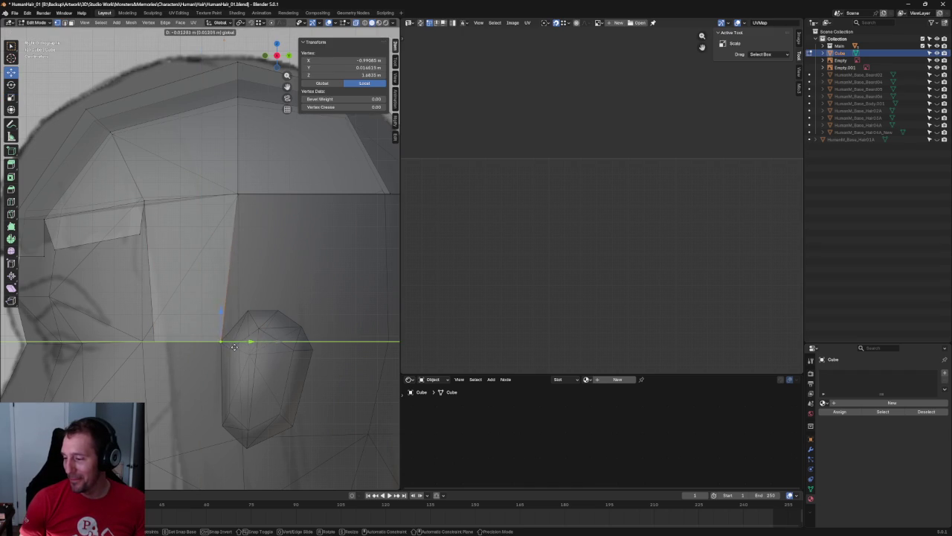
click(241, 274)
click(228, 278)
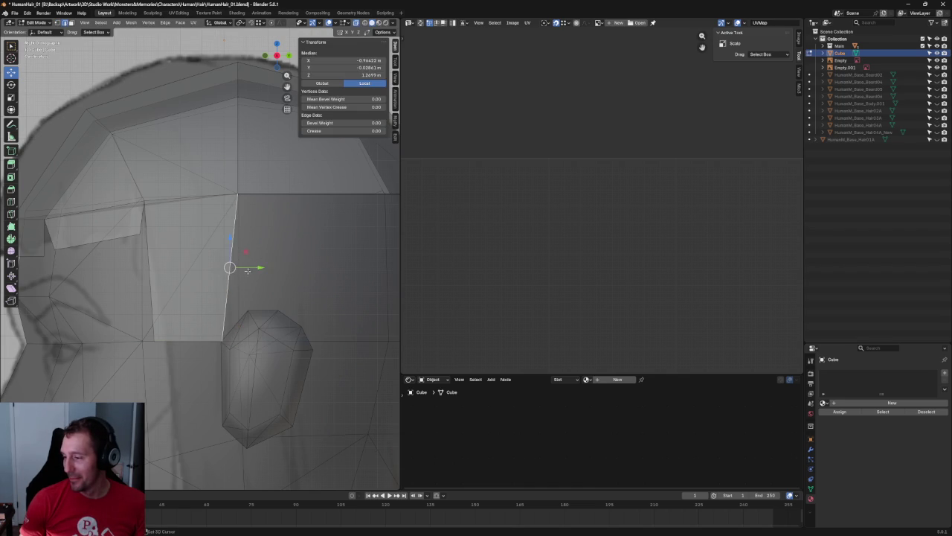
drag(247, 267, 284, 267)
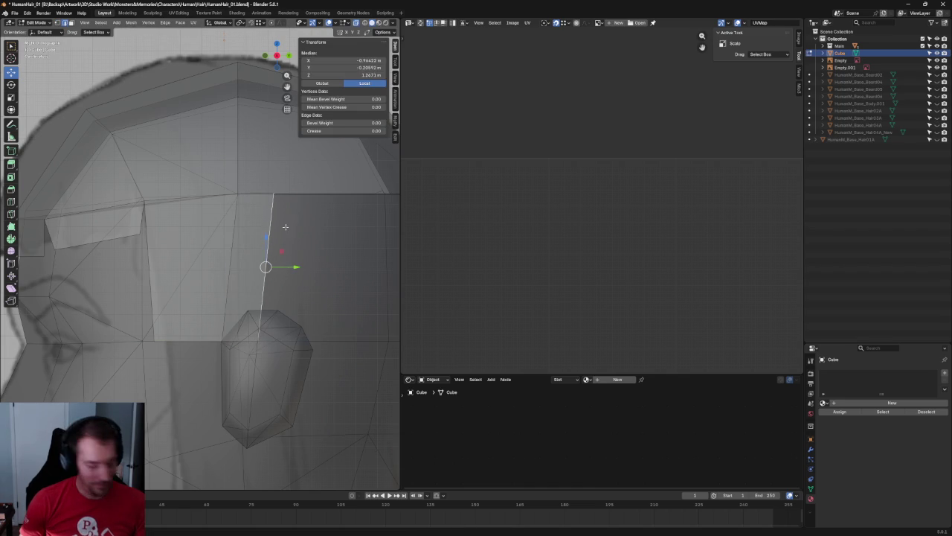
click(293, 195)
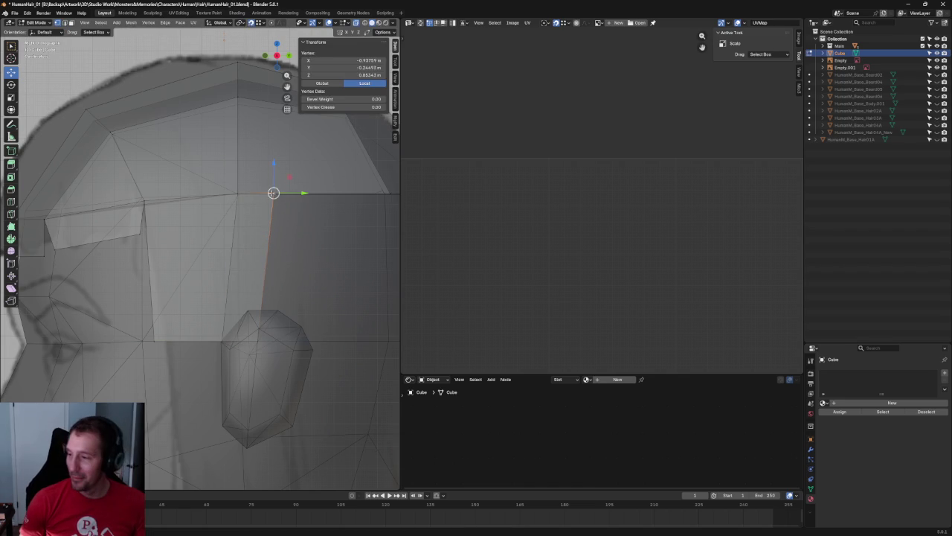
drag(287, 191, 252, 193)
click(251, 349)
- Tuck the vertex above the ear against the head at Z 1.4833 m, then check it in X-ray side view
click(264, 331)
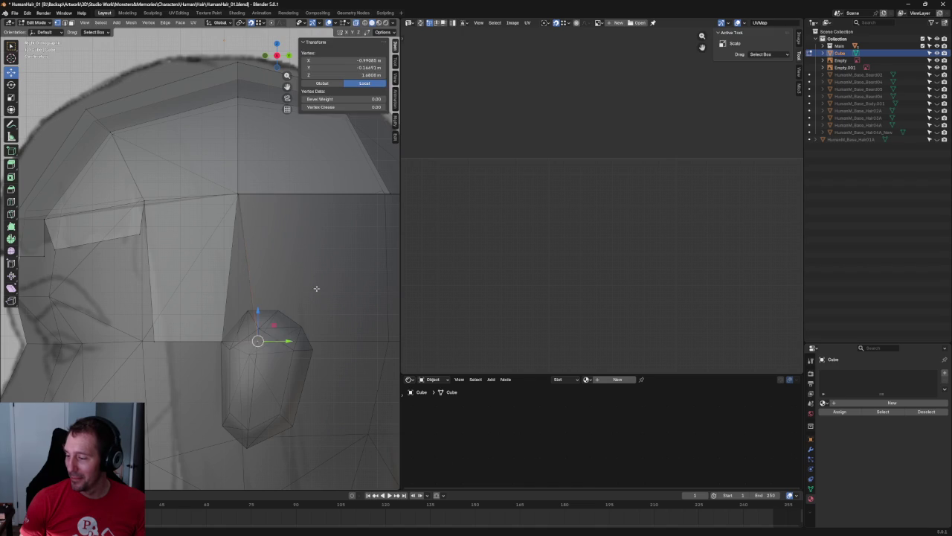
middle_drag(264, 331, 330, 350)
key(g)
key(x)
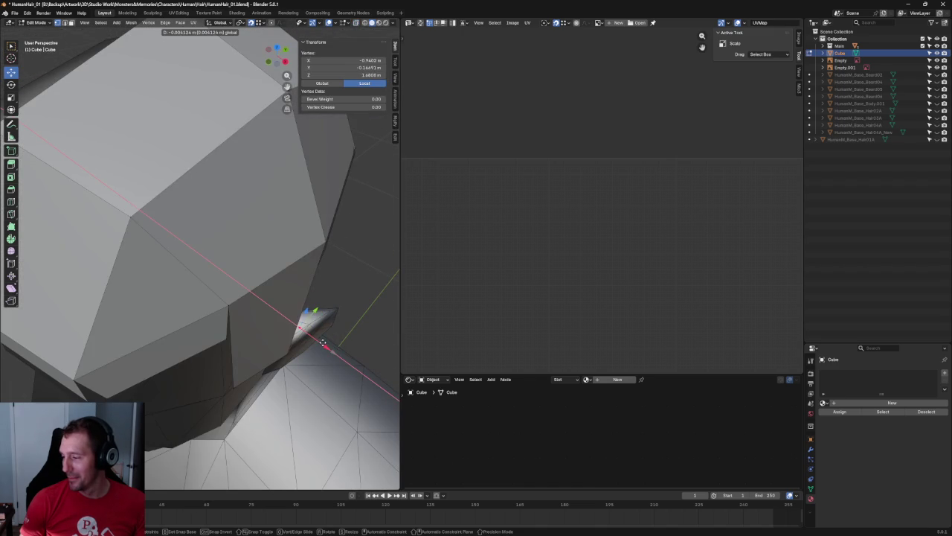
click(325, 341)
drag(276, 354, 287, 354)
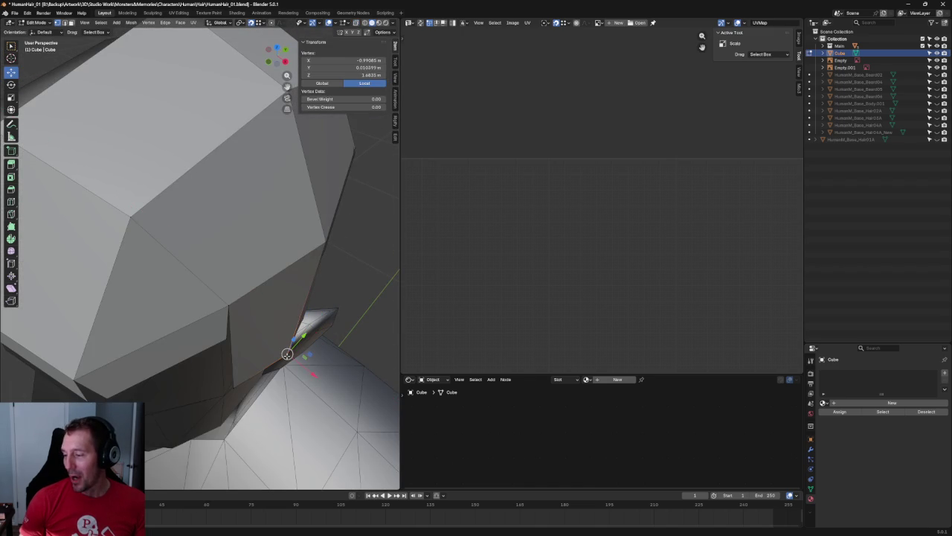
key(g)
click(302, 369)
middle_drag(301, 368, 279, 346)
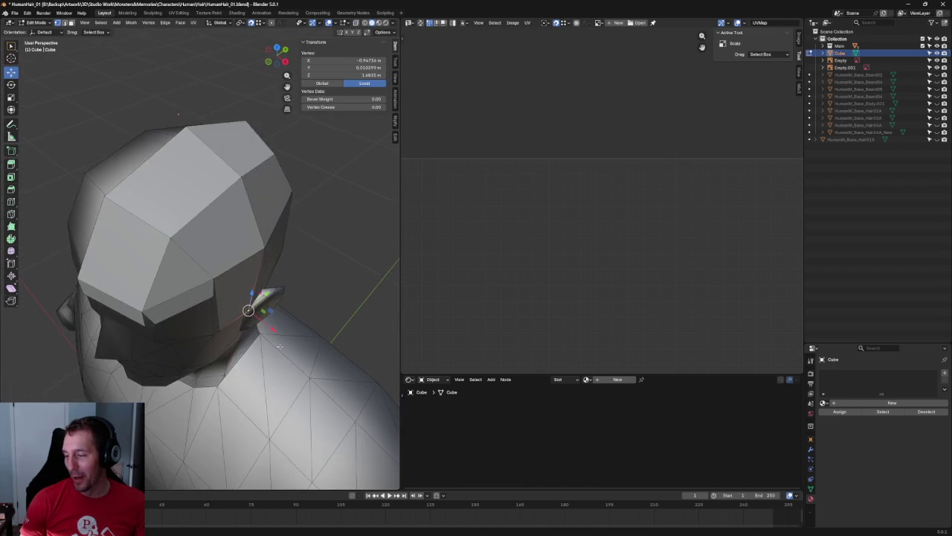
key(KP_3)
key(g)
key(alt+z)
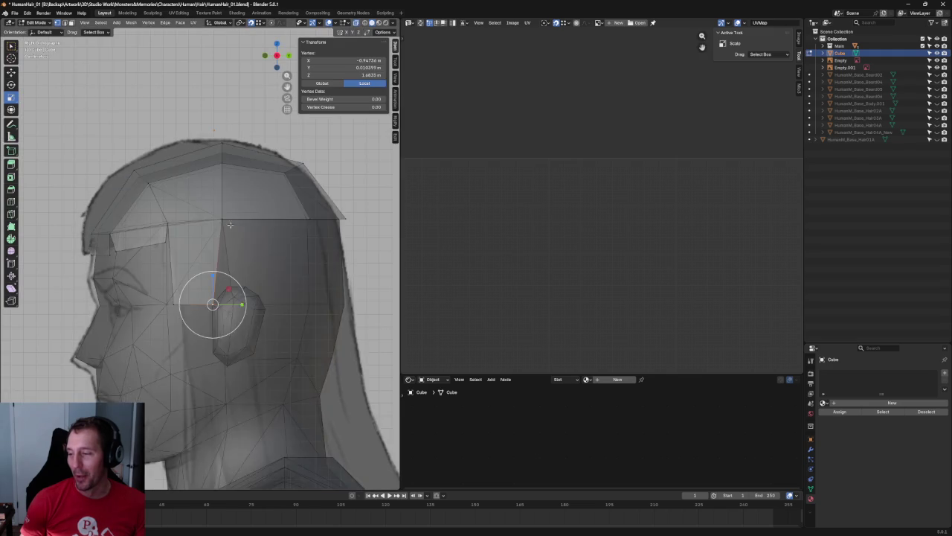
- Try joining the sideburn's top vertex to the lower sideburn vertices, then clear the selection
scroll(217, 229, up, 2)
click(238, 193)
shift+click(170, 322)
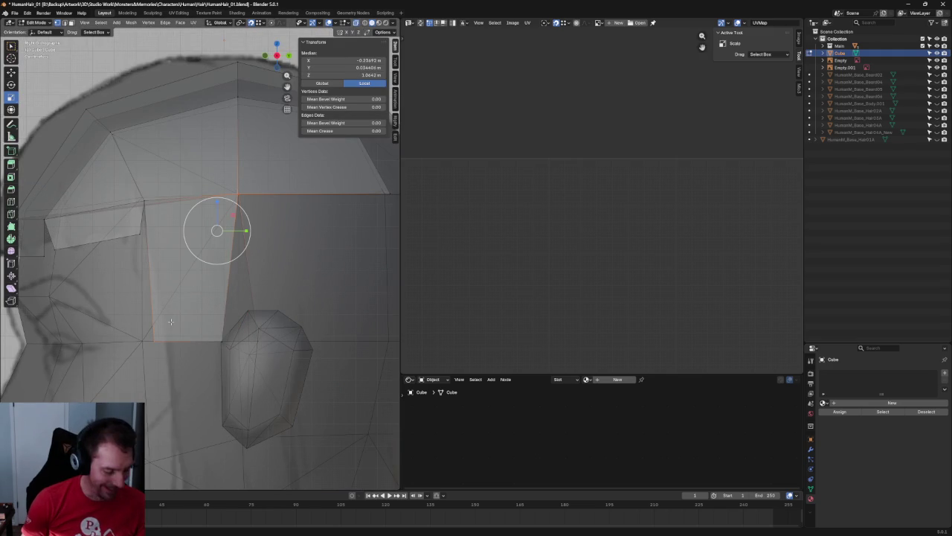
key(j)
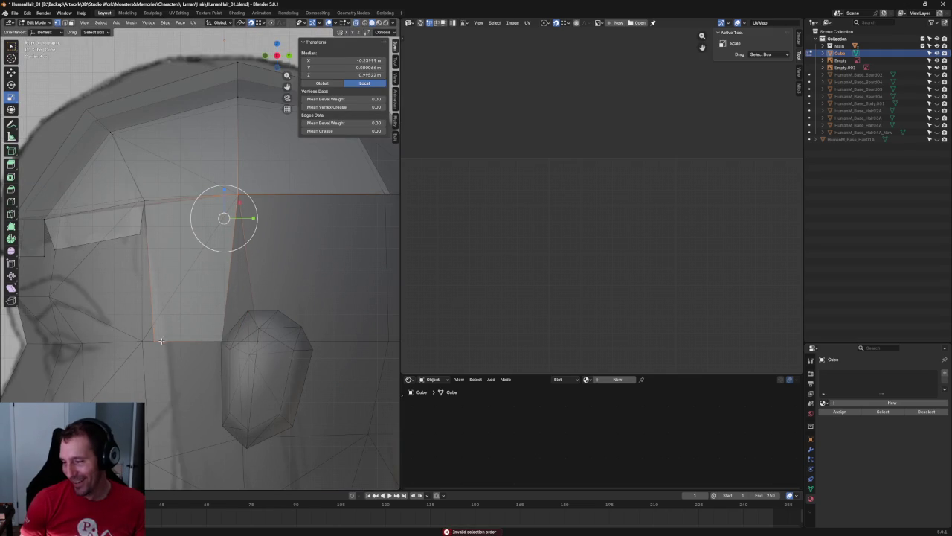
right_click(163, 327)
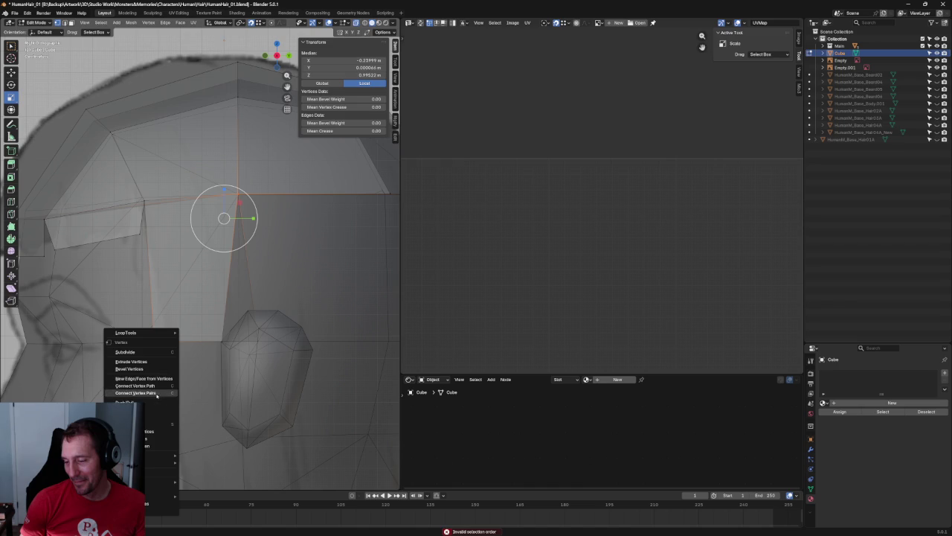
key(Escape)
key(alt+a)
- Slide the sideburn's bottom front vertex forward along the jaw
click(154, 341)
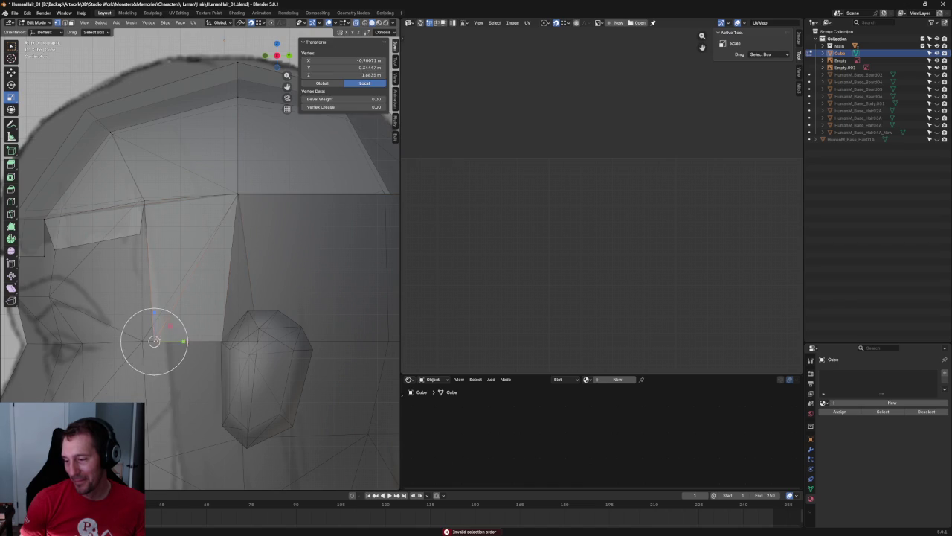
key(shift+space)
key(g)
key(ctrl+z)
key(ctrl+z)
key(ctrl+shift+z)
key(ctrl+shift+z)
drag(191, 342, 178, 342)
click(179, 342)
key(alt+a)
- From the right side view, move the sideburn edge beside the ear straight down along Z
key(grave)
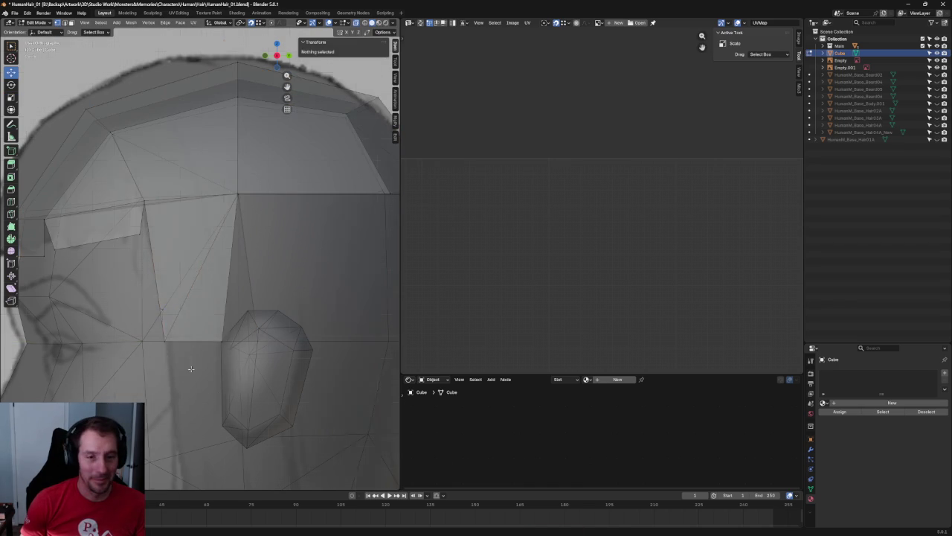
key(KP_1)
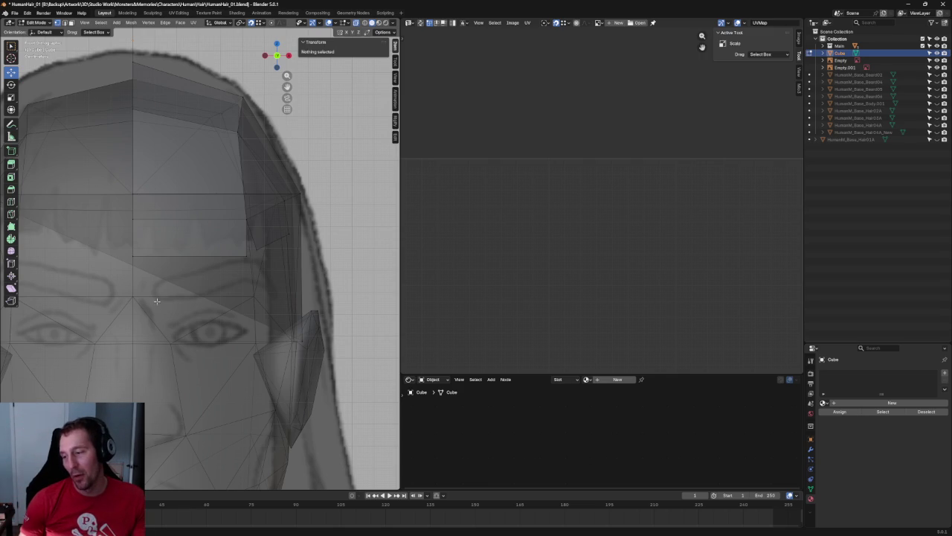
scroll(155, 300, down, 3)
scroll(223, 297, down, 2)
scroll(297, 293, up, 2)
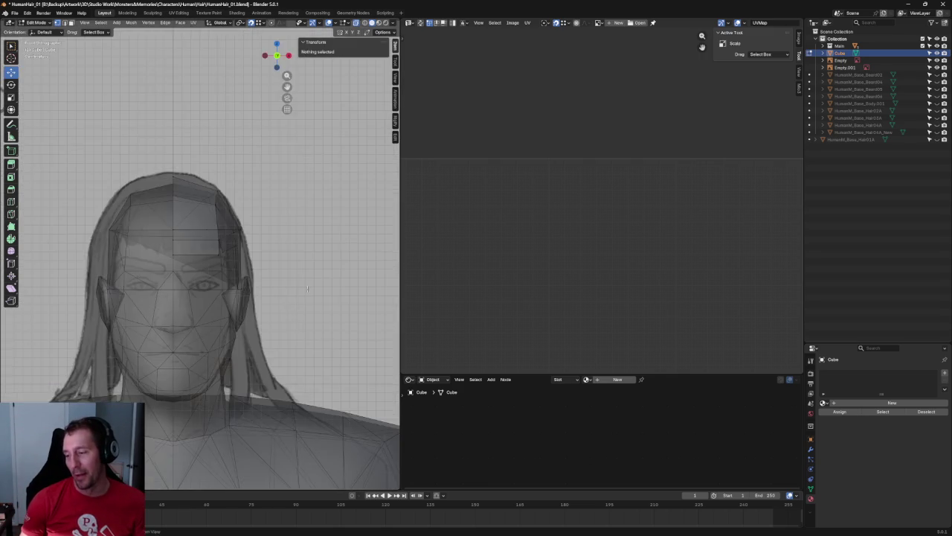
middle_drag(297, 293, 253, 283)
key(grave)
click(305, 301)
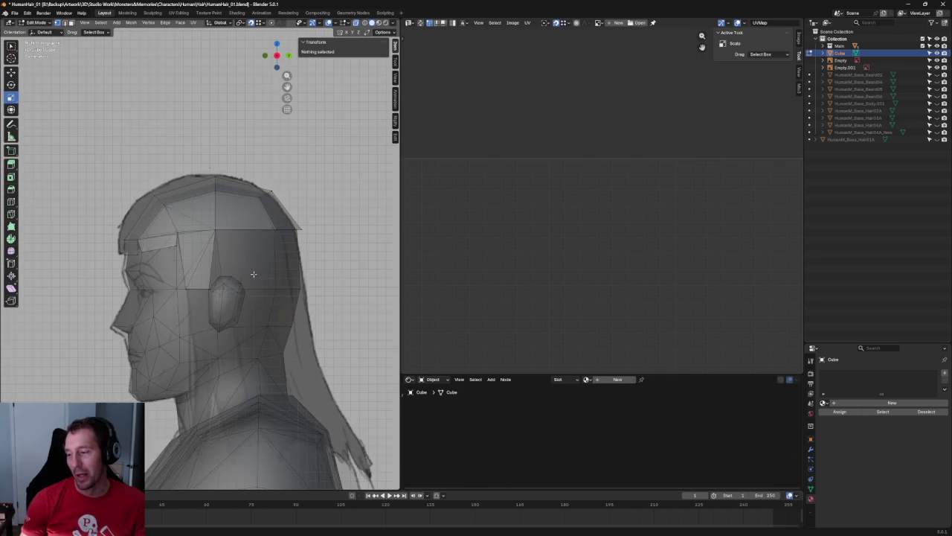
scroll(245, 275, up, 2)
scroll(230, 276, up, 2)
scroll(219, 278, down, 2)
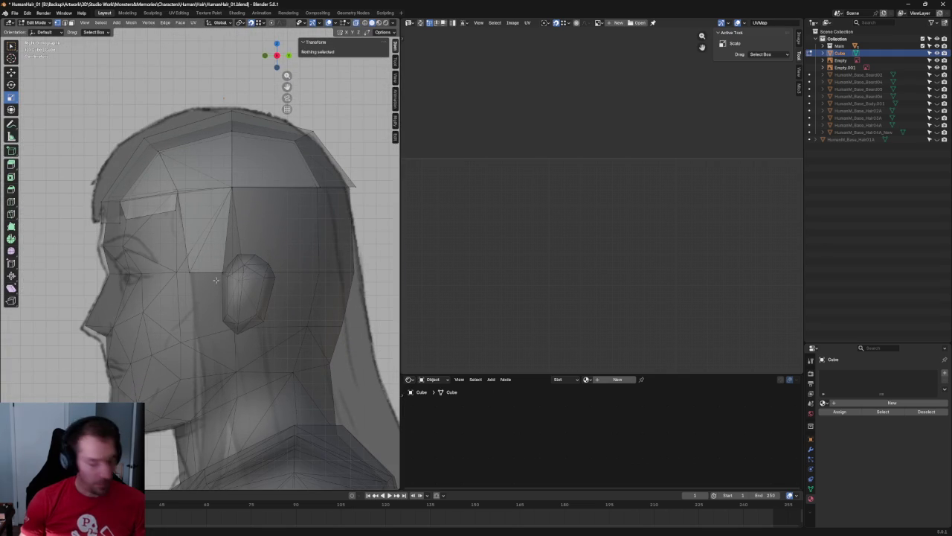
click(216, 280)
scroll(216, 276, down, 3)
key(shift+space)
key(g)
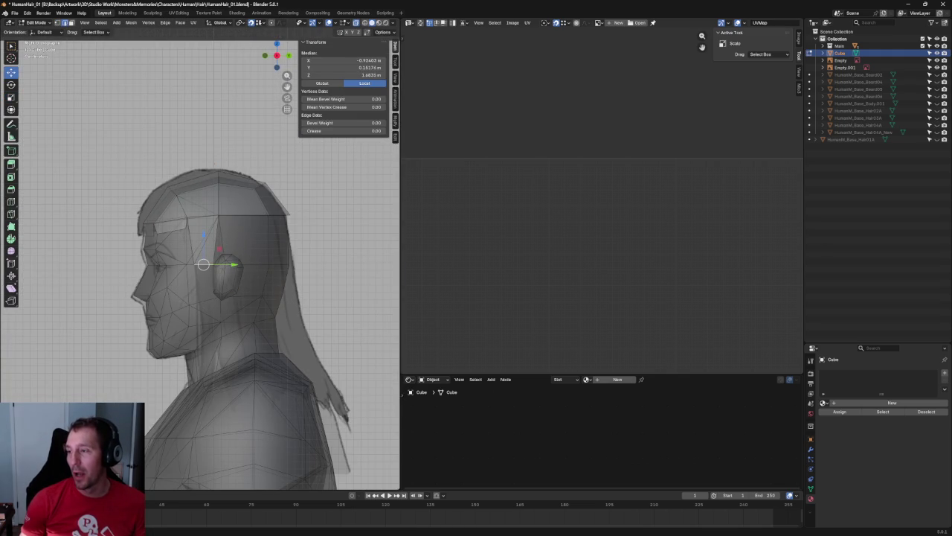
key(g)
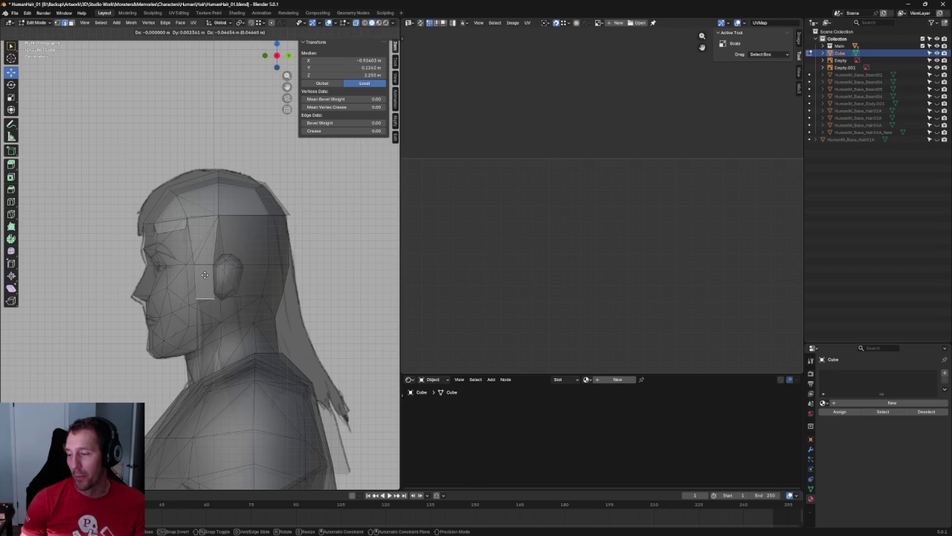
key(z)
click(206, 276)
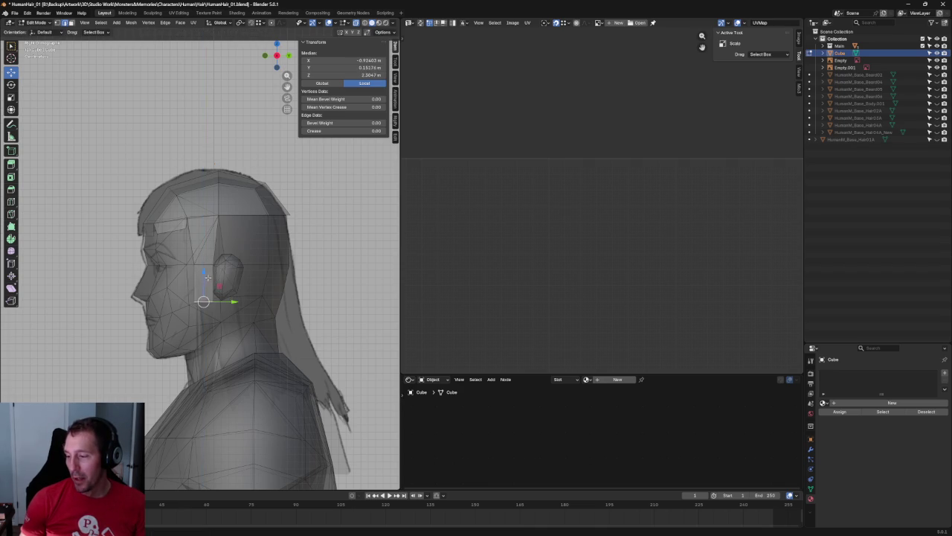
scroll(207, 277, up, 5)
scroll(195, 316, up, 3)
- Move a vertex near the ear along Y, then select a temple vertex in side view
click(194, 319)
key(g)
key(y)
click(239, 318)
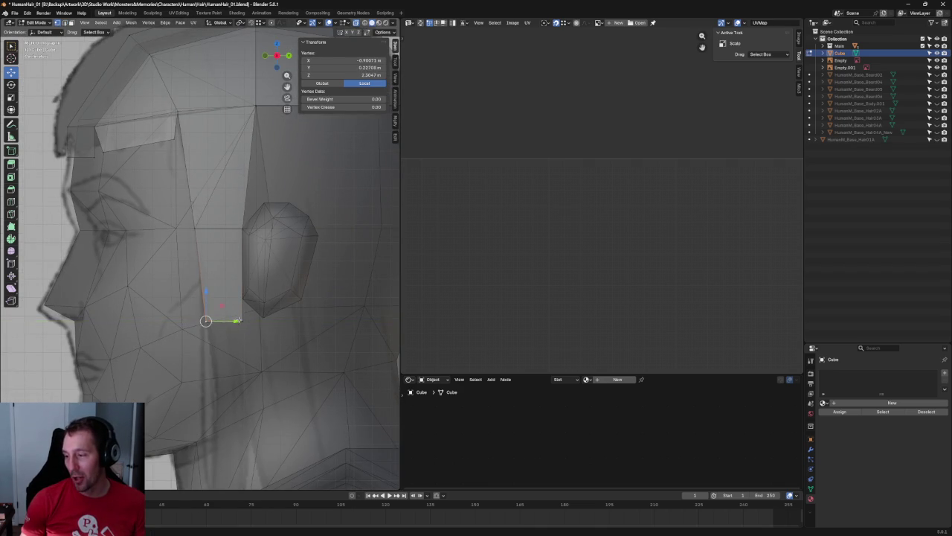
scroll(250, 318, down, 4)
scroll(250, 318, up, 1)
scroll(250, 318, up, 4)
scroll(250, 318, down, 3)
click(265, 328)
mouse_move(265, 328)
middle_down()
mouse_move(265, 340)
mouse_move(292, 354)
mouse_move(254, 318)
middle_up()
scroll(266, 336, down, 3)
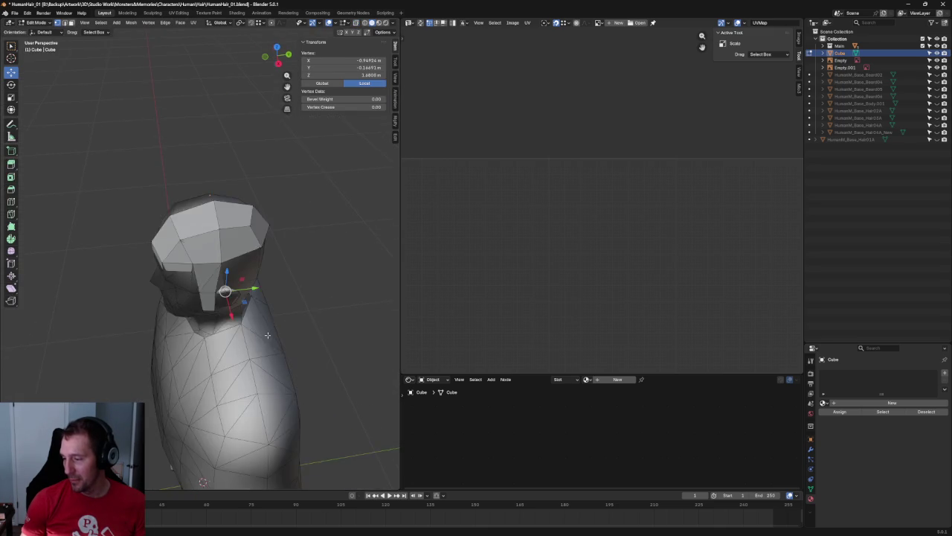
key(KP_3)
scroll(254, 319, up, 3)
scroll(255, 318, up, 2)
scroll(119, 232, up, 3)
scroll(173, 336, down, 2)
click(210, 297)
- Pull the temple vertex down toward the ear and test front-back adjustments on nearby vertices
drag(202, 271, 200, 293)
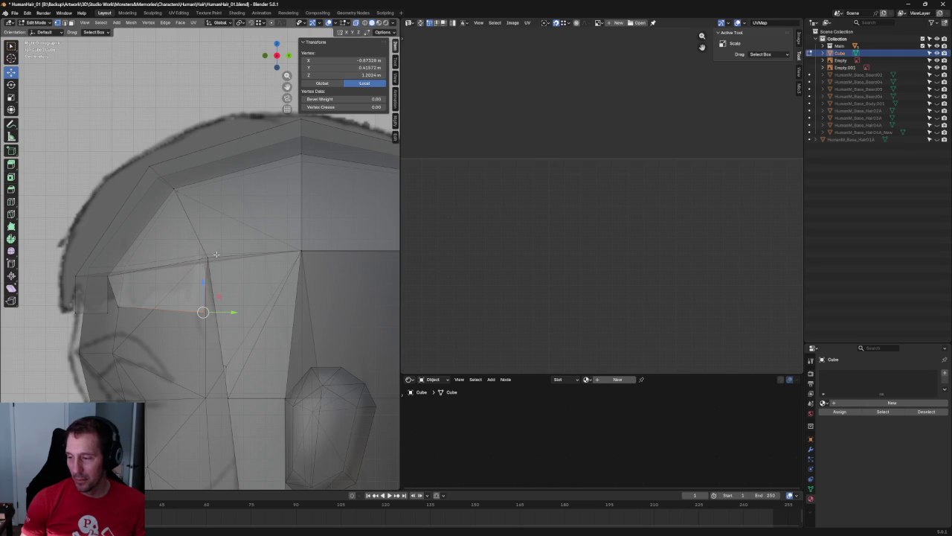
click(158, 332)
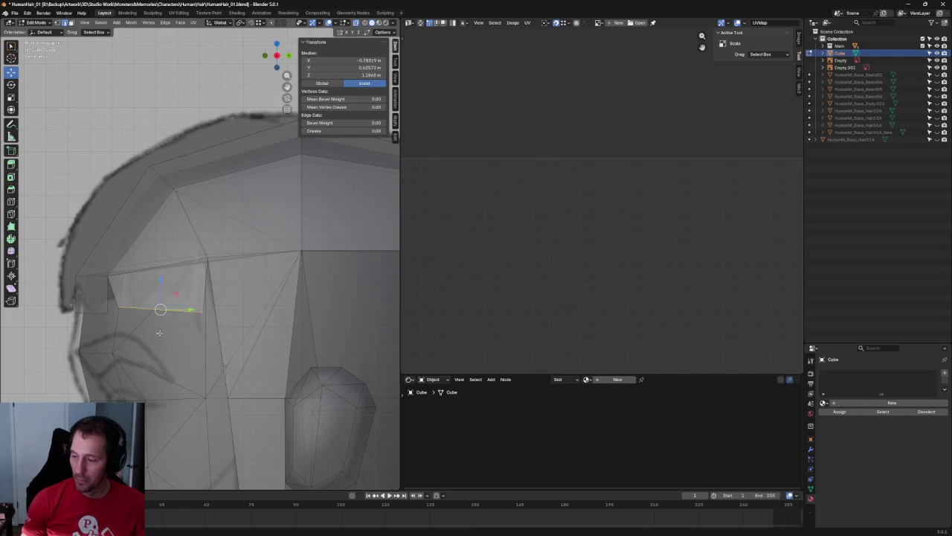
drag(177, 307, 146, 330)
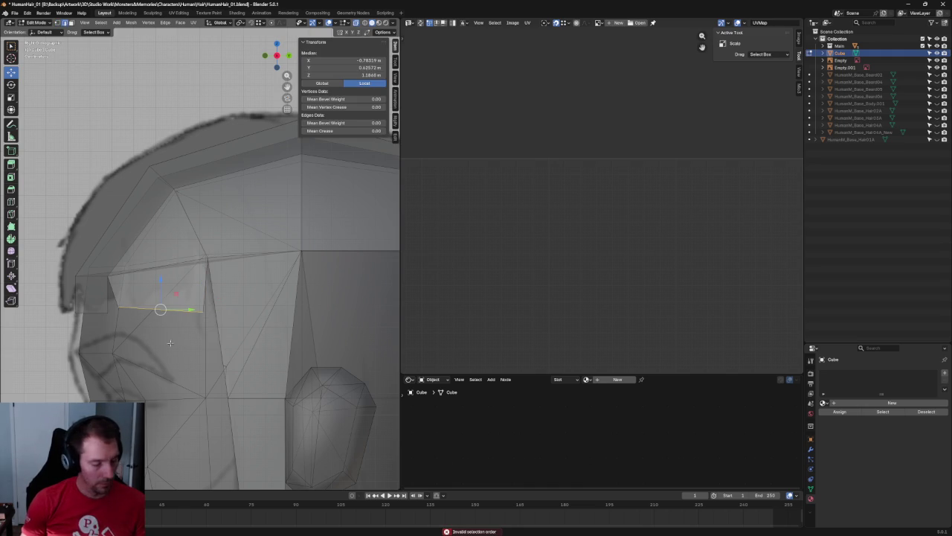
key(Escape)
click(159, 294)
shift+drag(189, 278, 186, 275)
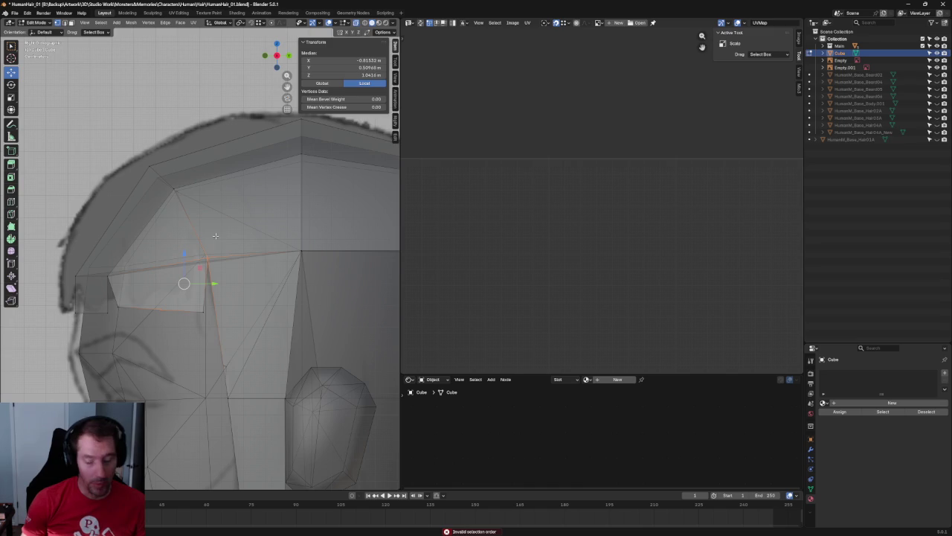
click(171, 308)
key(g)
key(y)
key(Escape)
- Select the two parallel edges bordering the hairline gap and fill them with a new face
shift+click(101, 277)
click(84, 259)
click(74, 276)
shift+click(108, 277)
mouse_move(111, 268)
middle_down()
mouse_move(158, 221)
mouse_move(175, 248)
middle_up()
click(175, 248)
shift+click(223, 241)
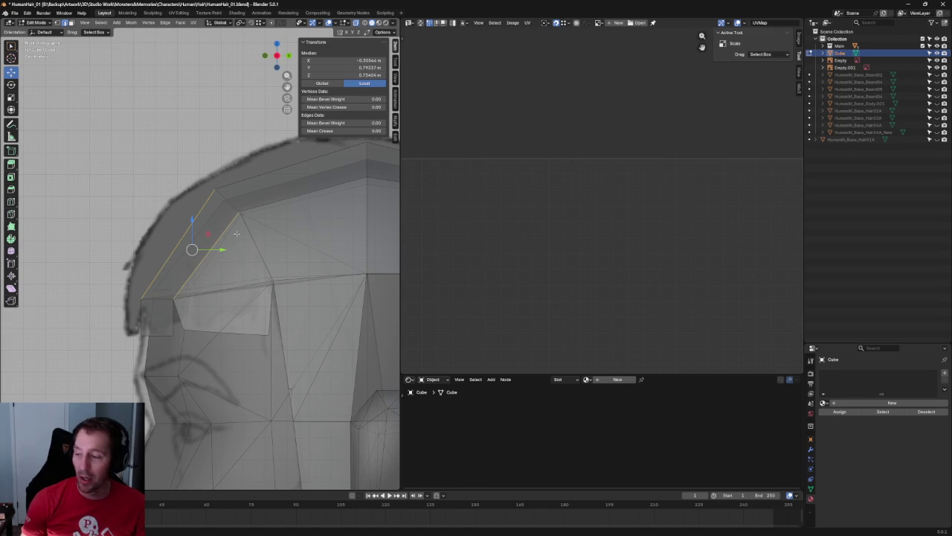
key(f)
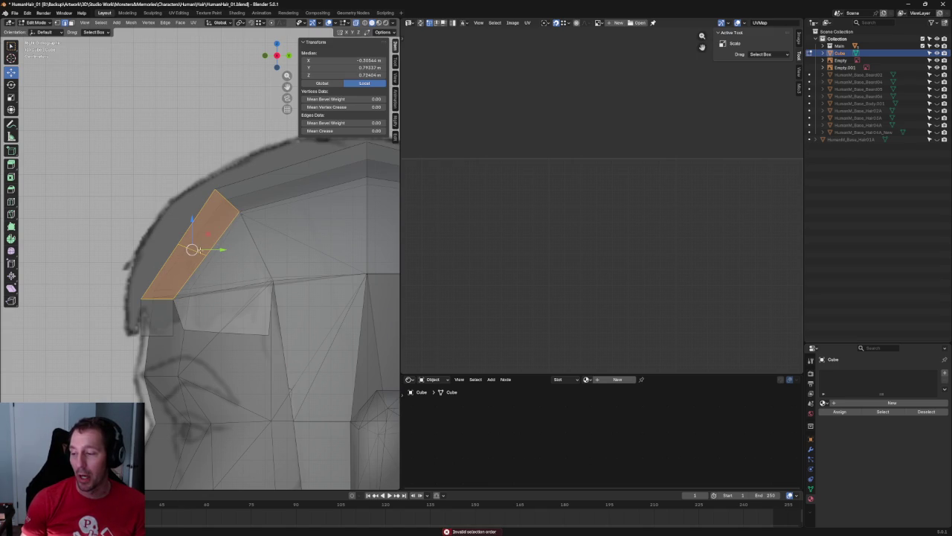
- Slide the vertex at the end of the hairline edge along Y to follow the reference hairline
key(g)
key(y)
key(Escape)
click(208, 234)
key(g)
key(y)
key(Escape)
click(158, 291)
click(156, 297)
key(g)
key(y)
key(Escape)
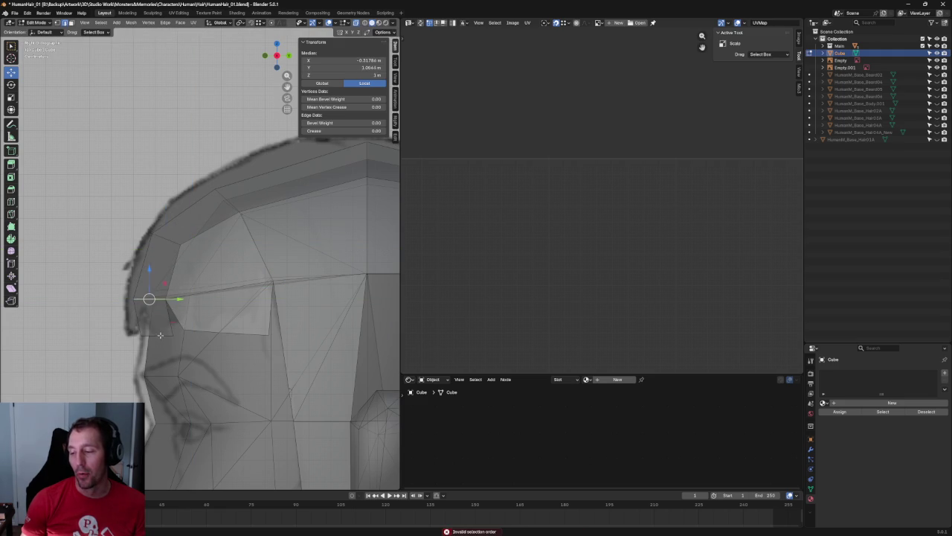
key(g)
key(y)
click(176, 331)
- Move the hairline vertex along Z toward the forehead to fit the reference
shift+middle_drag(226, 199, 162, 239)
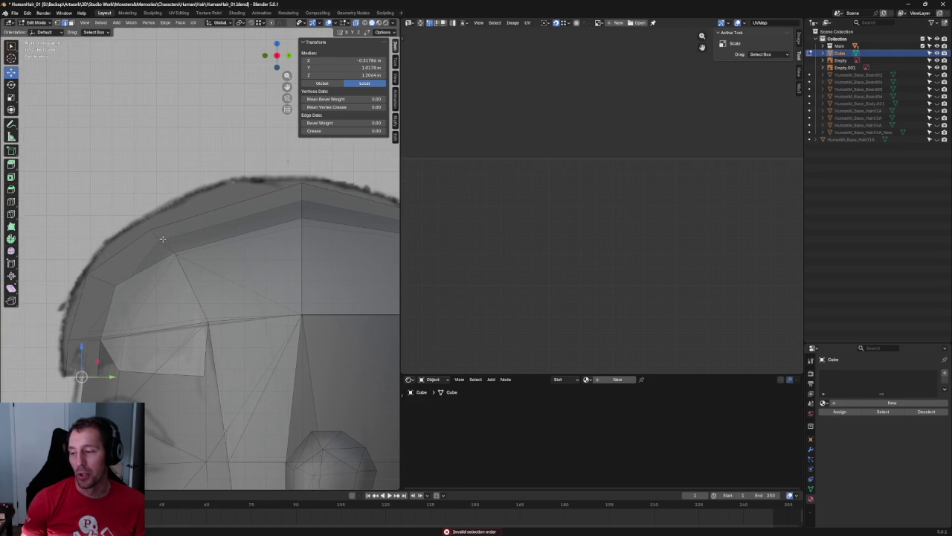
key(g)
key(z)
middle_drag(238, 188, 220, 214)
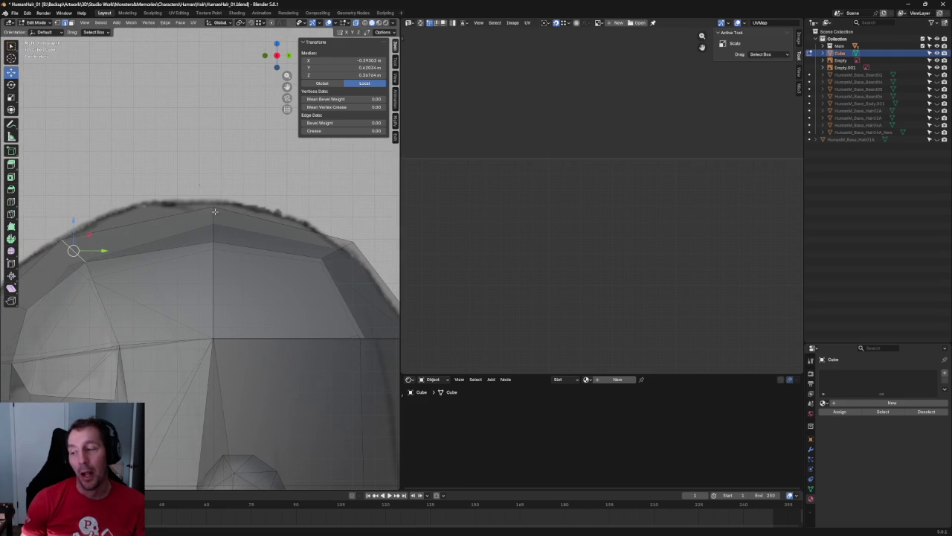
scroll(261, 197, down, 3)
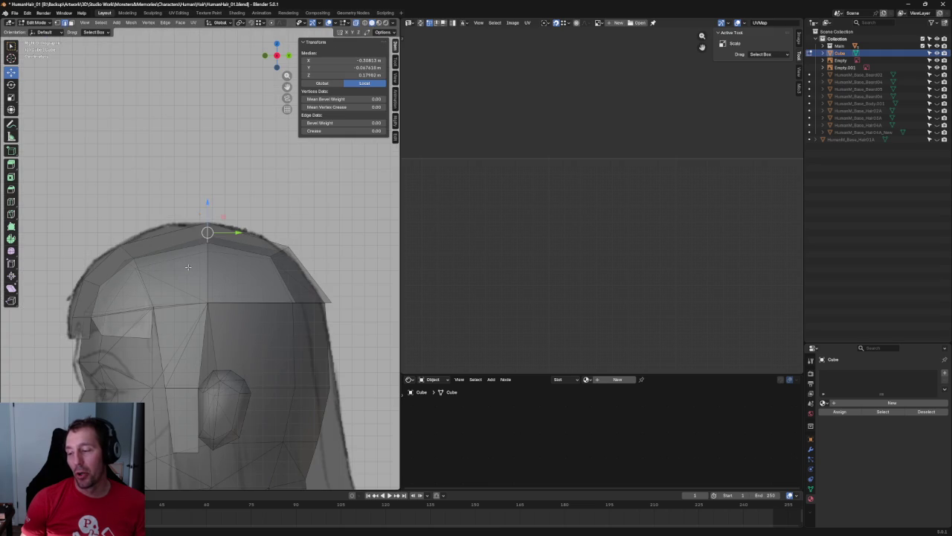
- Move the crown vertex on top of the hair cap slightly forward, in two small moves
click(303, 194)
scroll(206, 212, up, 2)
scroll(212, 217, up, 3)
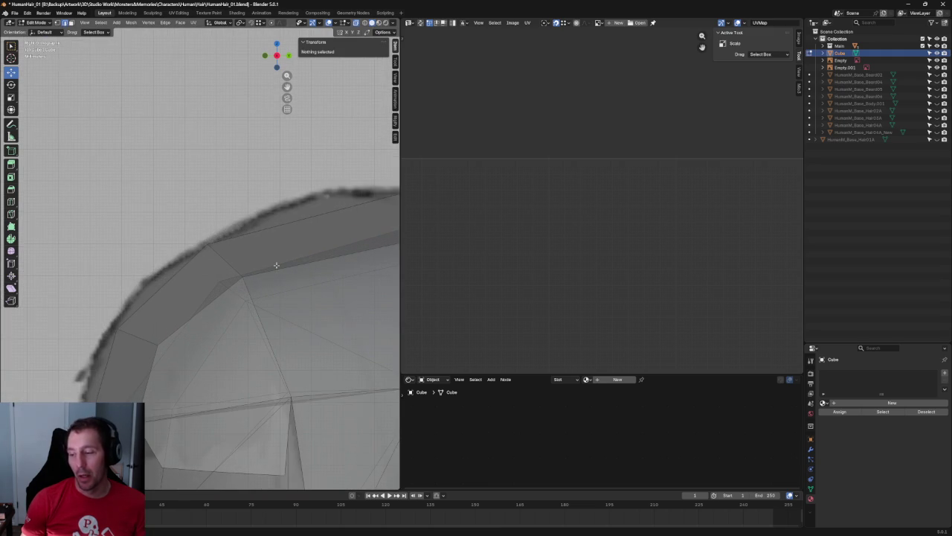
click(222, 229)
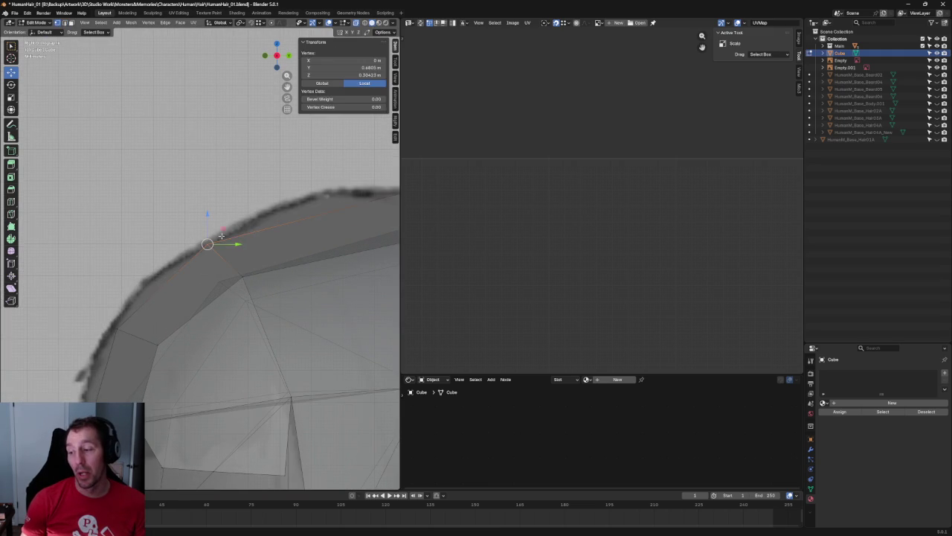
key(g)
click(237, 221)
scroll(245, 223, down, 3)
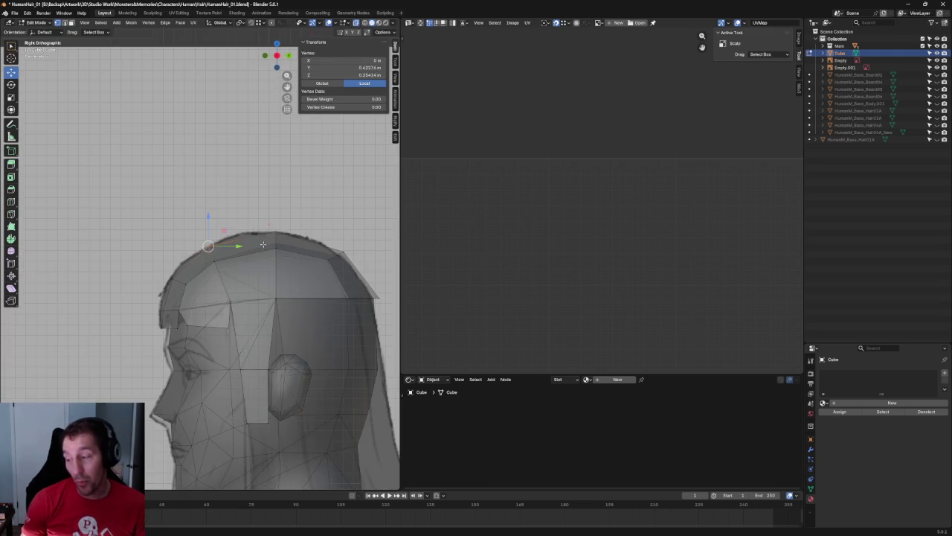
scroll(282, 220, up, 1)
scroll(283, 219, up, 1)
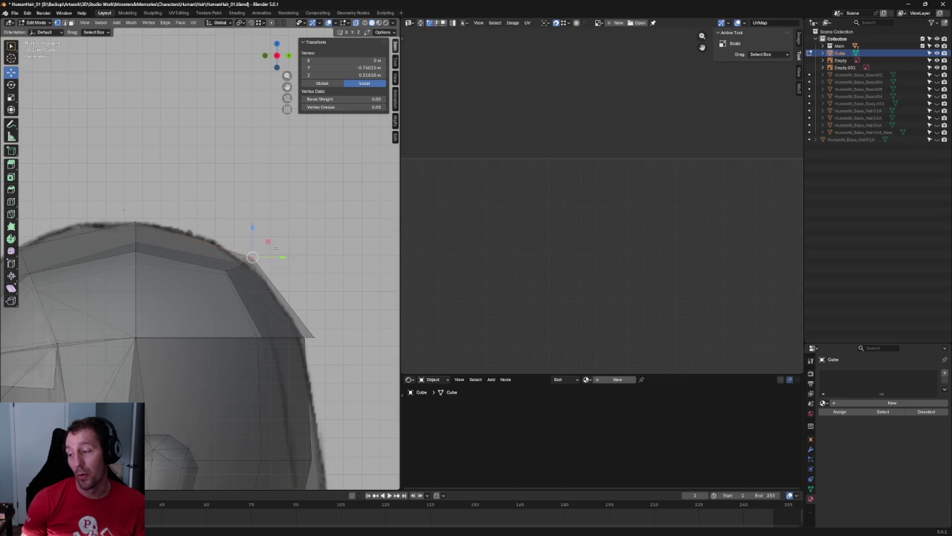
key(g)
click(279, 290)
- Check the cap from front and side with X-ray toggled and the reference hair hidden
scroll(313, 275, down, 2)
scroll(320, 270, down, 2)
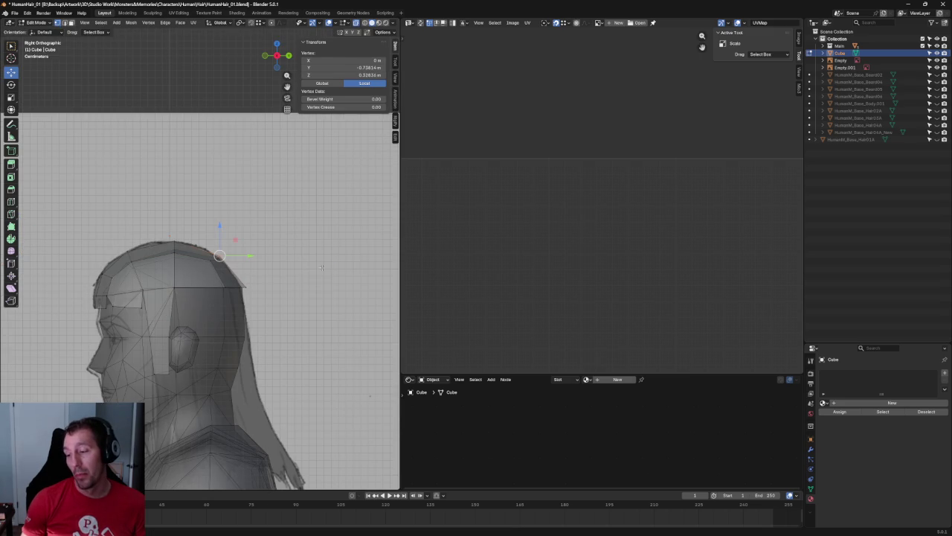
key(alt+z)
scroll(222, 295, up, 2)
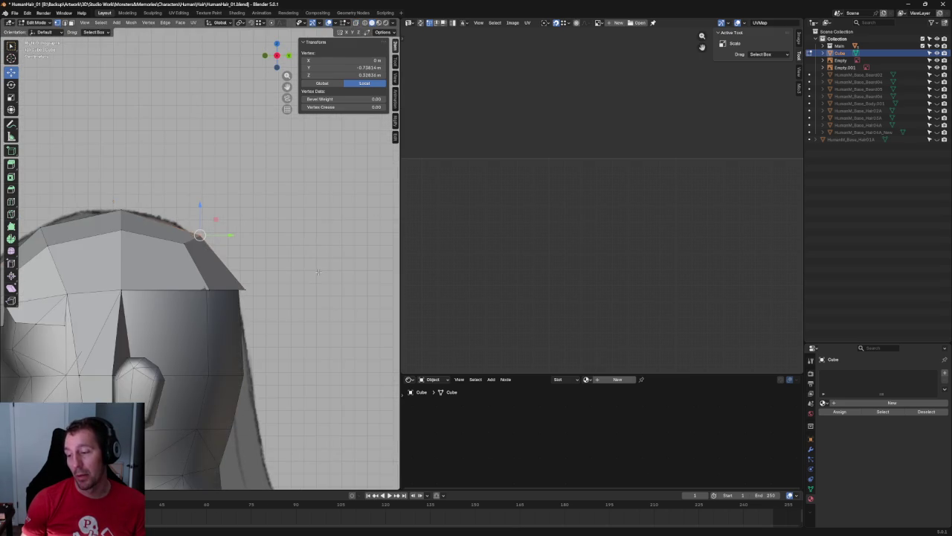
middle_drag(222, 295, 286, 290)
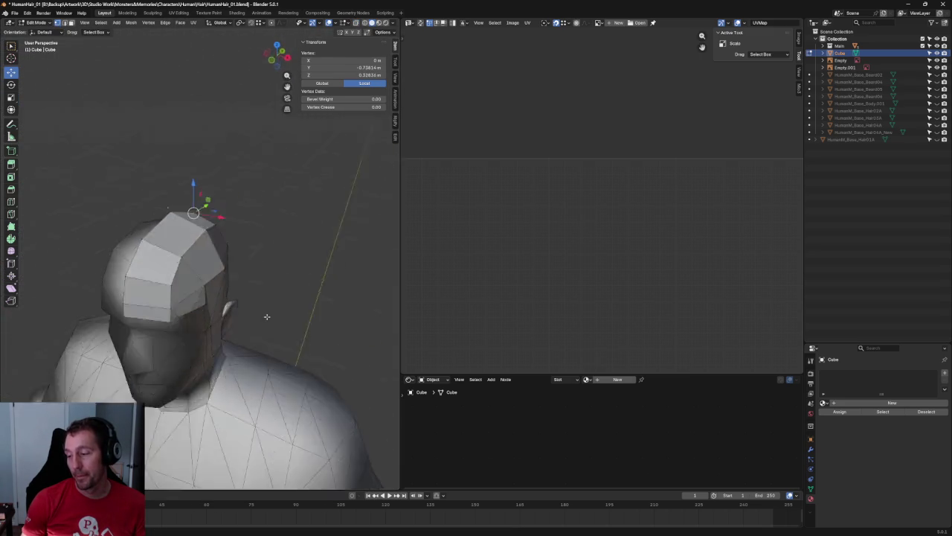
key(KP_Divide)
scroll(279, 305, down, 3)
scroll(279, 305, up, 3)
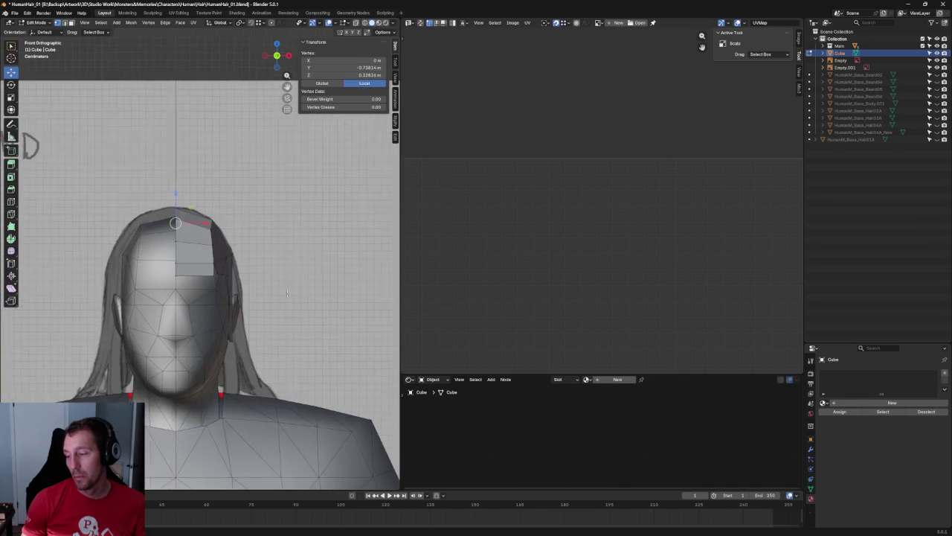
scroll(275, 312, up, 2)
middle_drag(275, 312, 212, 313)
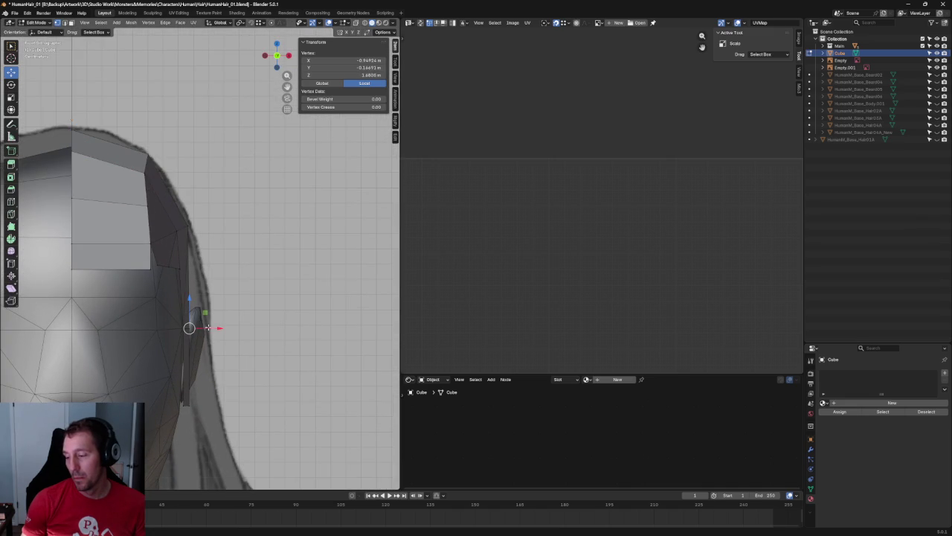
key(KP_Divide)
middle_drag(220, 328, 260, 305)
scroll(260, 305, up, 2)
key(alt+z)
scroll(248, 336, up, 1)
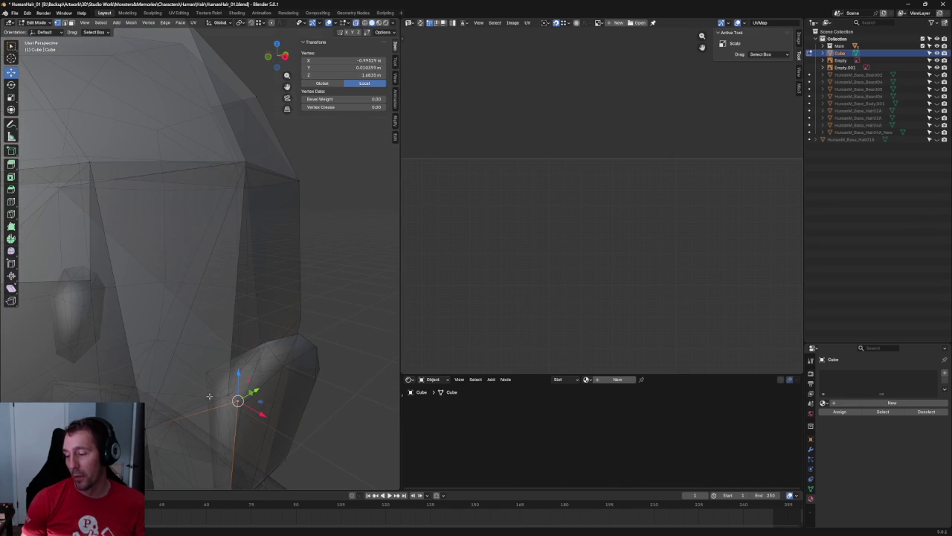
- Push the ear vertex outward along X, to about X -1.0444 m, Z 1.4805 m
key(g)
key(x)
click(245, 386)
mouse_move(286, 349)
shift+middle_down()
mouse_move(275, 274)
mouse_move(257, 282)
mouse_move(260, 221)
shift+middle_up()
key(g)
click(268, 283)
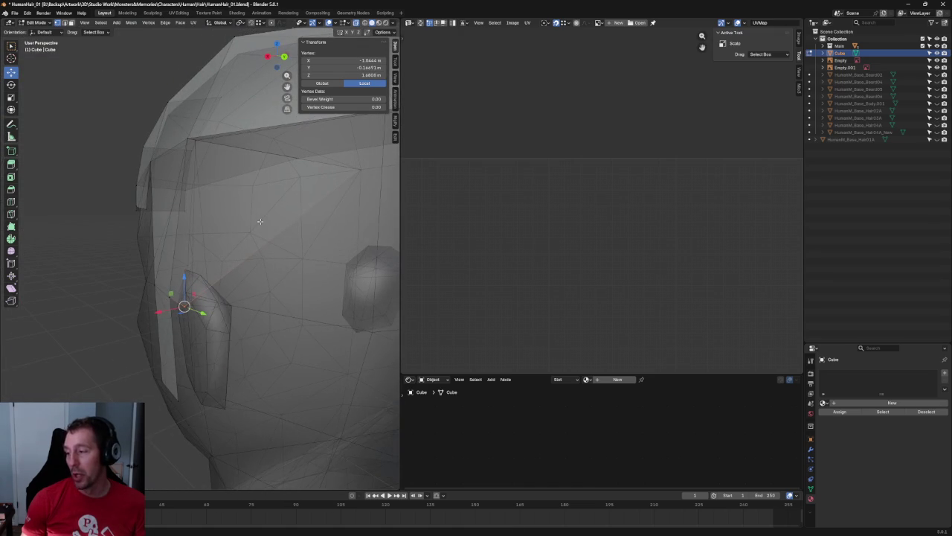
- Delete the stray edge running up the side of the cap from the ear
key(2)
click(321, 207)
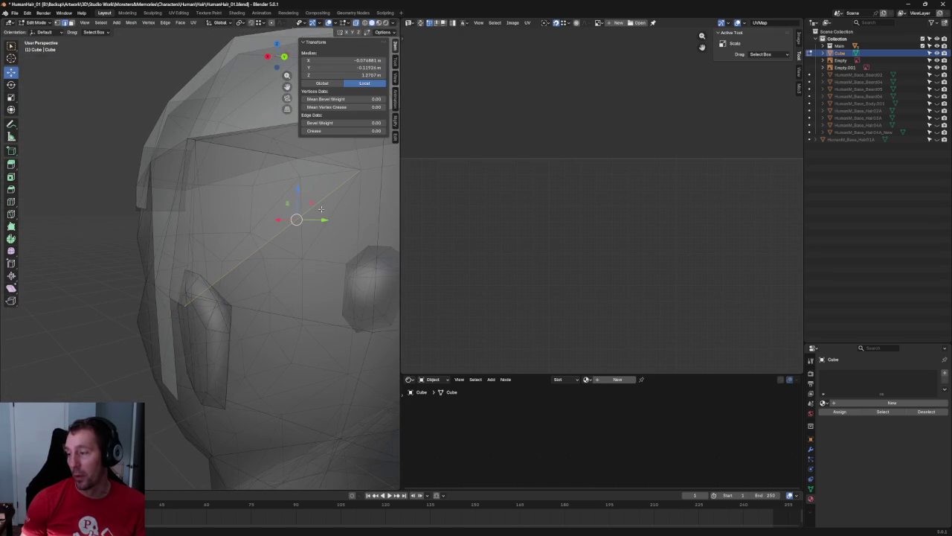
right_click(320, 208)
key(Escape)
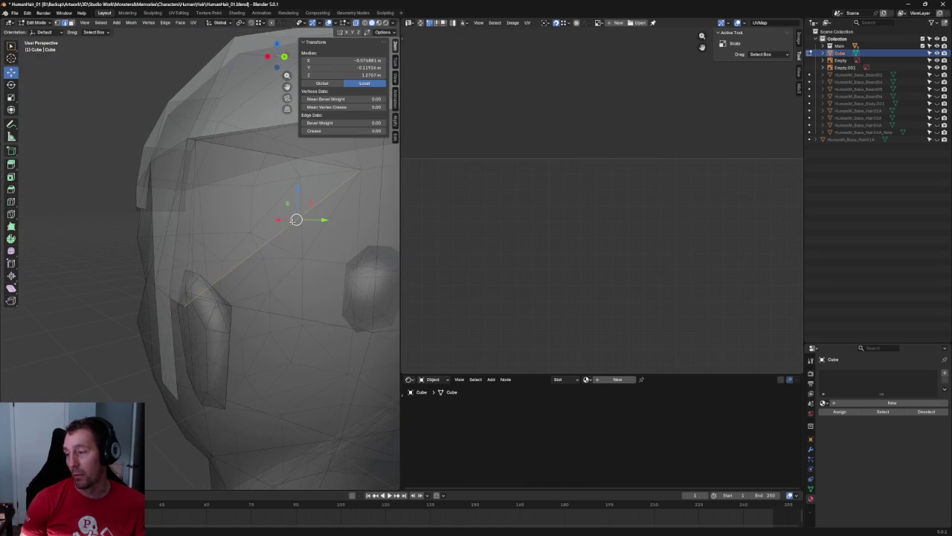
key(x)
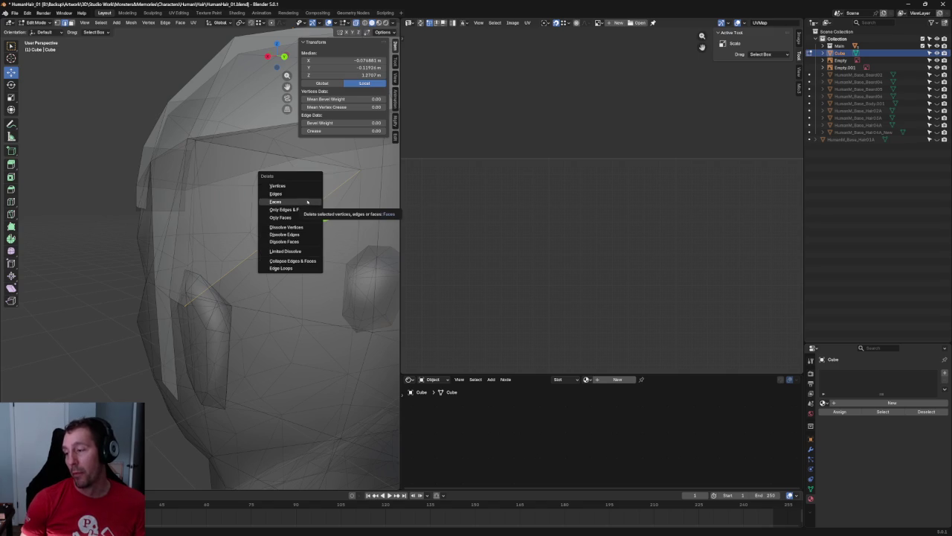
click(304, 191)
mouse_move(300, 193)
middle_down()
mouse_move(284, 237)
mouse_move(263, 244)
mouse_move(230, 374)
mouse_move(209, 358)
middle_up()
- Lower the vertex beside the ear along Z, then check the cap in solid shading
key(alt+z)
scroll(262, 245, up, 3)
key(alt+z)
key(alt+z)
click(207, 362)
key(alt+z)
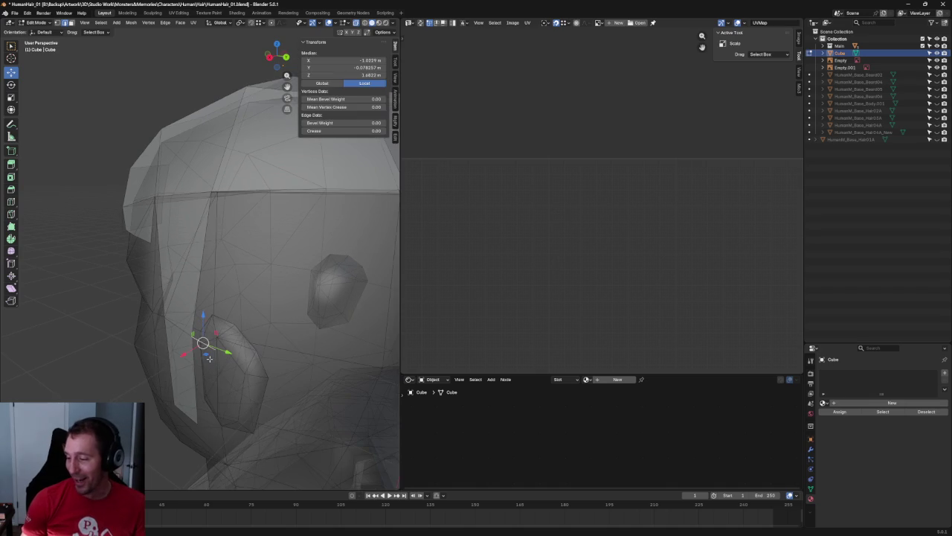
key(g)
key(z)
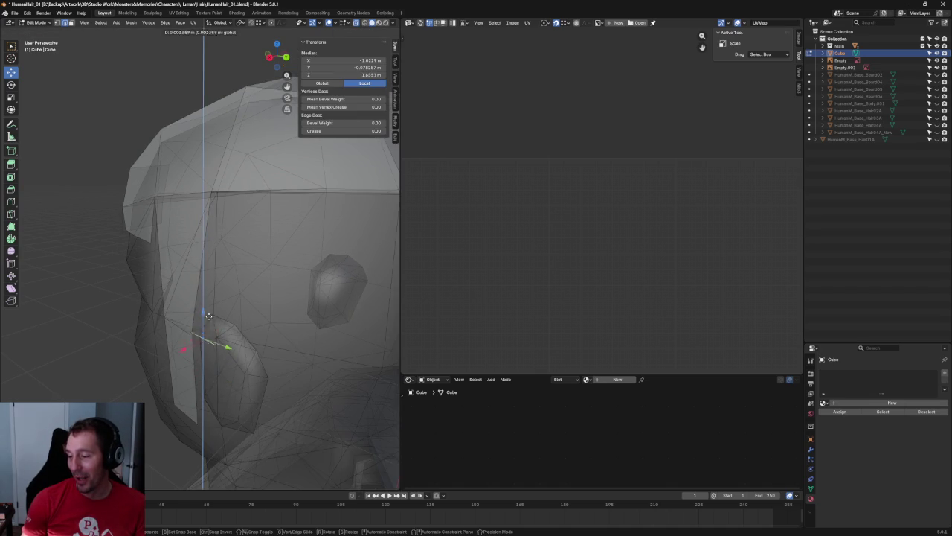
click(210, 318)
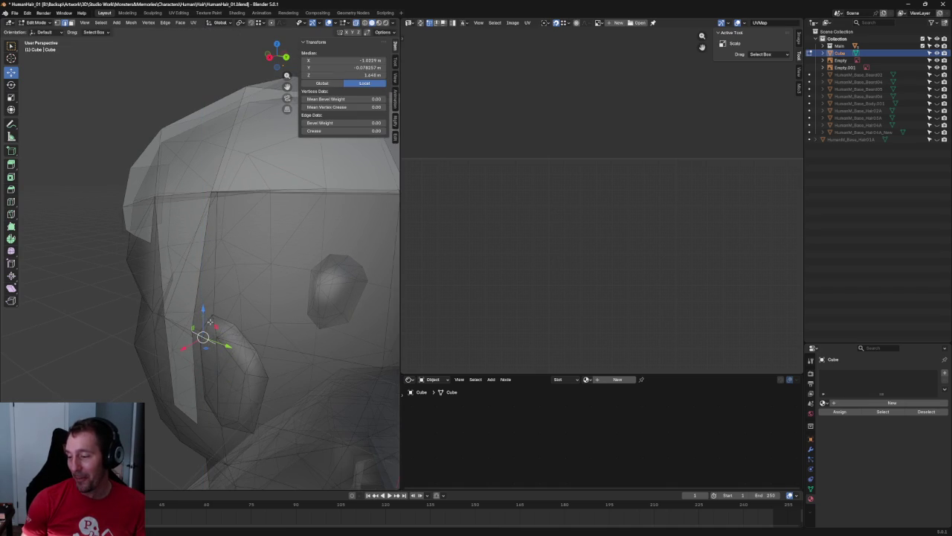
click(223, 221)
click(233, 233)
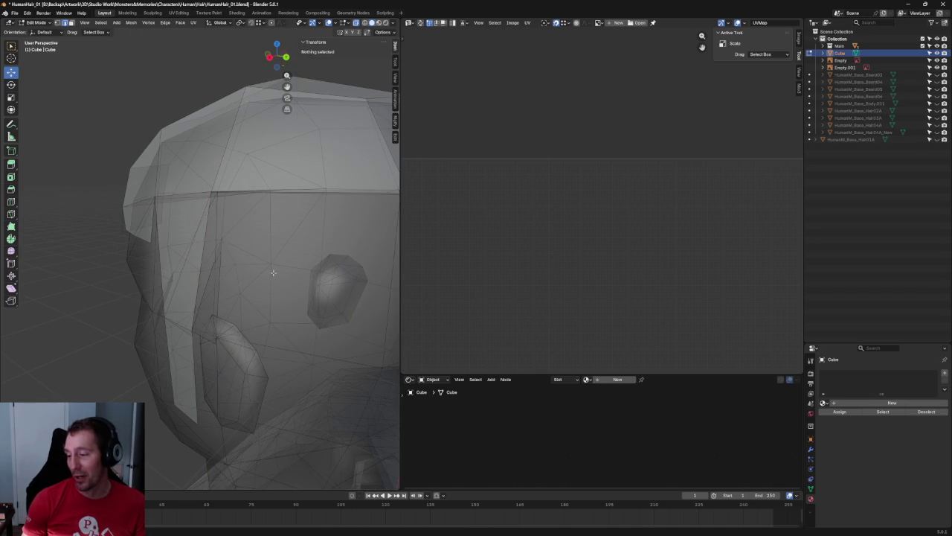
key(alt+z)
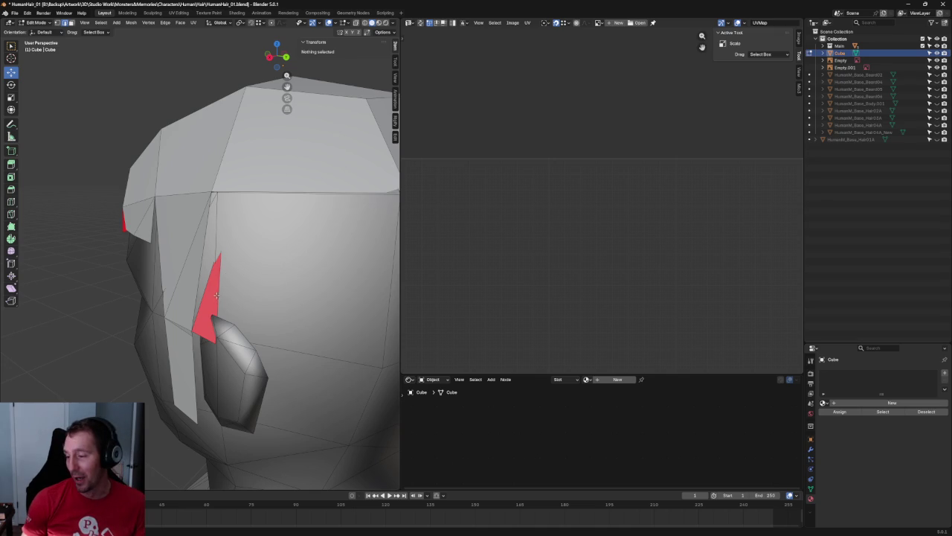
- Flip the normal of the red face beside the ear via Mesh > Normals > Flip
click(216, 296)
click(196, 184)
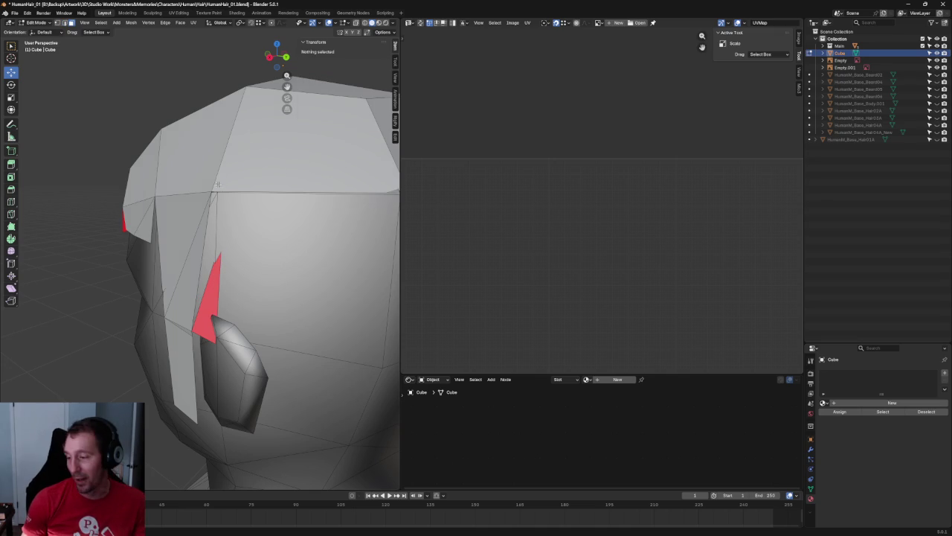
click(218, 274)
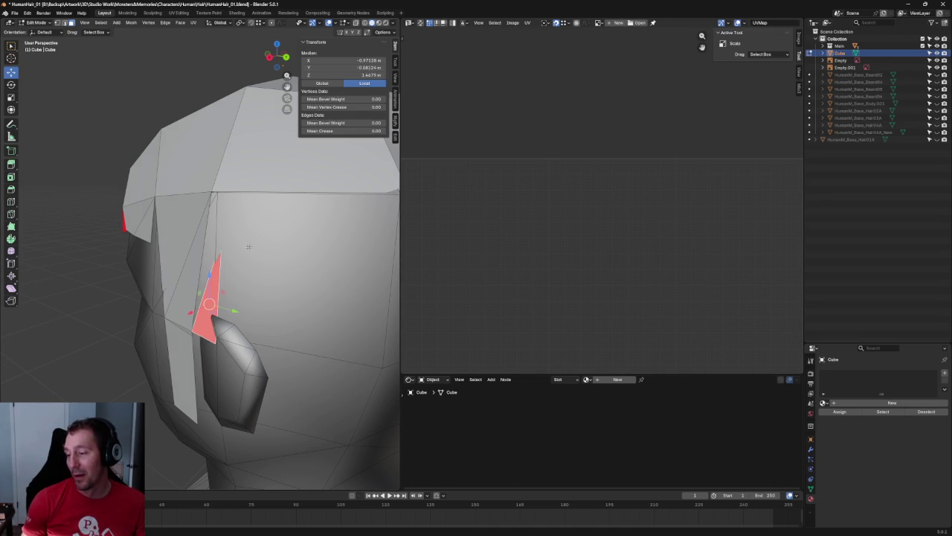
click(132, 23)
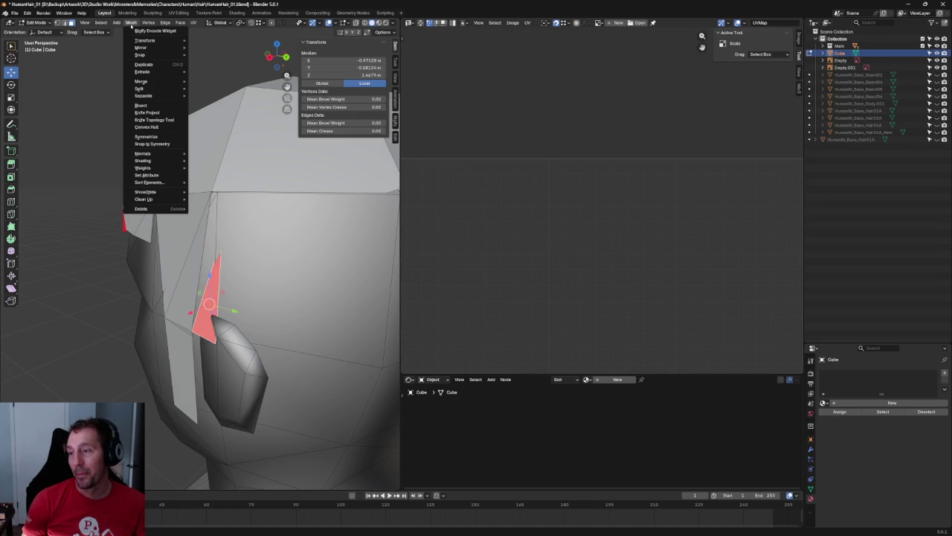
click(204, 154)
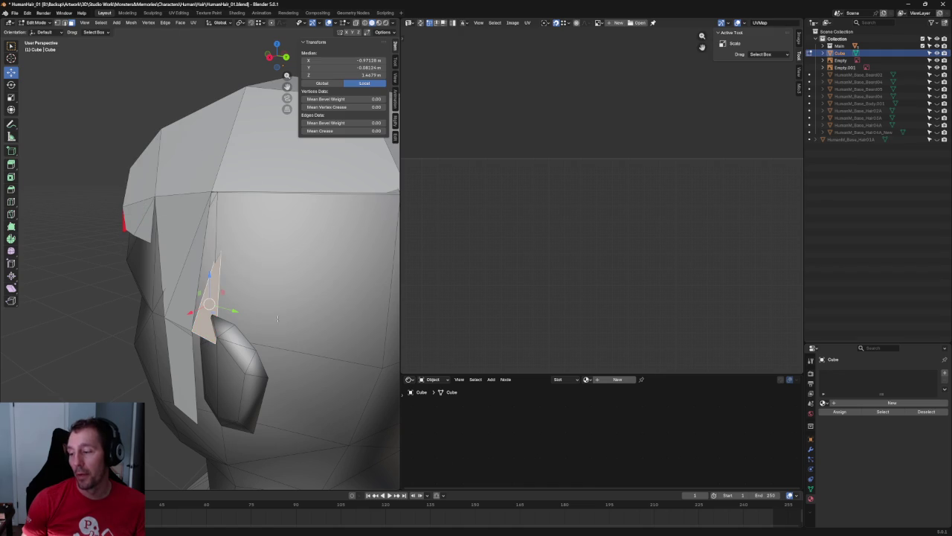
- In vertex select mode with X-ray on, select the sideburn vertices along the lower edge
key(1)
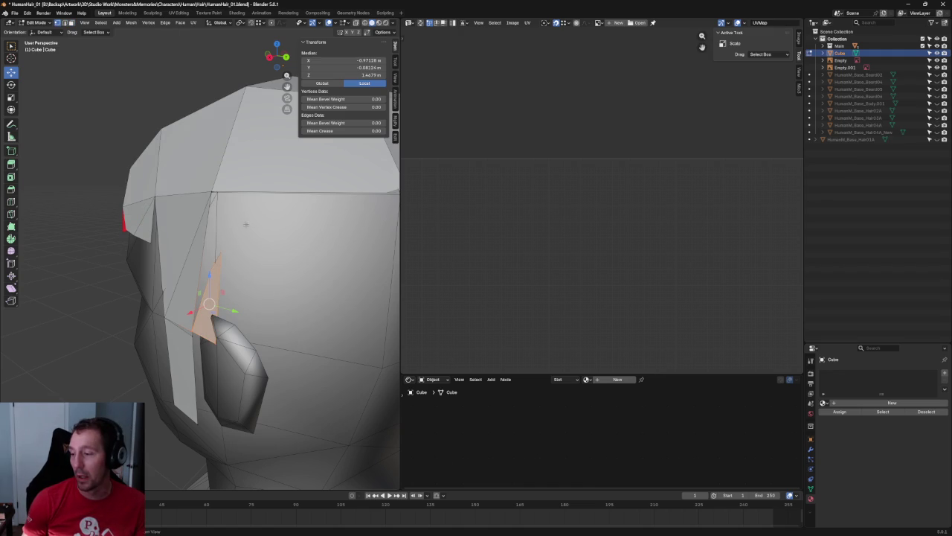
scroll(245, 224, up, 3)
key(alt+z)
click(251, 242)
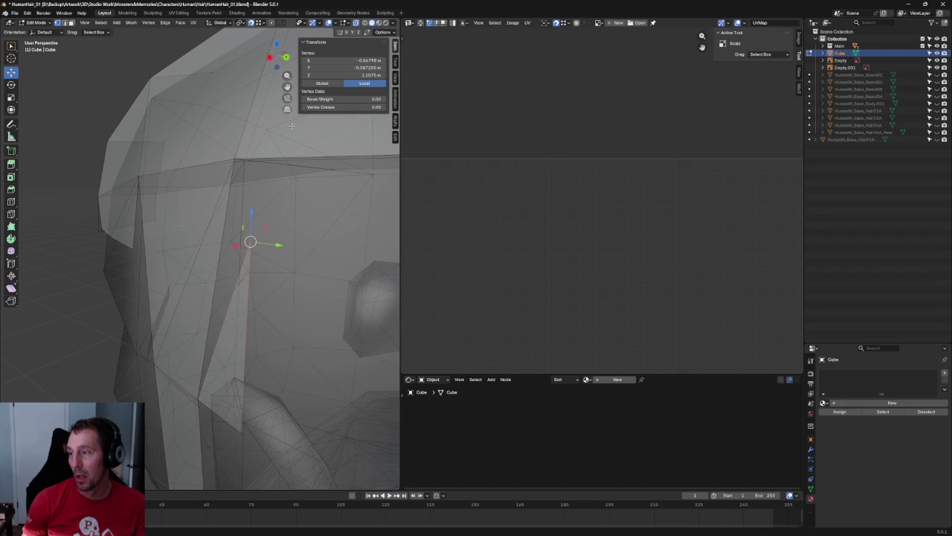
click(233, 157)
scroll(241, 295, up, 2)
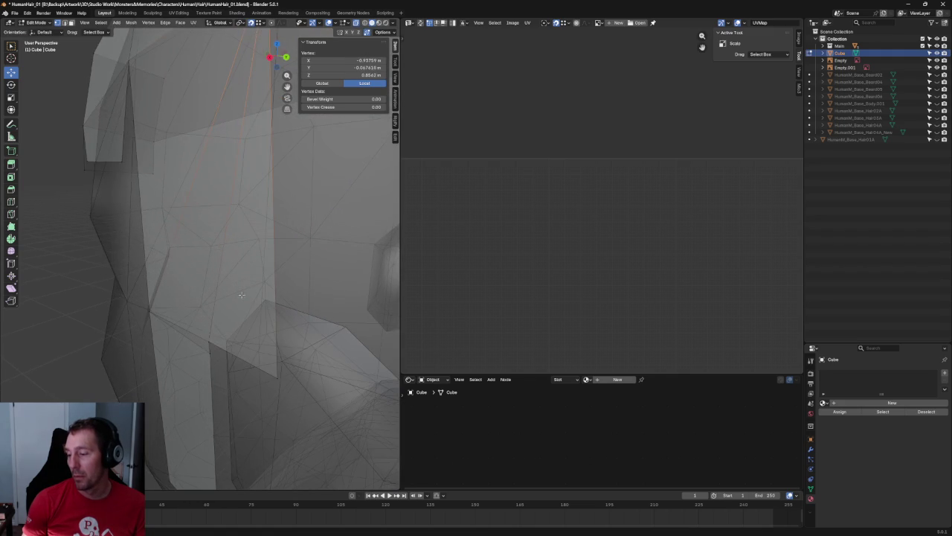
click(210, 352)
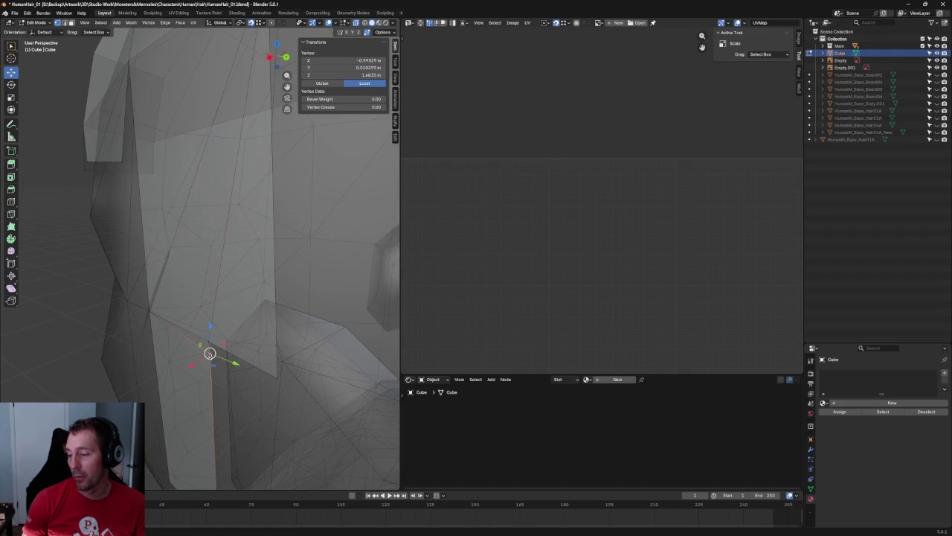
shift+click(170, 318)
middle_drag(171, 317, 88, 337)
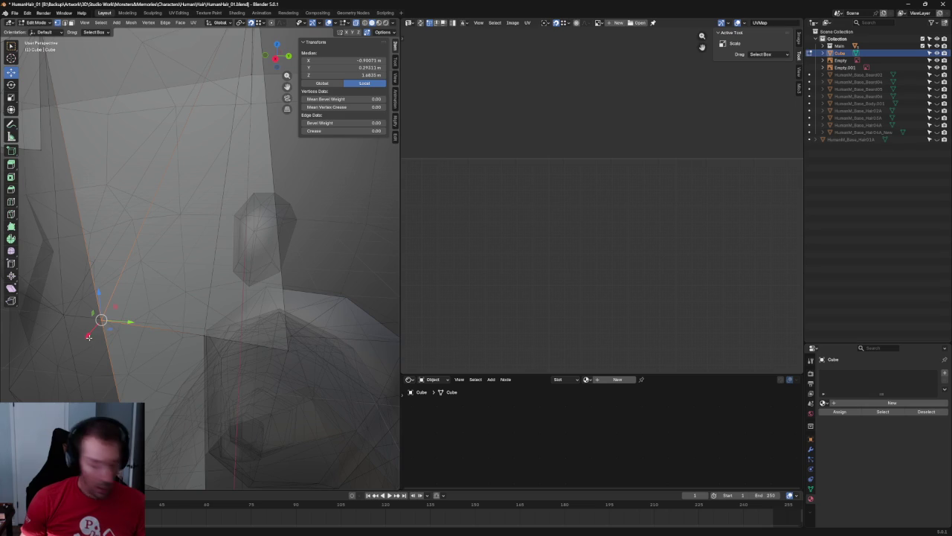
- Delete the unwanted vertices on the side of the cap with X > Vertices
click(88, 336)
scroll(250, 220, down, 4)
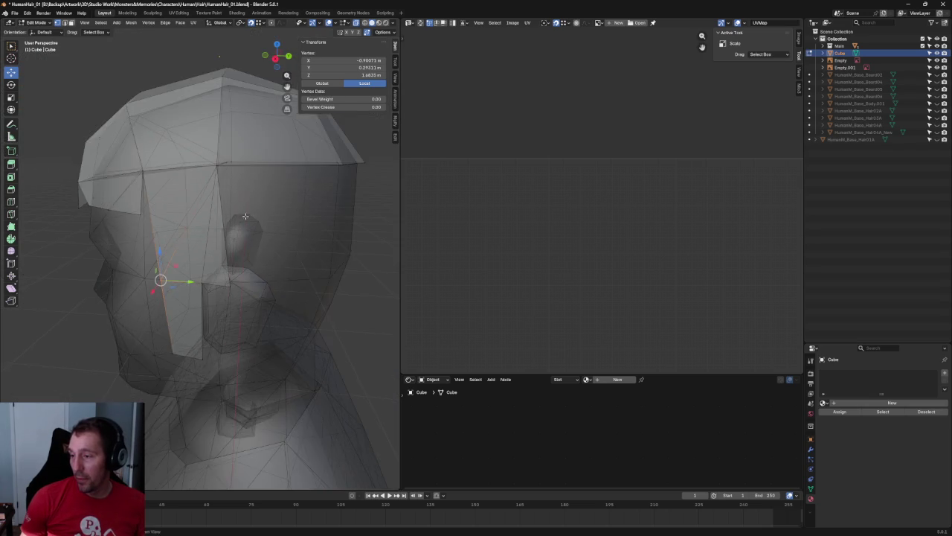
middle_drag(251, 220, 235, 232)
click(175, 232)
key(x)
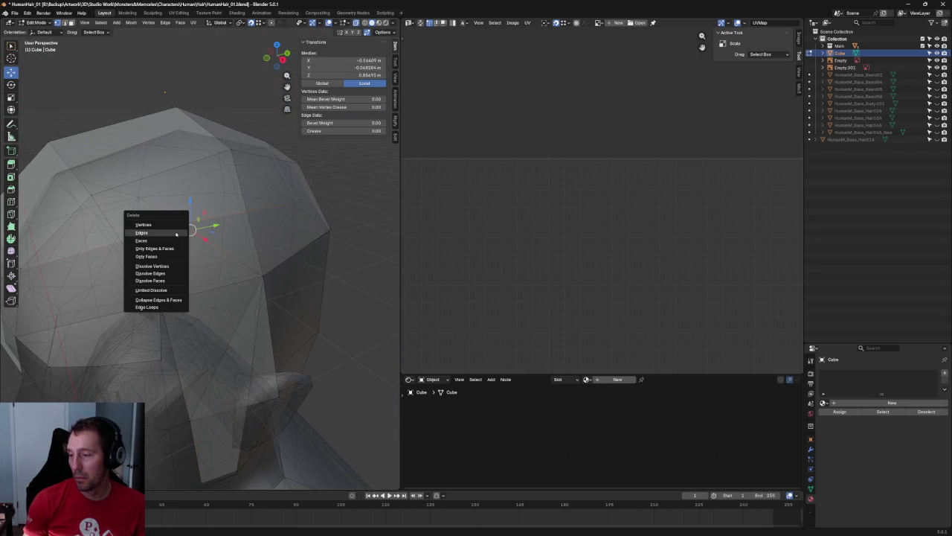
click(173, 222)
- Delete the lone stray vertex under the cap together with its faces
middle_drag(183, 230, 287, 289)
drag(291, 147, 6, 337)
middle_drag(206, 280, 243, 278)
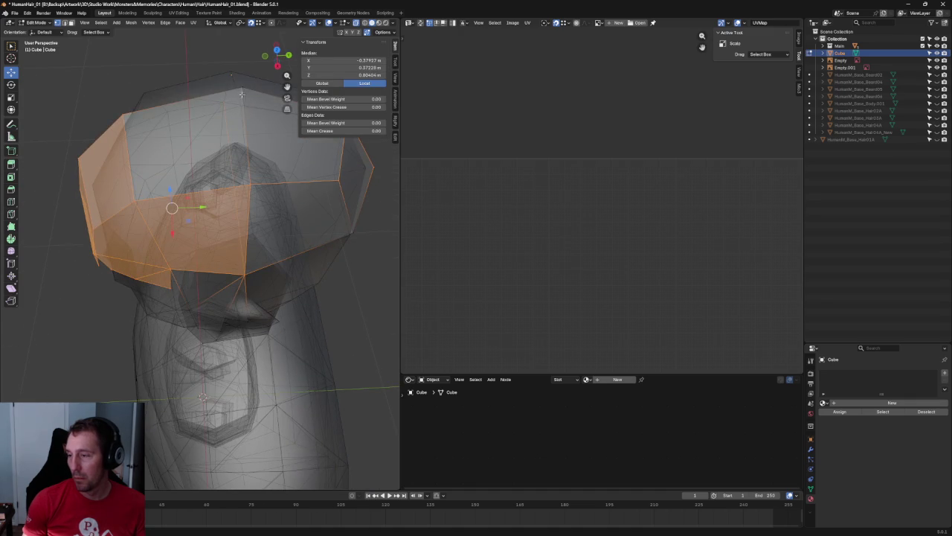
drag(223, 110, 230, 114)
middle_drag(230, 114, 264, 109)
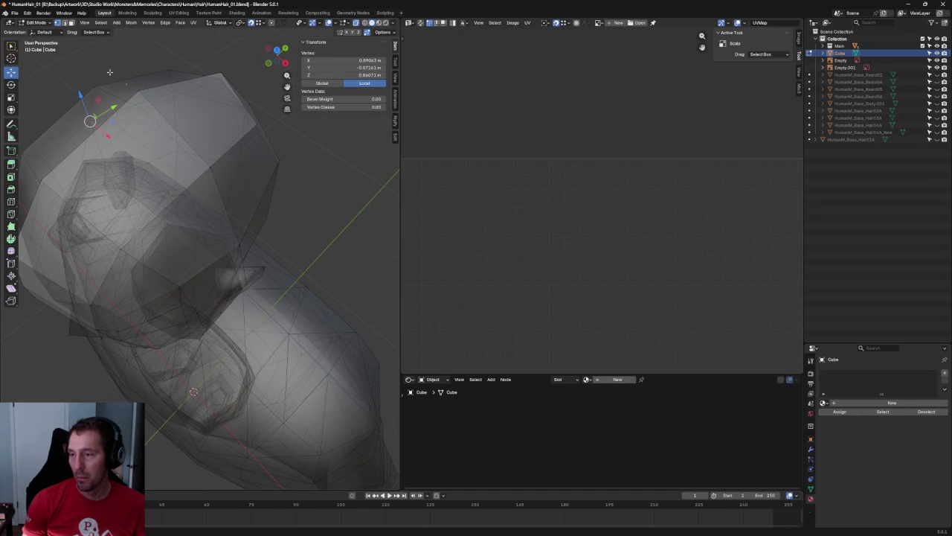
key(x)
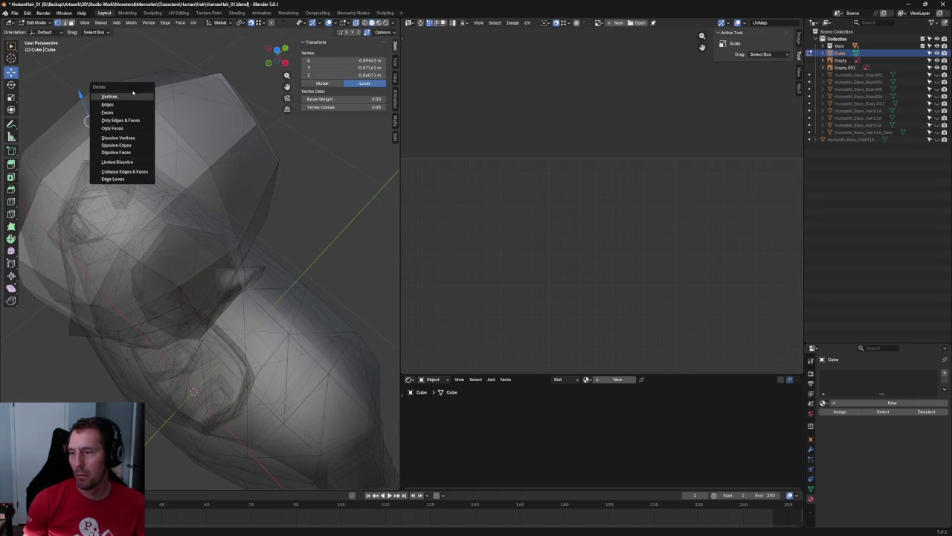
click(142, 95)
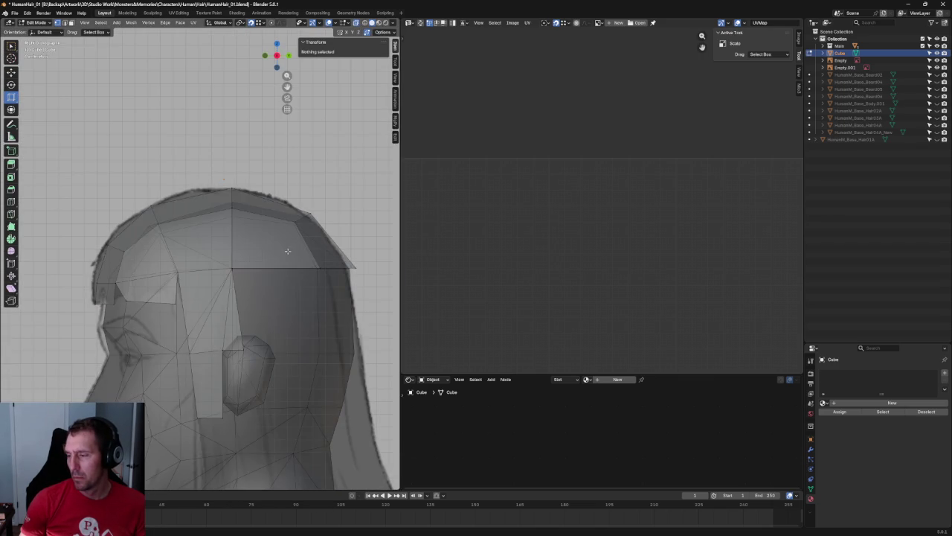
scroll(287, 251, up, 2)
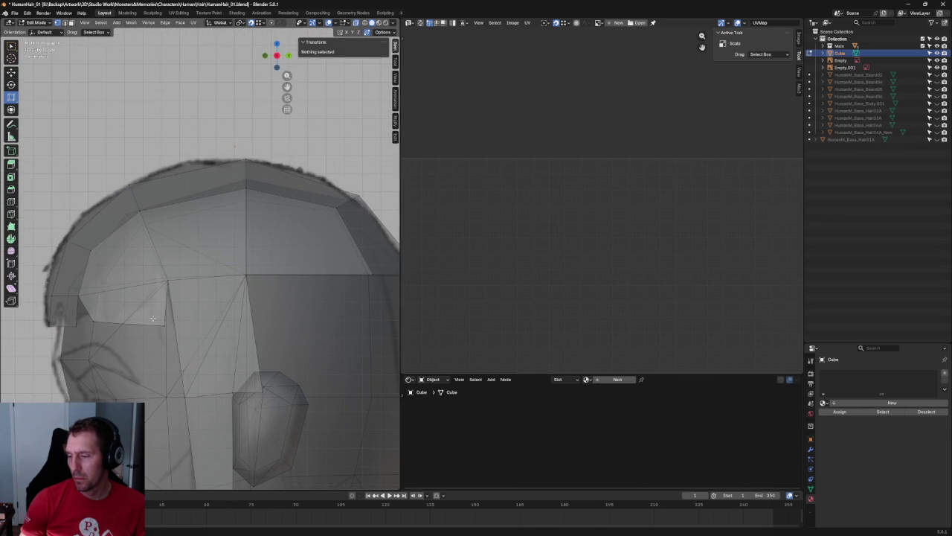
key(l)
key(alt+z)
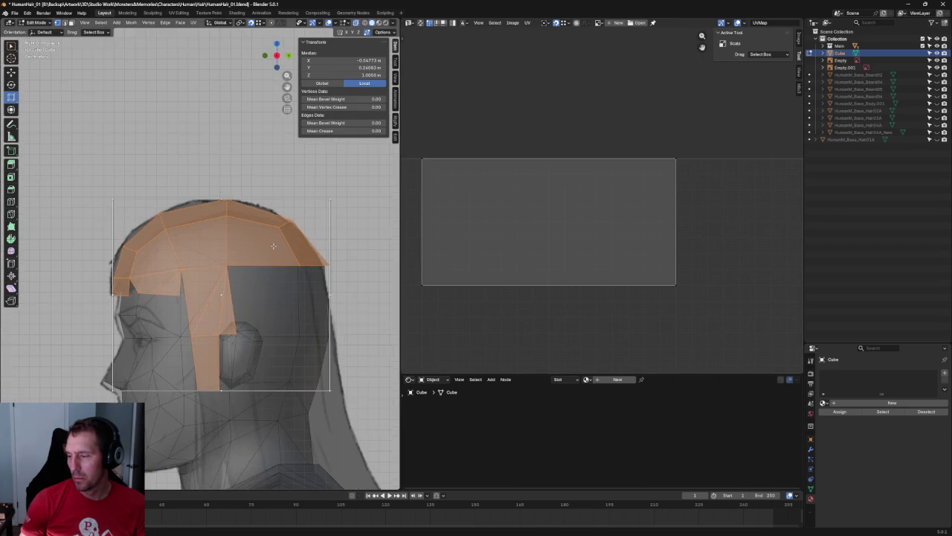
mouse_move(273, 246)
middle_down()
mouse_move(264, 283)
mouse_move(305, 268)
middle_up()
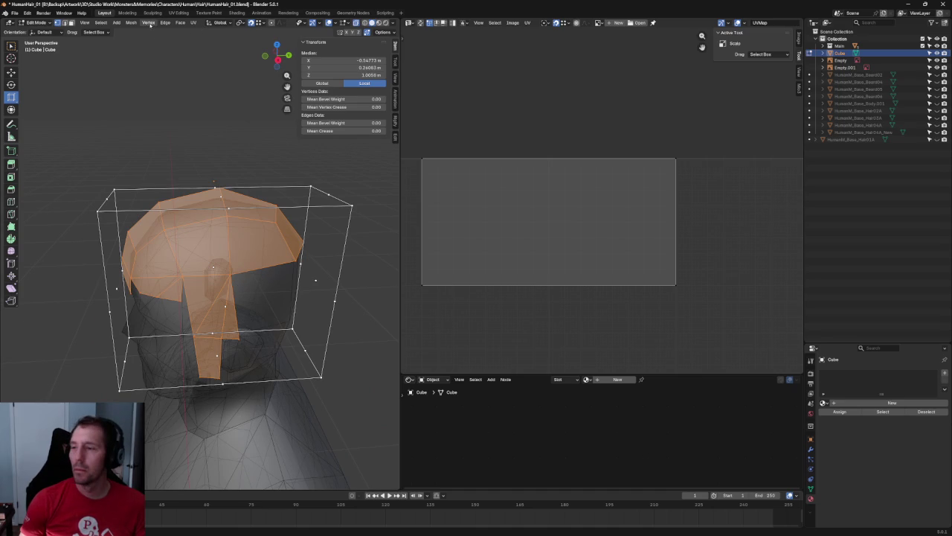
click(150, 25)
mouse_move(130, 22)
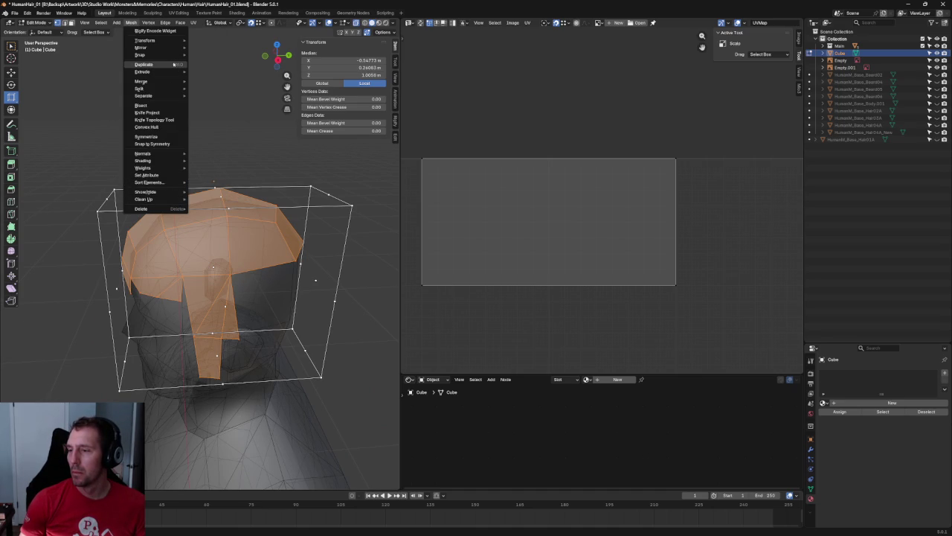
mouse_move(148, 81)
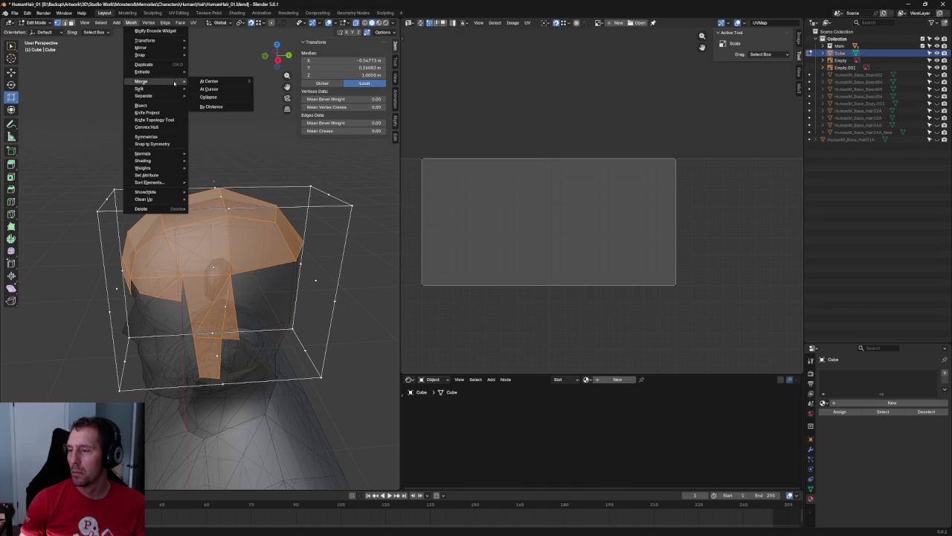
click(212, 107)
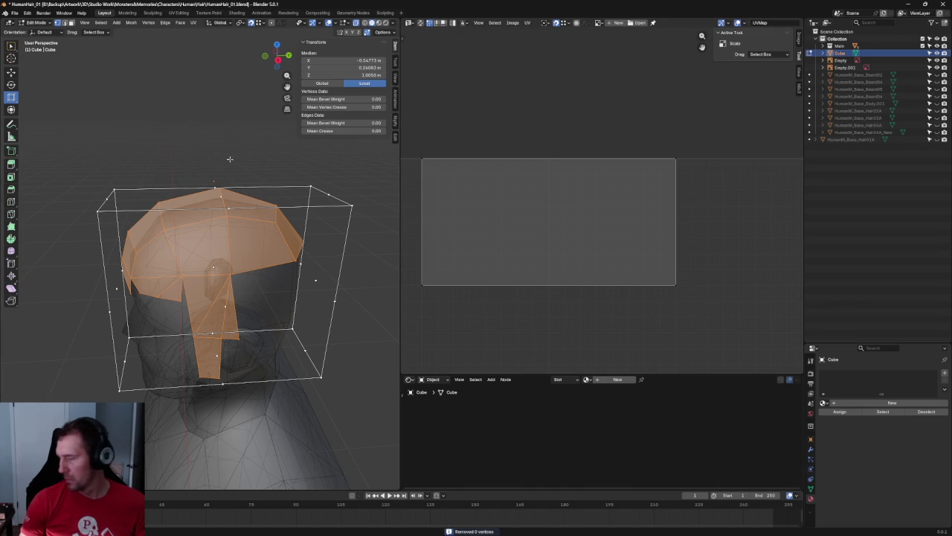
key(alt+a)
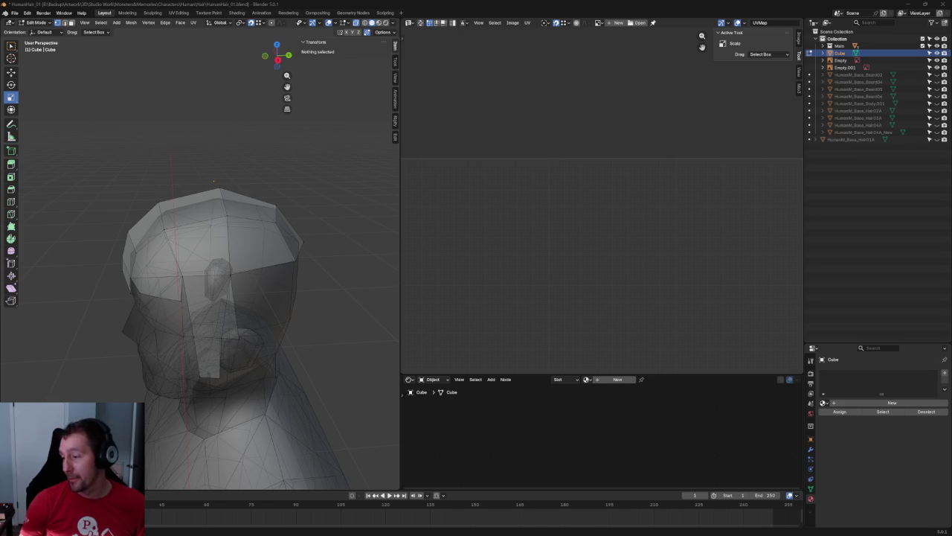
- In right side view, nudge a vertex on top of the cap to match the reference outline
key(KP_3)
scroll(235, 220, up, 1)
scroll(236, 220, up, 4)
scroll(235, 220, up, 2)
click(221, 215)
key(w)
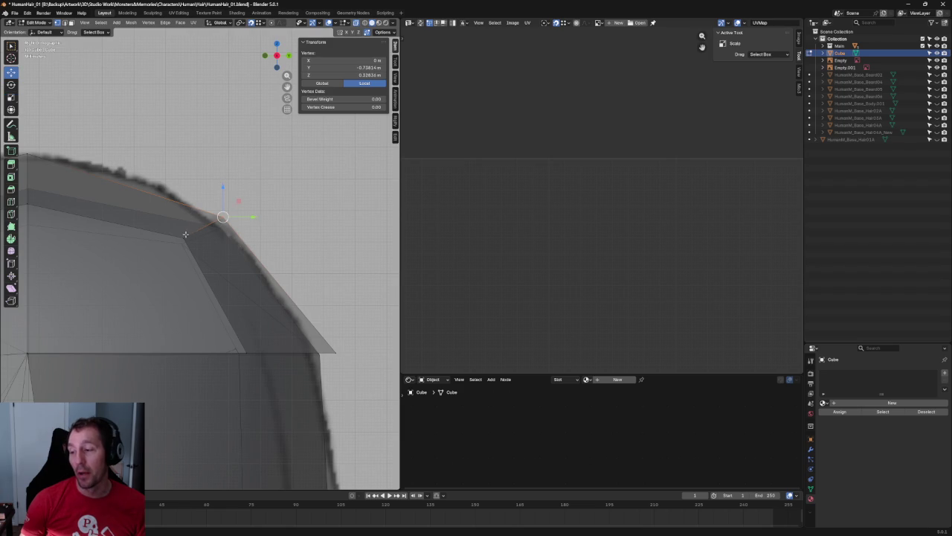
drag(206, 223, 261, 224)
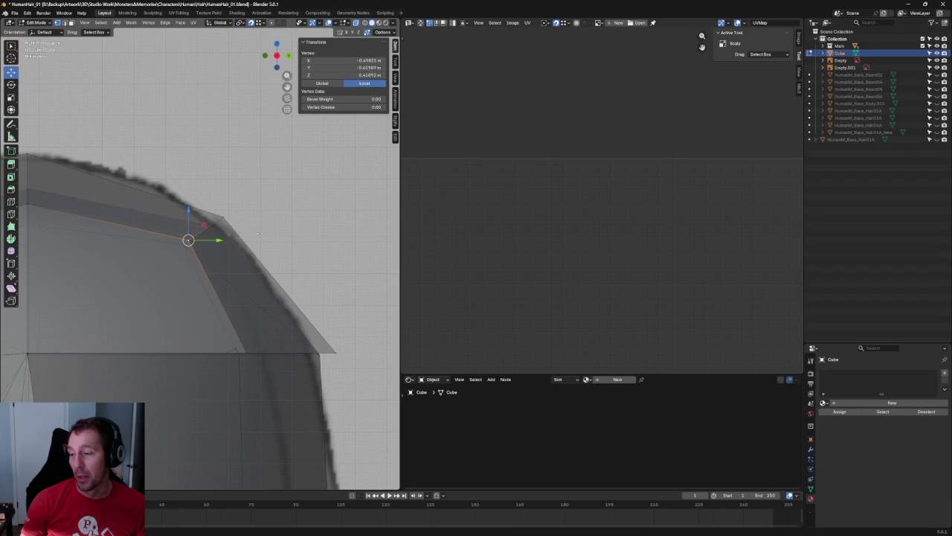
- Shift an upper-cap edge and a side vertex toward the reference hairline
scroll(312, 261, down, 3)
scroll(302, 247, up, 2)
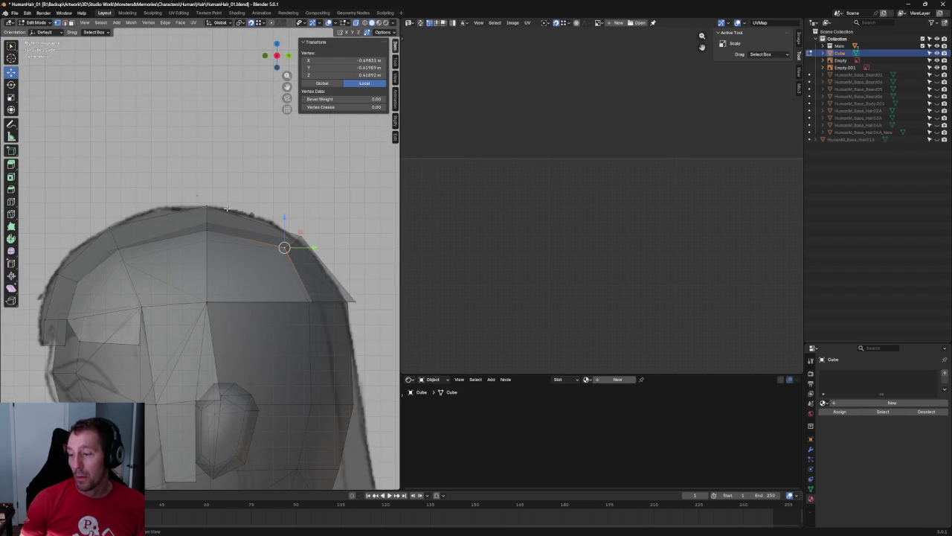
scroll(183, 225, up, 2)
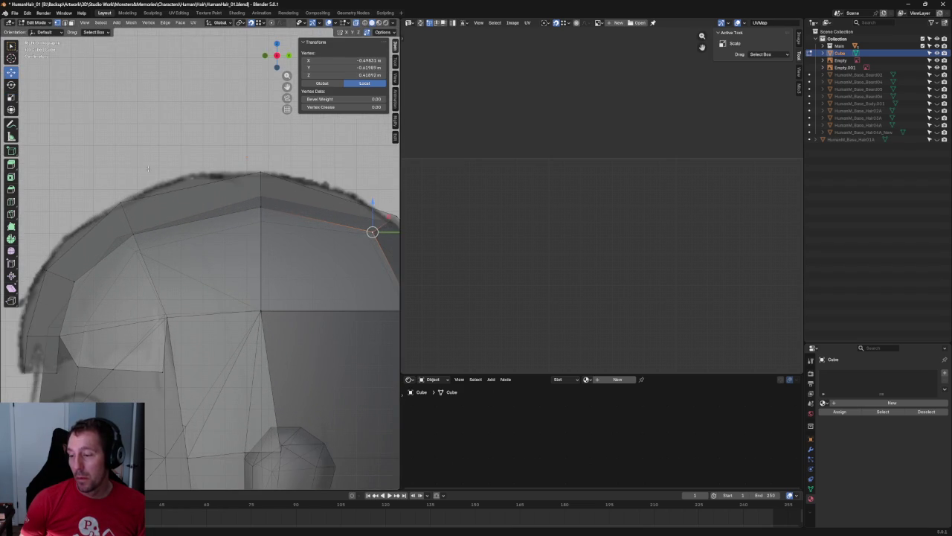
click(128, 217)
drag(143, 209, 152, 220)
mouse_move(153, 220)
middle_down()
mouse_move(223, 253)
mouse_move(215, 277)
middle_up()
scroll(246, 264, up, 2)
drag(192, 272, 216, 262)
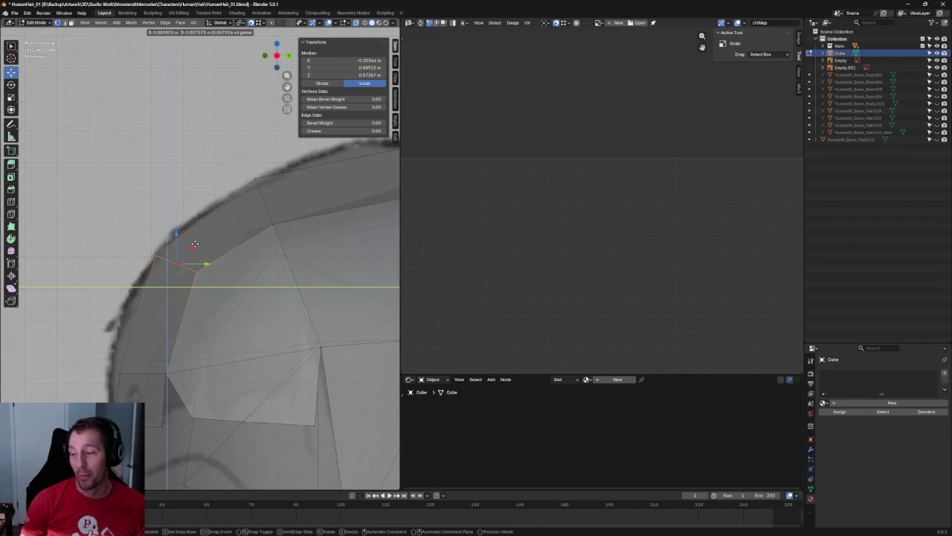
middle_drag(216, 262, 242, 280)
- Frame the selected side vertices in front view and pick a vertex on the fringe edge
key(alt+z)
shift+click(256, 296)
key(alt+z)
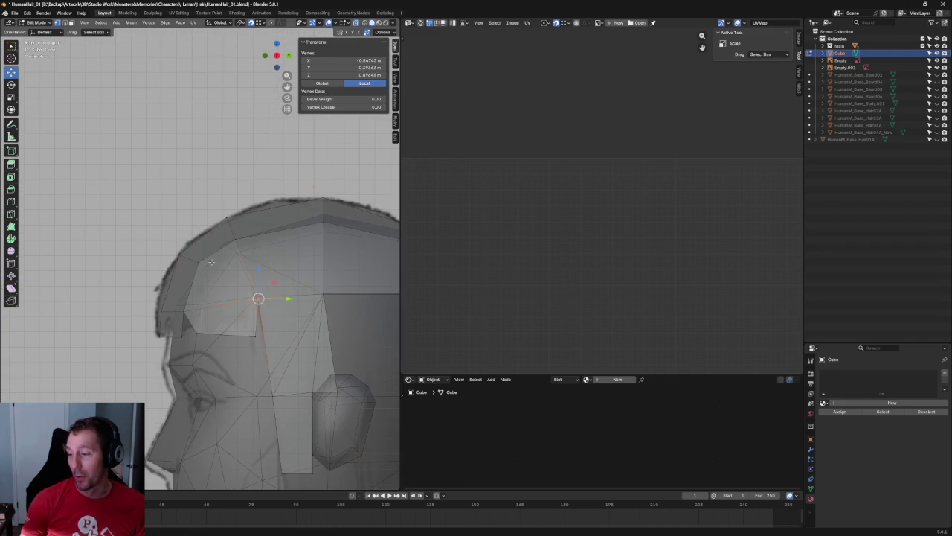
scroll(223, 279, down, 3)
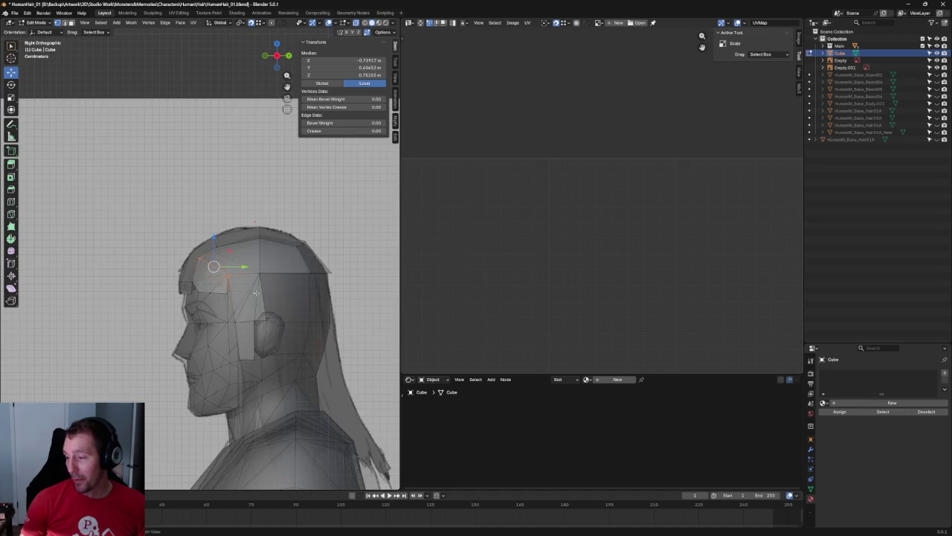
middle_drag(223, 279, 275, 309)
key(alt+z)
key(KP_1)
key(KP_Decimal)
key(alt+z)
scroll(267, 257, down, 2)
scroll(267, 261, down, 2)
key(alt+z)
key(alt+z)
scroll(200, 319, up, 2)
click(257, 322)
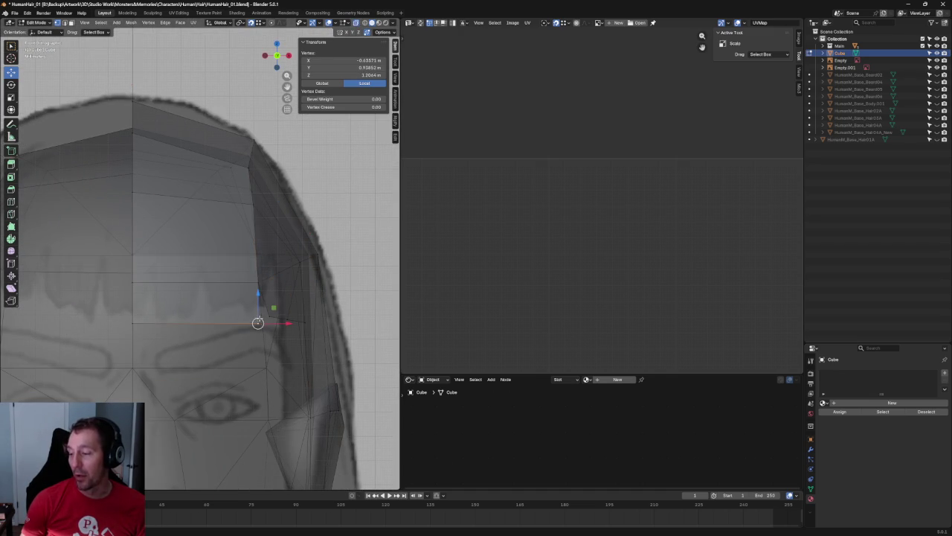
- Clear the selection and, in right side X-ray view, select the hair cap's back vertex
key(alt+a)
key(alt+z)
key(KP_3)
scroll(148, 297, down, 3)
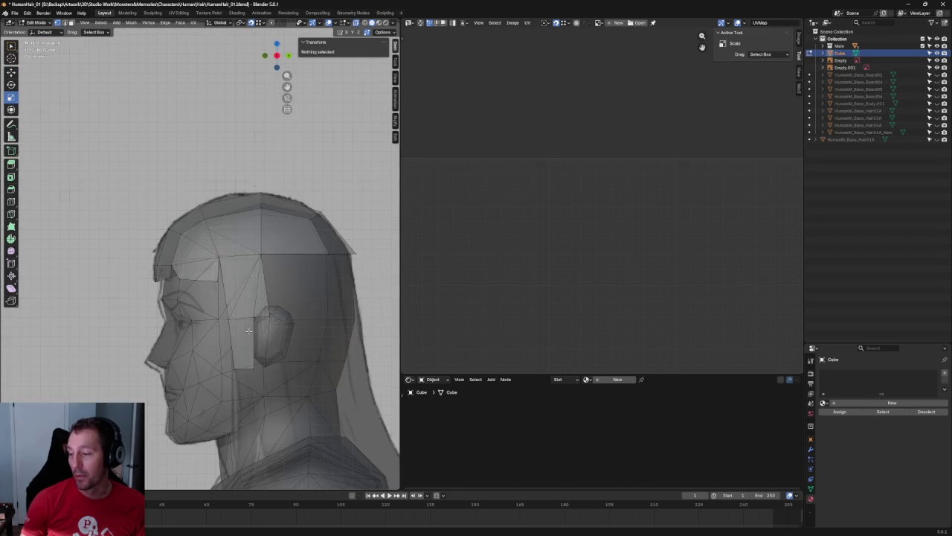
key(alt+z)
scroll(146, 294, up, 3)
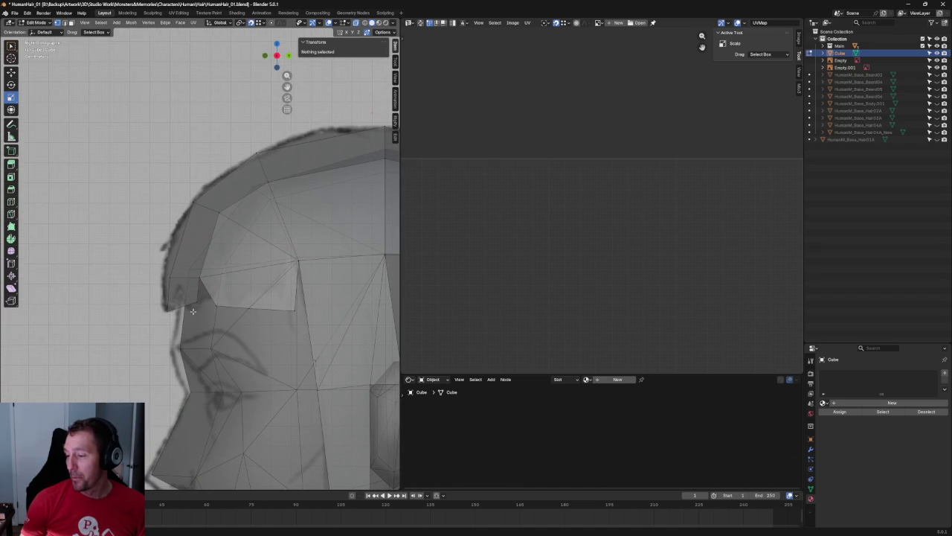
scroll(192, 311, down, 3)
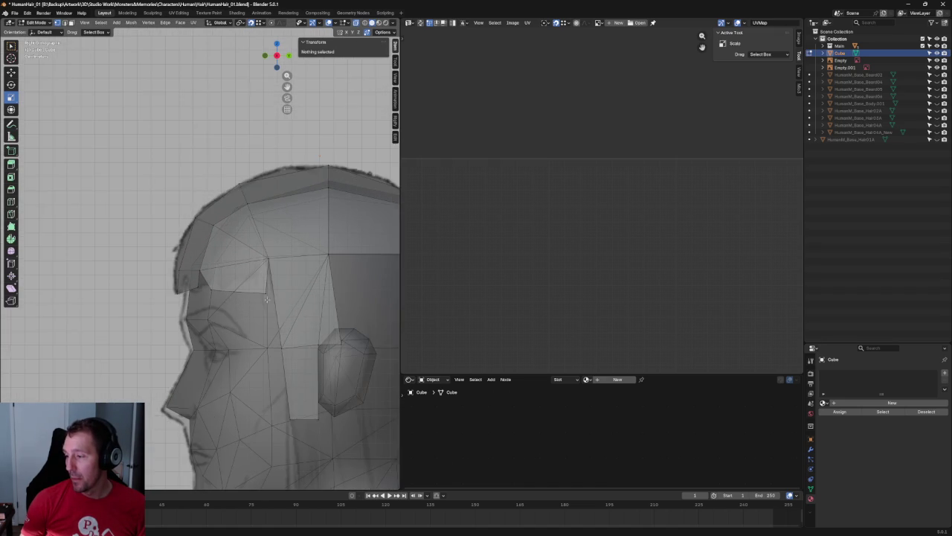
key(alt+z)
key(alt+z)
scroll(235, 295, up, 3)
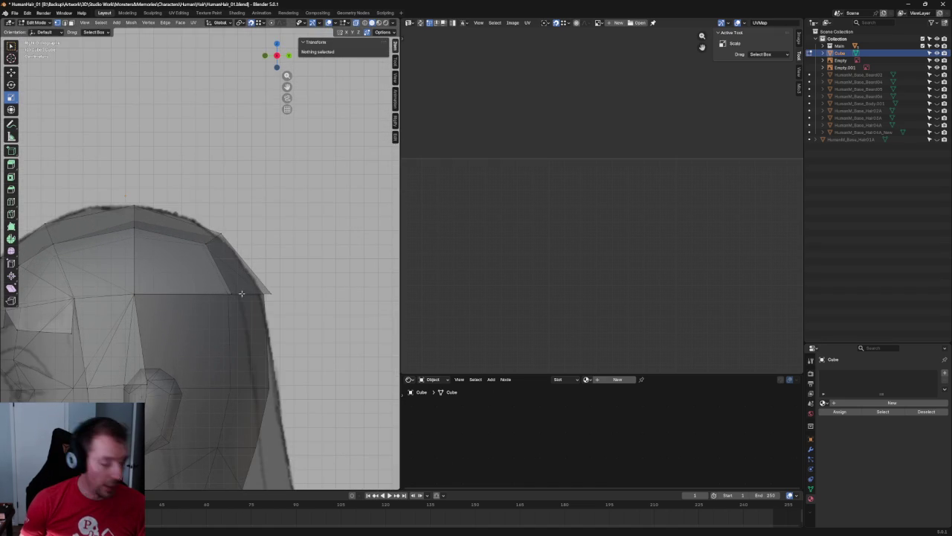
click(234, 295)
scroll(255, 318, down, 2)
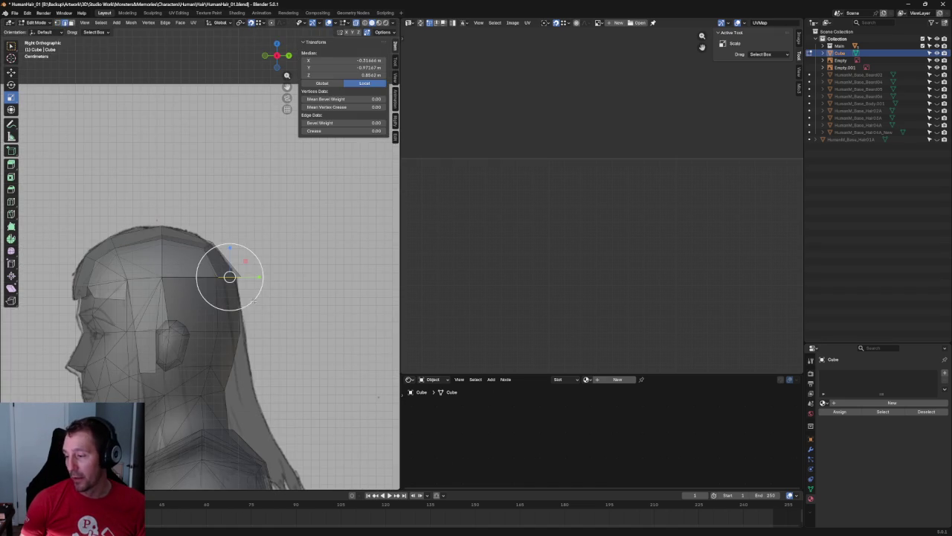
- Lower the back hair vertices and drag the back edge down toward the shoulder
key(g)
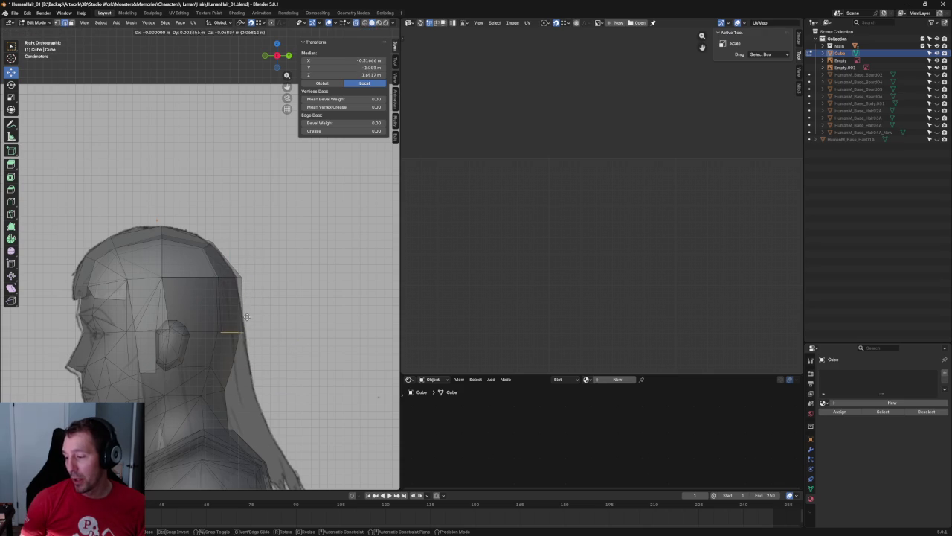
click(246, 316)
middle_drag(246, 316, 262, 279)
key(g)
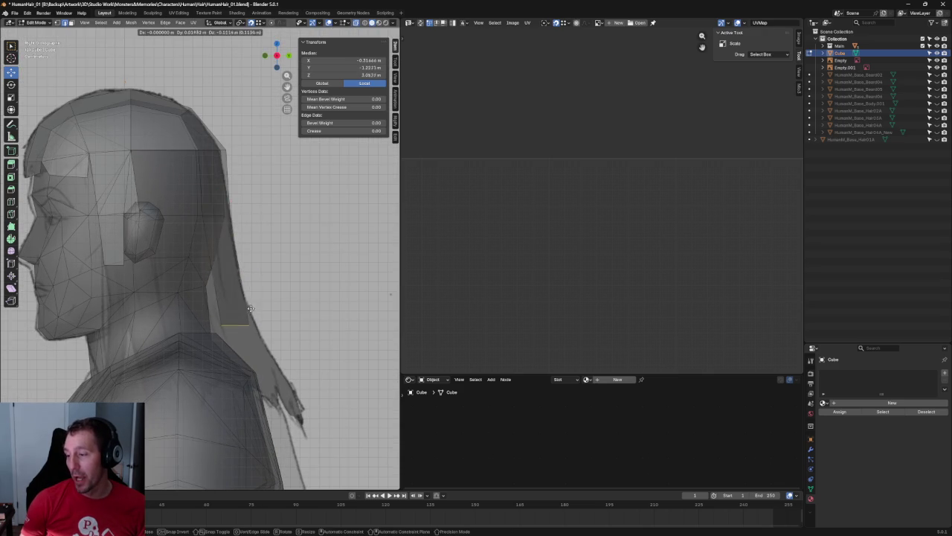
click(236, 244)
mouse_move(274, 340)
mouse_down()
mouse_move(245, 278)
mouse_move(258, 318)
mouse_up()
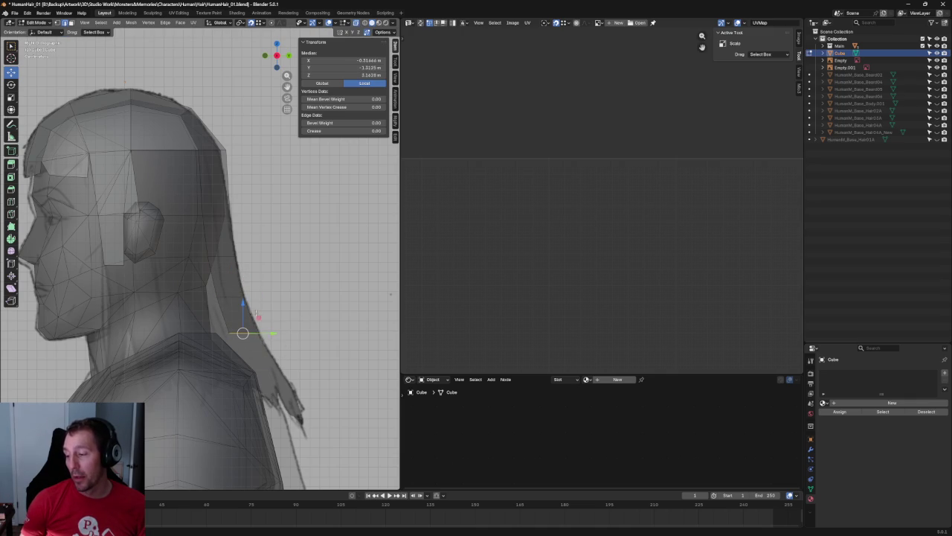
drag(258, 317, 285, 350)
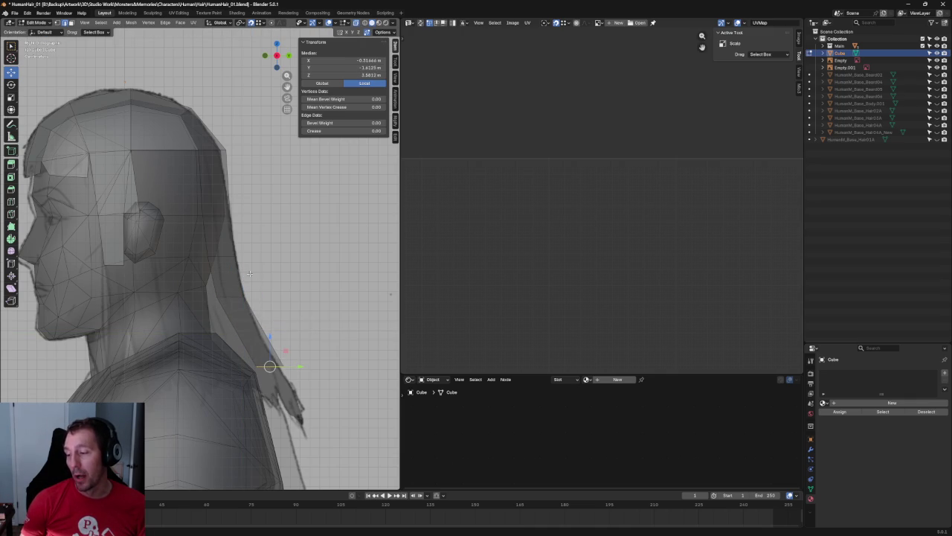
- Pull the back strand's lower edges and tip further down the neck toward the shoulder
click(231, 294)
drag(231, 297, 252, 272)
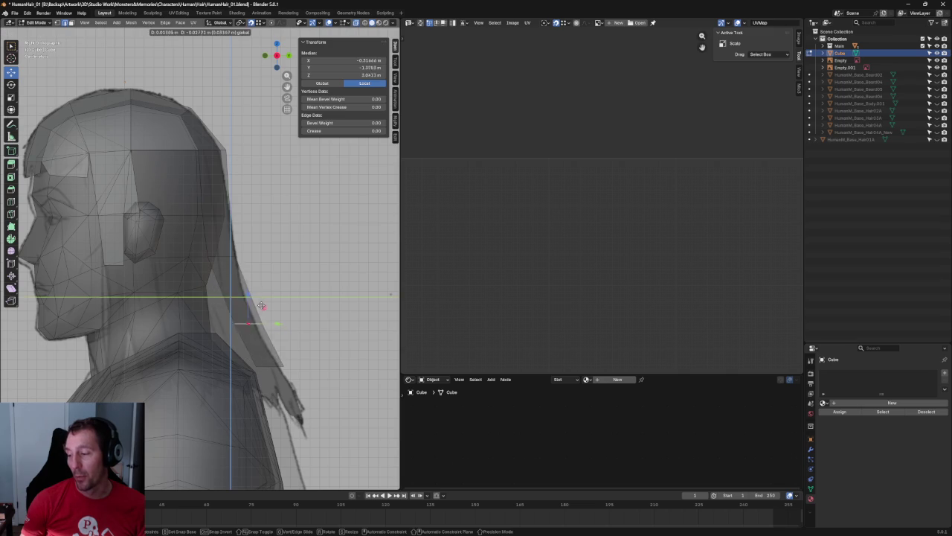
click(216, 253)
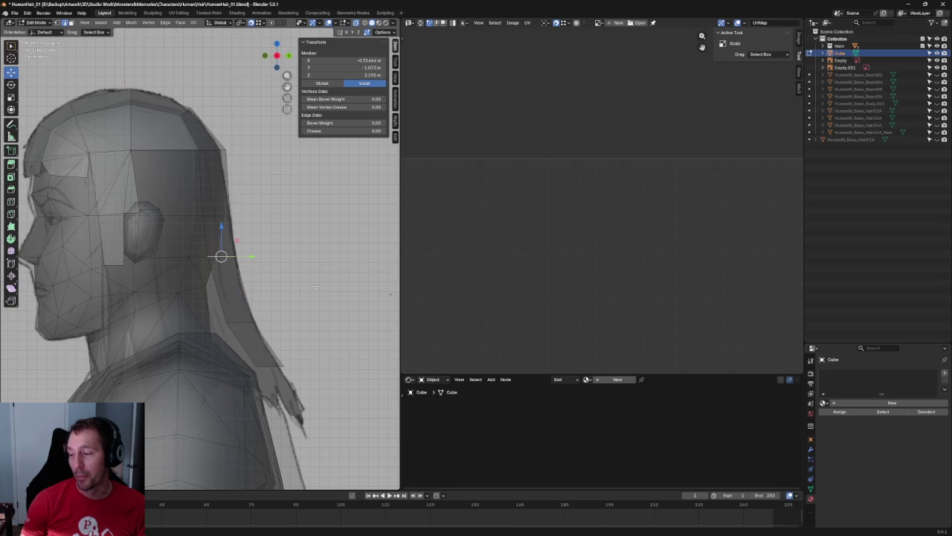
scroll(153, 213, up, 2)
scroll(176, 336, up, 2)
click(187, 337)
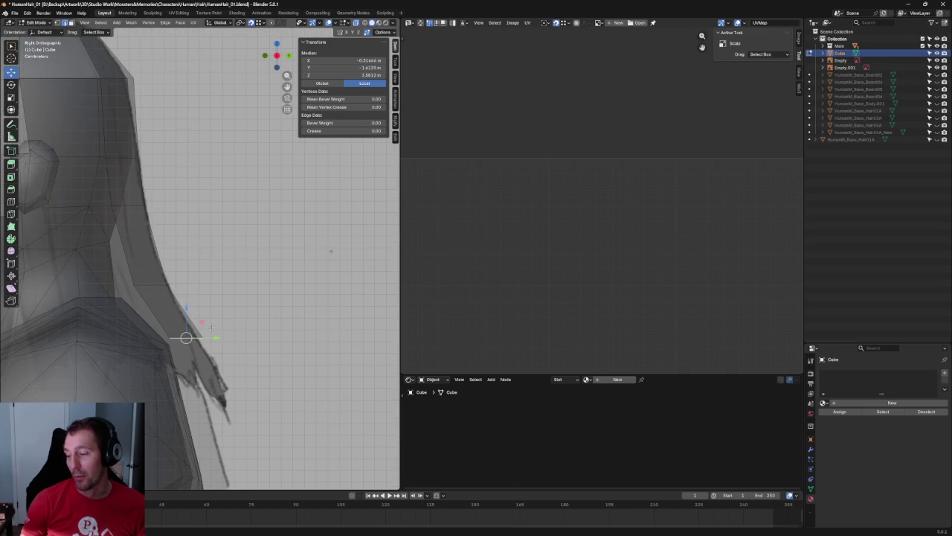
drag(186, 337, 227, 380)
scroll(227, 380, down, 5)
mouse_move(228, 380)
middle_down()
mouse_move(197, 433)
mouse_move(317, 360)
middle_up()
key(KP_3)
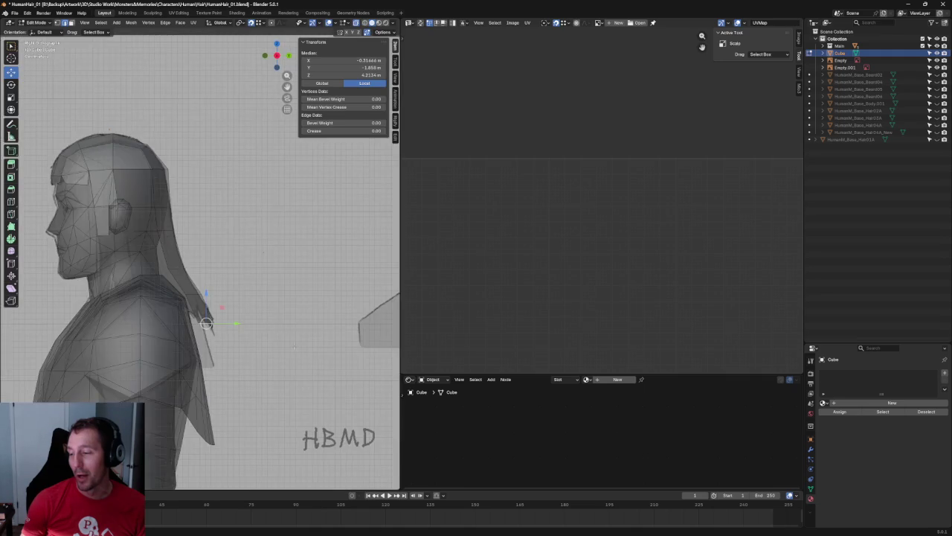
scroll(253, 404, up, 3)
scroll(252, 403, up, 1)
scroll(253, 403, up, 2)
key(g)
click(256, 344)
click(201, 308)
key(g)
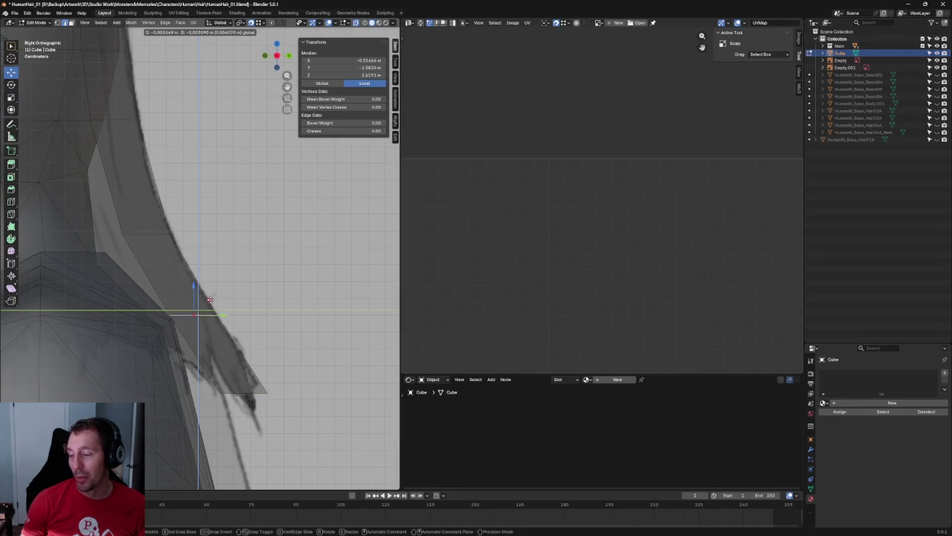
click(212, 303)
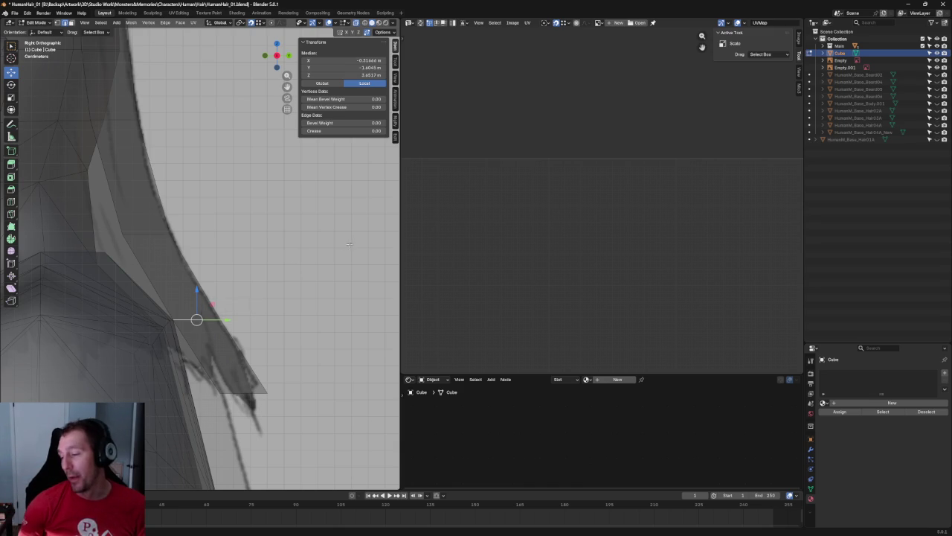
- Try filling the gap above the ear from its bordering edges, undoing the failed faces
scroll(298, 263, down, 3)
shift+middle_drag(297, 263, 310, 297)
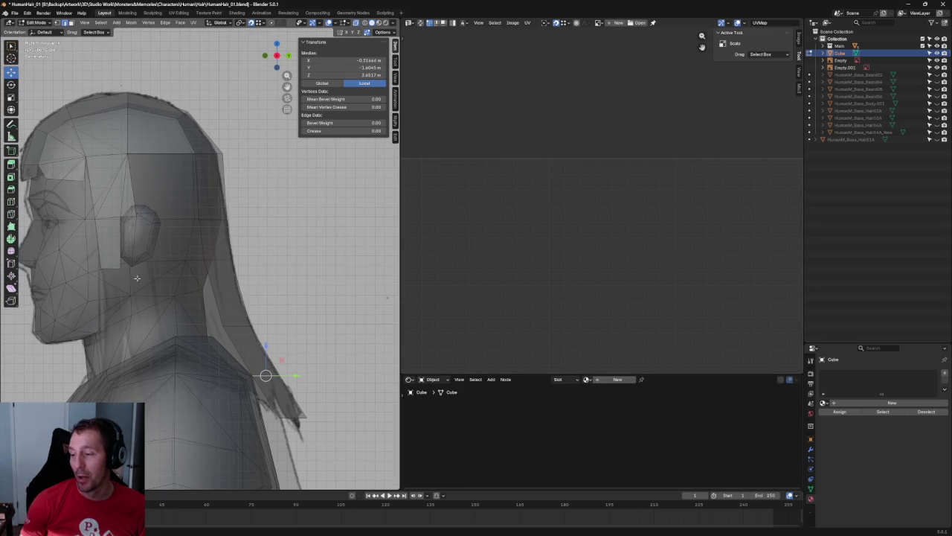
click(173, 152)
scroll(161, 186, up, 2)
scroll(159, 216, up, 2)
click(111, 284)
shift+click(217, 277)
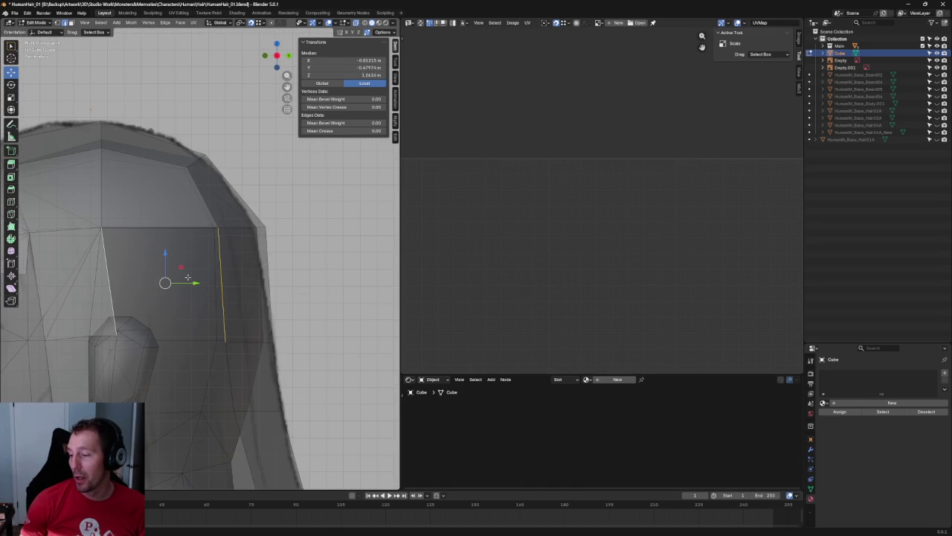
key(f)
key(f)
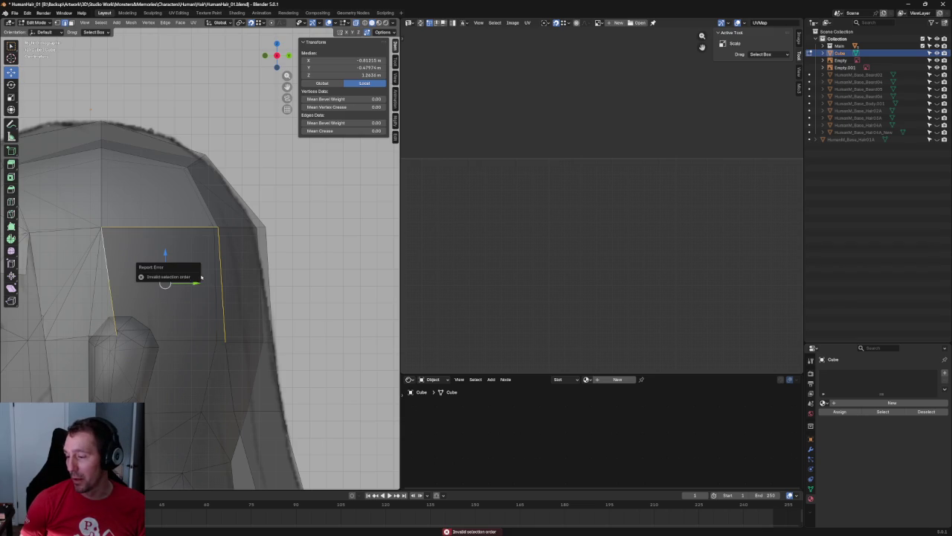
key(ctrl+z)
drag(241, 270, 79, 289)
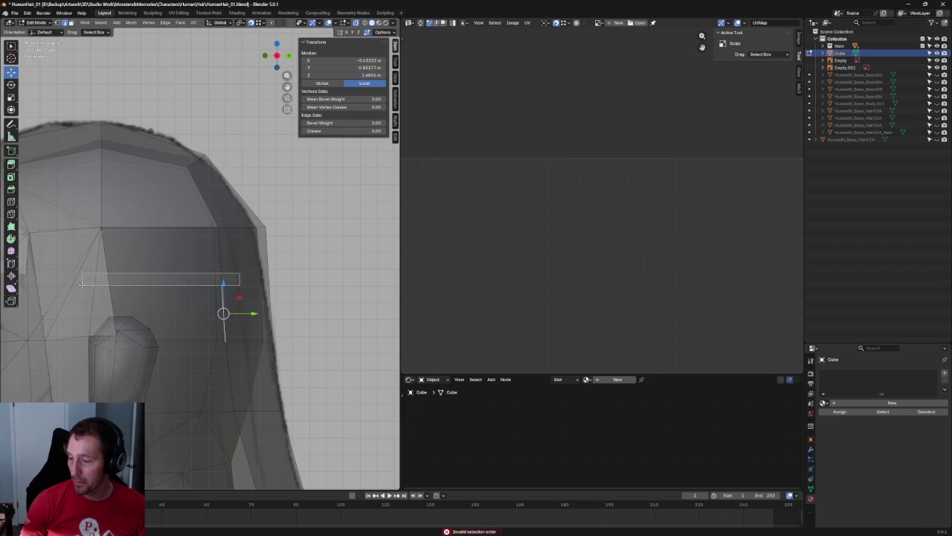
drag(233, 269, 134, 297)
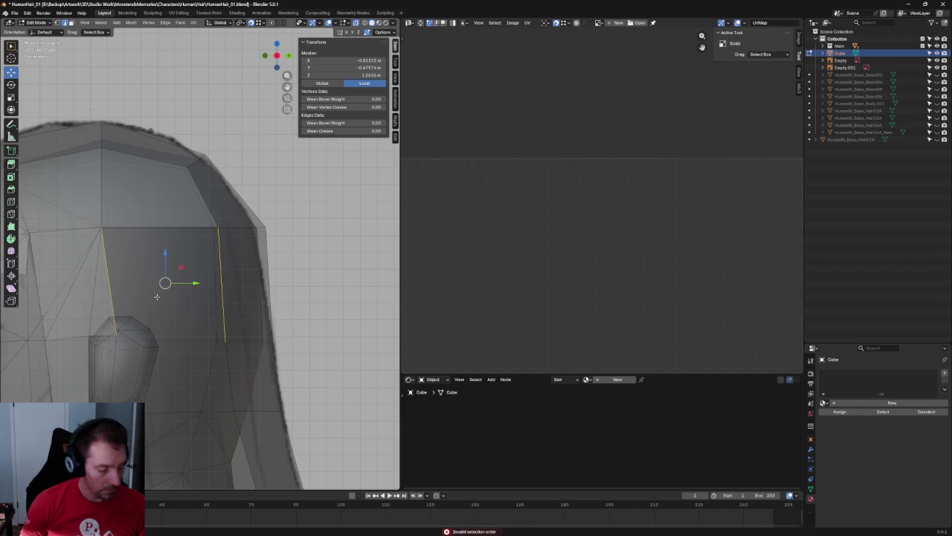
key(f)
key(ctrl+z)
- Select all edges around the gap above the ear and fill it with a face
click(223, 314)
shift+click(109, 299)
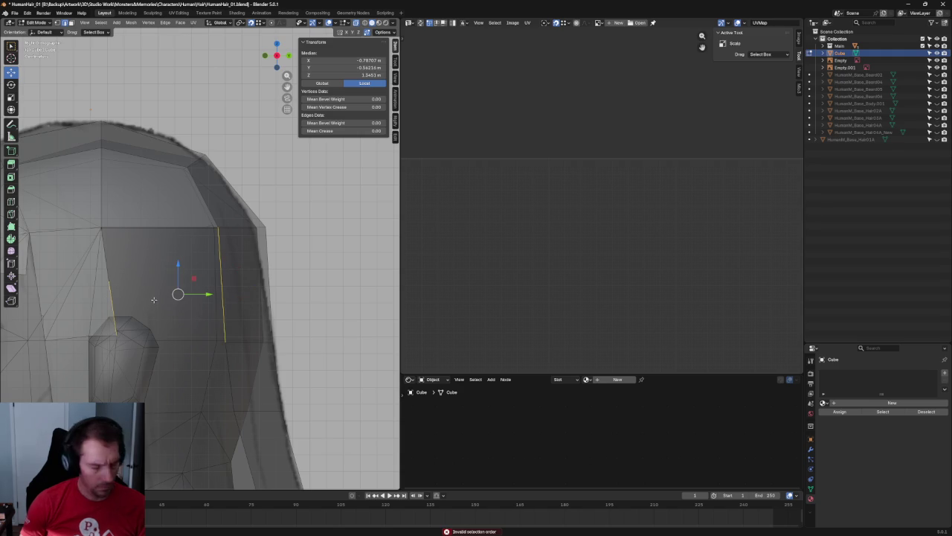
shift+click(95, 286)
drag(251, 275, 108, 297)
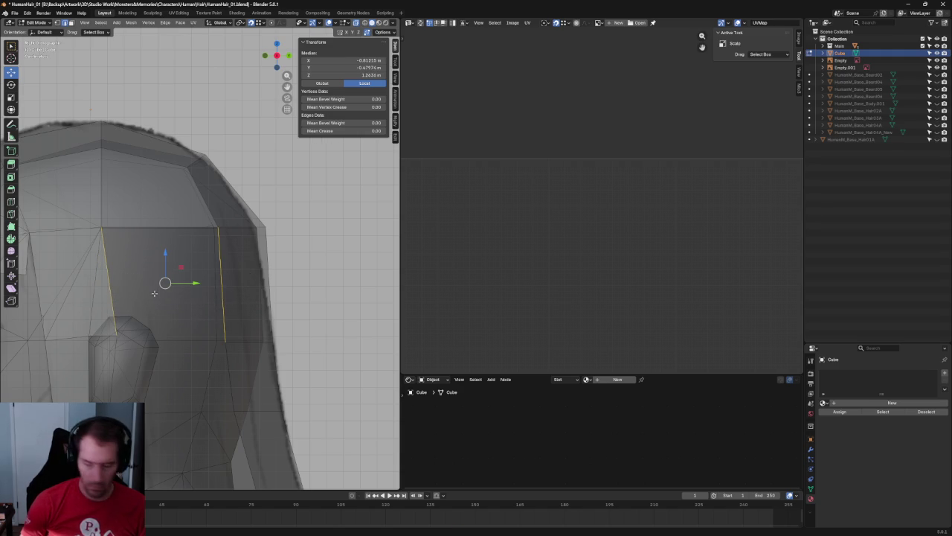
key(f)
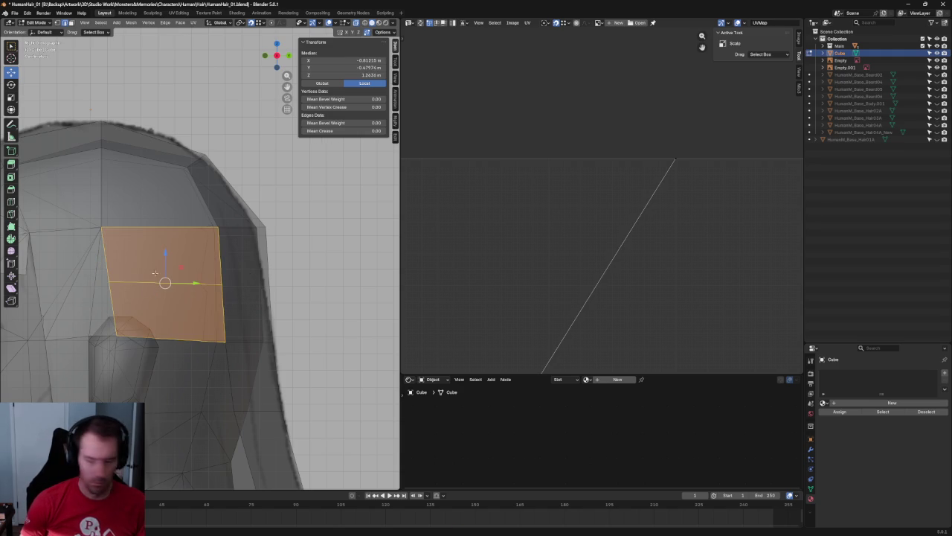
click(154, 284)
key(alt+a)
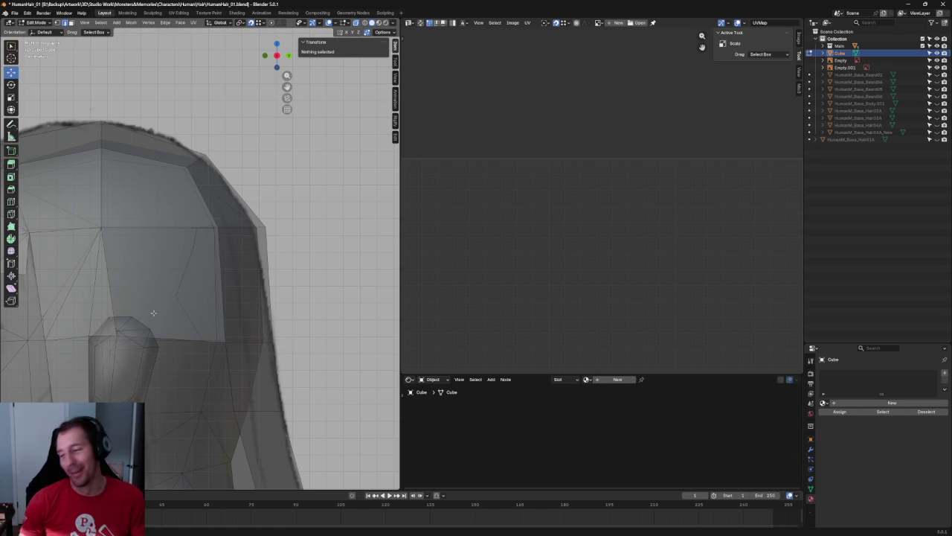
- Try sliding a back-section edge and vertex along X, cancelling both moves
scroll(153, 312, down, 5)
scroll(193, 282, up, 4)
mouse_move(189, 303)
middle_down()
mouse_move(199, 253)
mouse_move(187, 300)
middle_up()
click(201, 249)
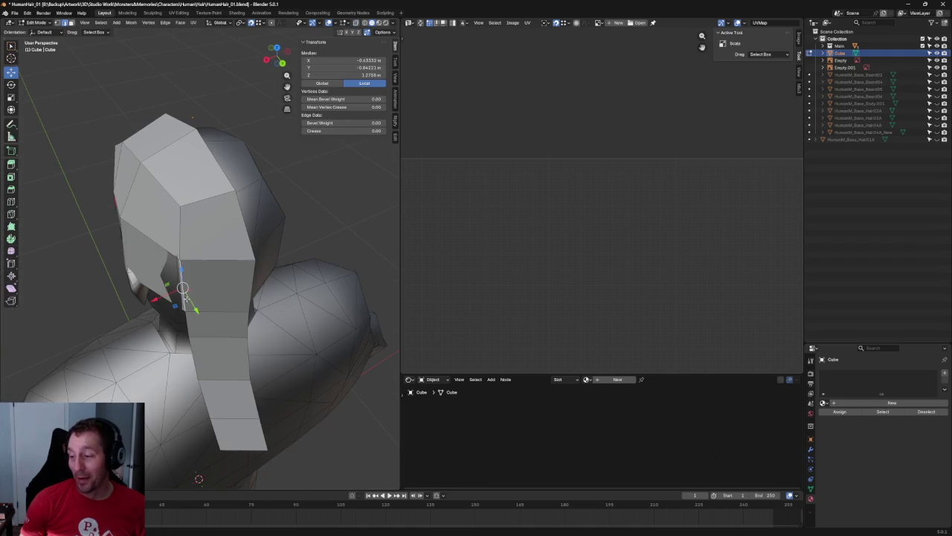
key(g)
key(x)
right_click(243, 249)
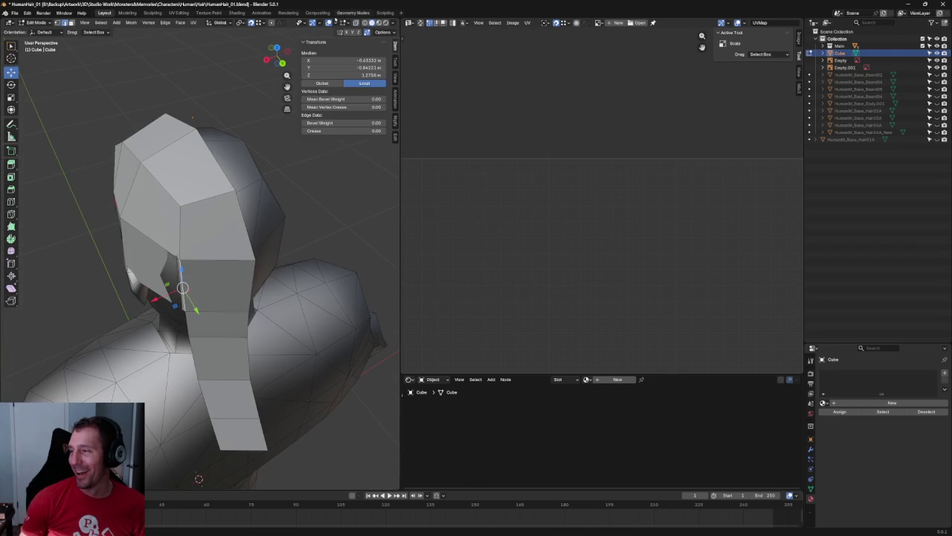
middle_drag(159, 300, 162, 299)
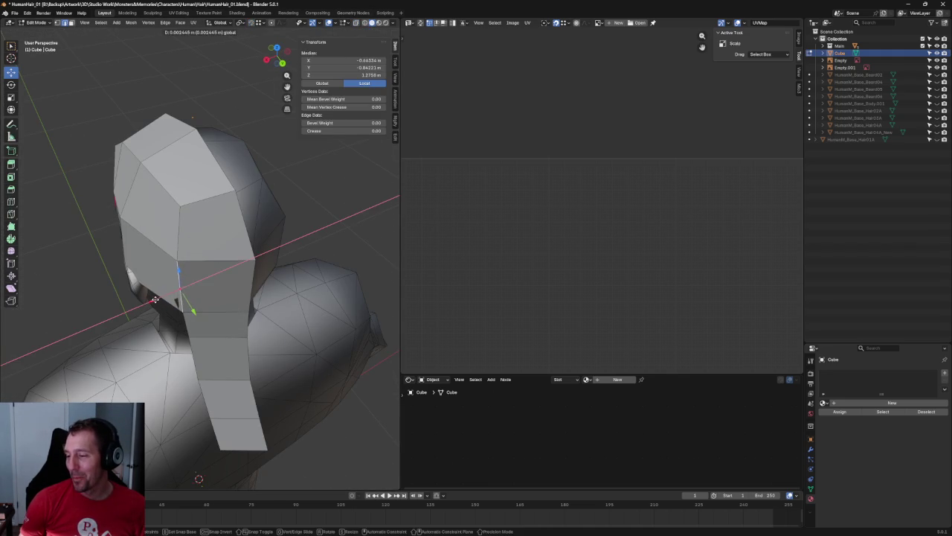
click(179, 304)
key(g)
key(x)
right_click(158, 313)
- In side view, raise a vertex on top of the hair cap along Z
key(KP_3)
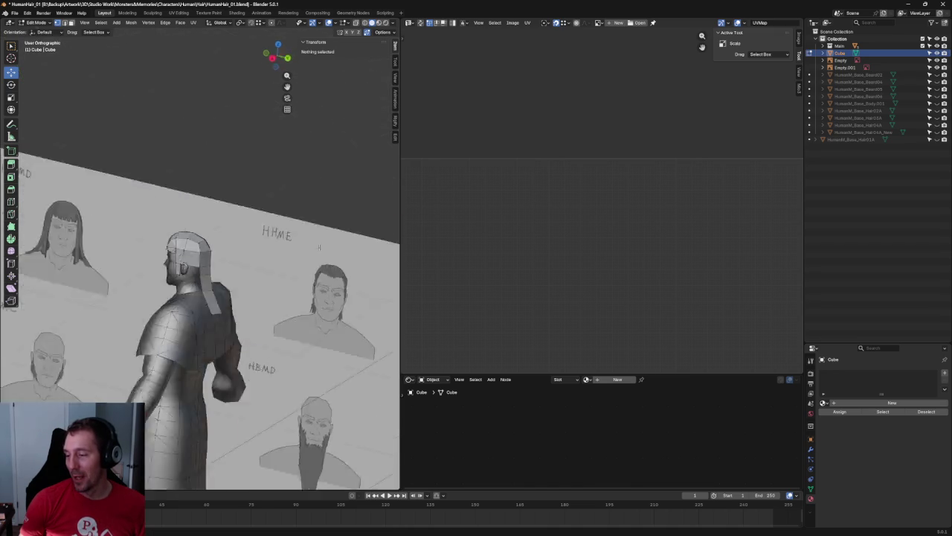
scroll(297, 210, up, 3)
scroll(296, 209, up, 1)
scroll(282, 196, up, 3)
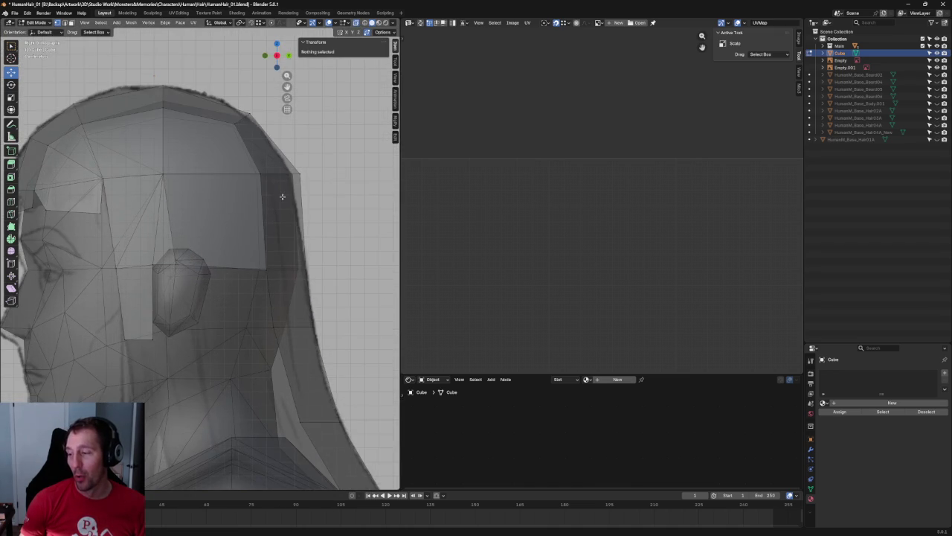
scroll(264, 139, up, 1)
shift+middle_drag(264, 139, 284, 245)
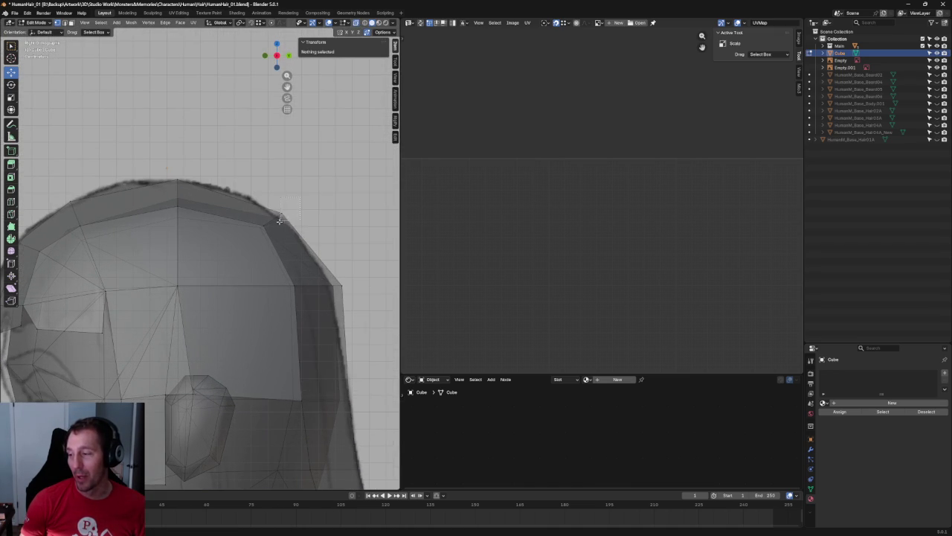
click(281, 219)
key(g)
key(z)
click(285, 188)
click(335, 222)
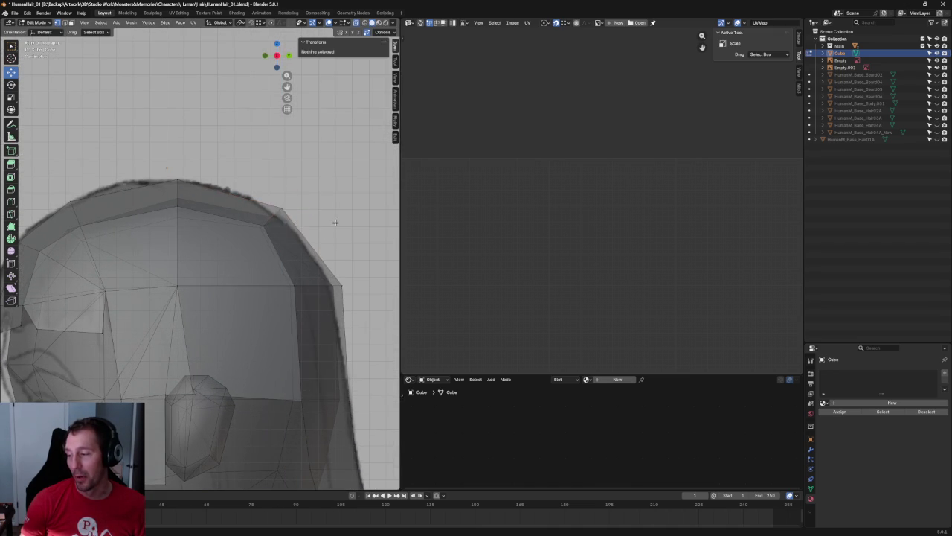
- Push the centre crown edge back along Y to about -0.1296 m
scroll(336, 222, down, 4)
shift+middle_drag(313, 216, 298, 171)
scroll(268, 186, down, 1)
scroll(240, 178, up, 3)
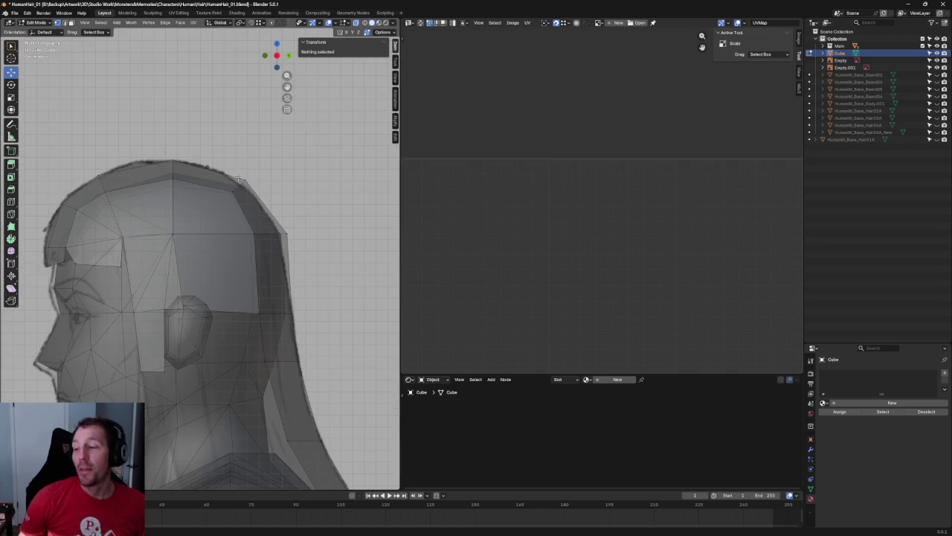
click(174, 199)
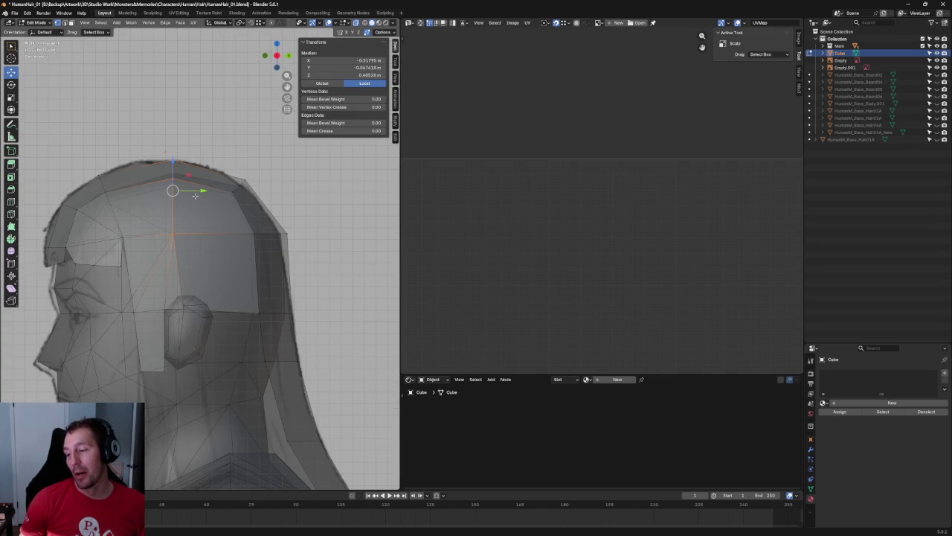
drag(195, 195, 204, 188)
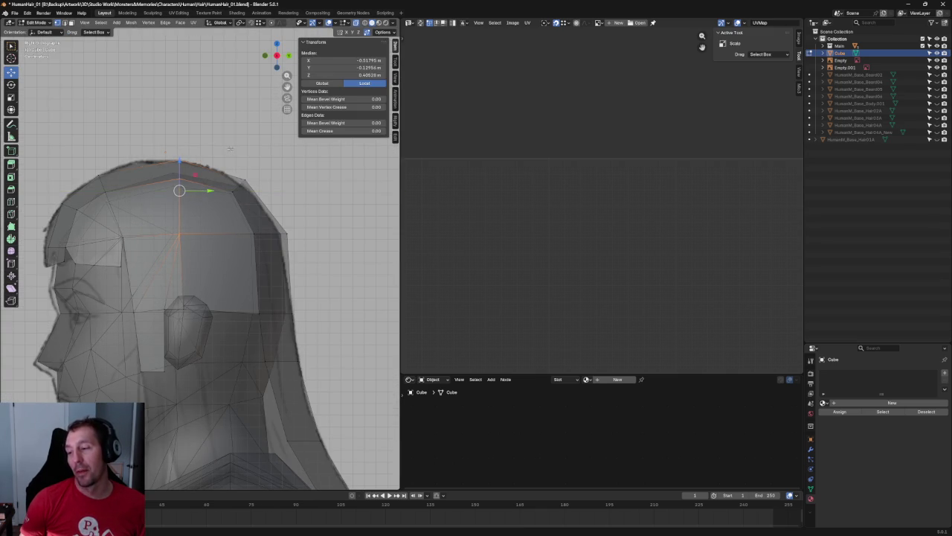
scroll(284, 272, down, 2)
click(284, 272)
- Select the vertex at the bottom of the sideburn
scroll(284, 271, down, 2)
scroll(284, 272, up, 4)
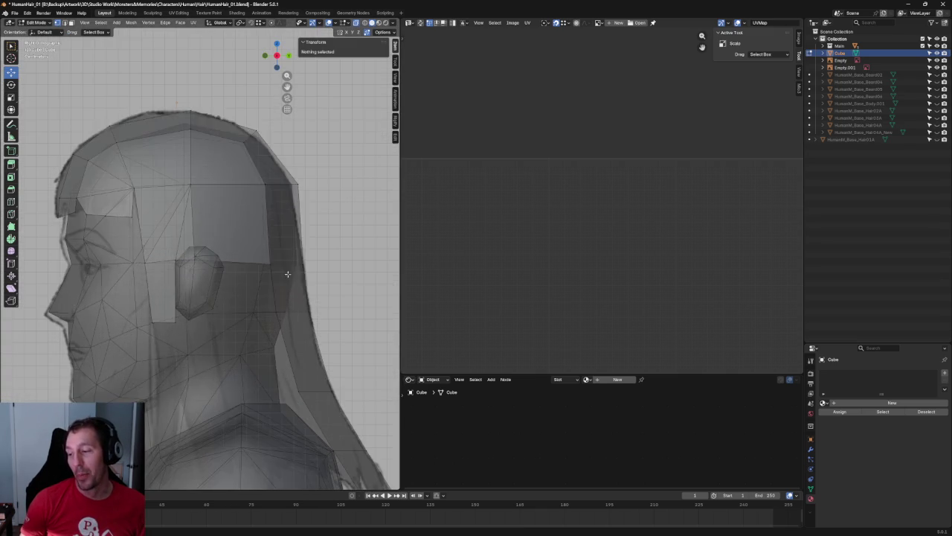
scroll(178, 310, down, 3)
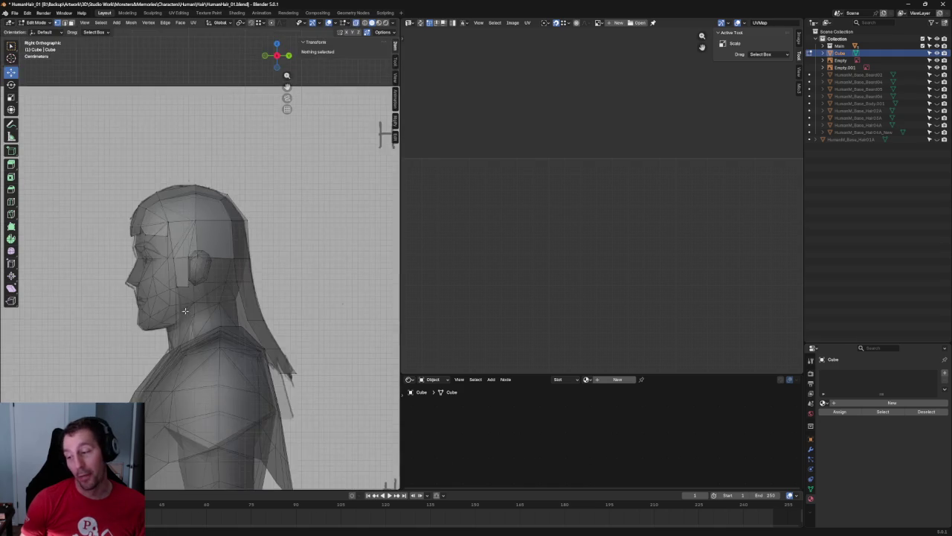
scroll(162, 320, up, 4)
scroll(162, 320, down, 2)
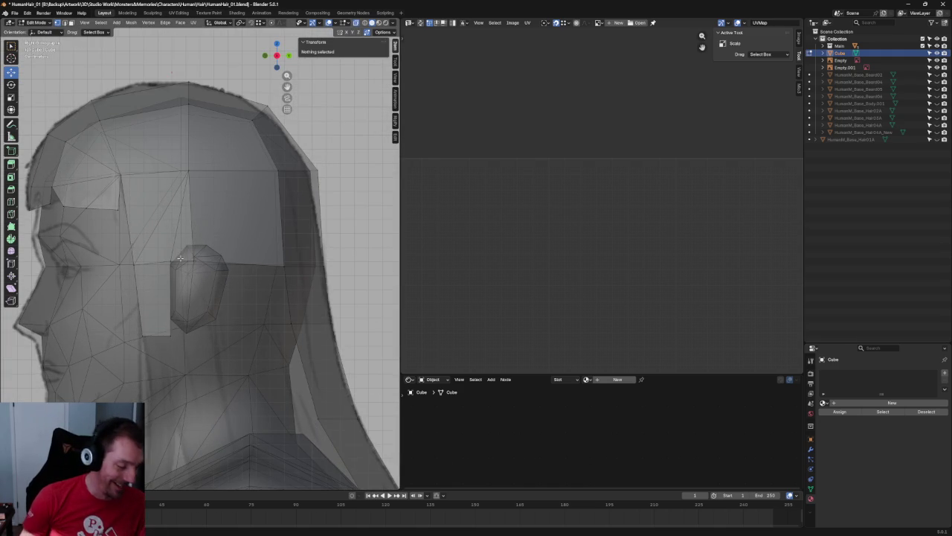
click(159, 334)
scroll(197, 236, up, 3)
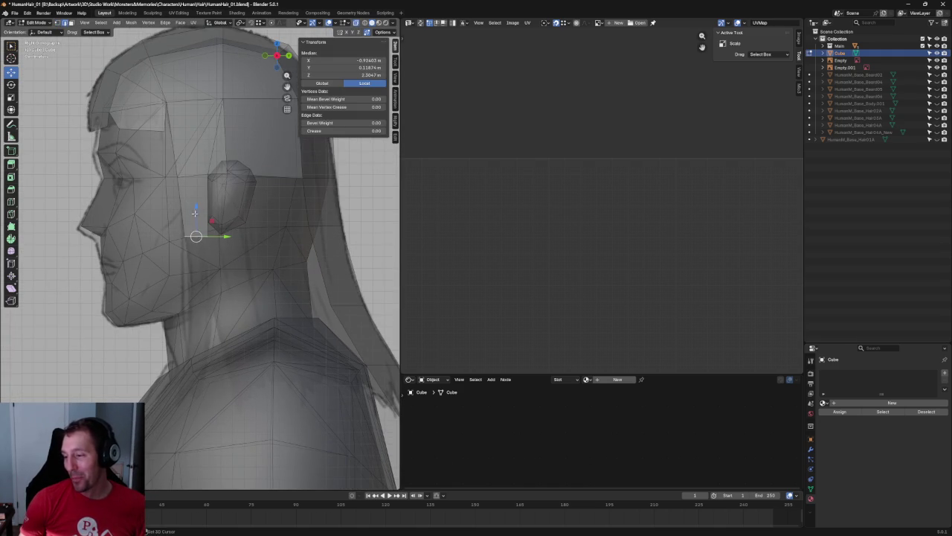
- Lower the sideburn's bottom vertex along Z in two moves down to the shoulder
key(g)
key(z)
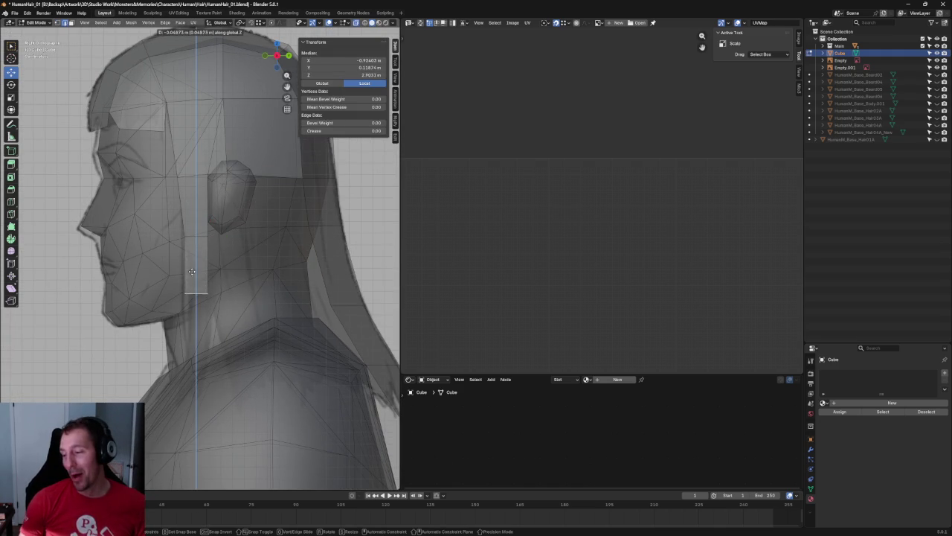
click(194, 289)
key(g)
key(z)
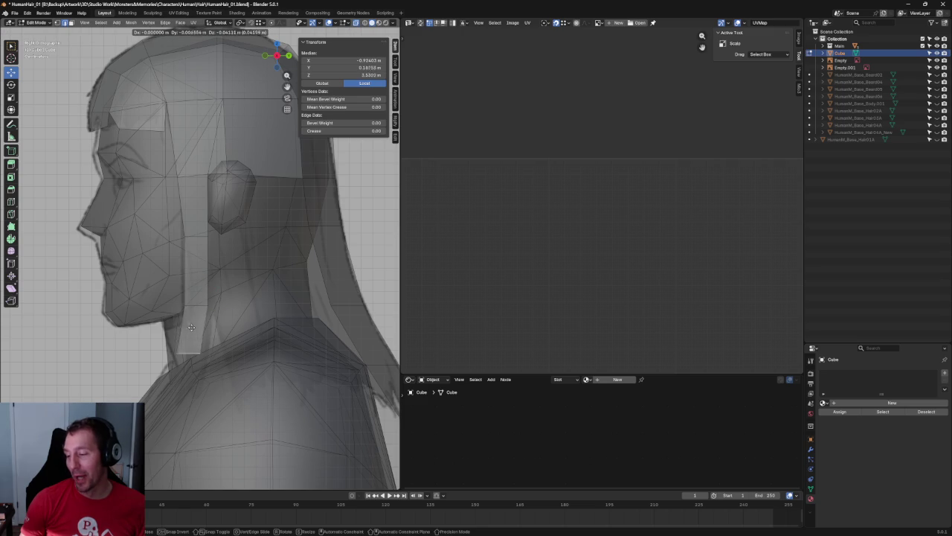
click(200, 342)
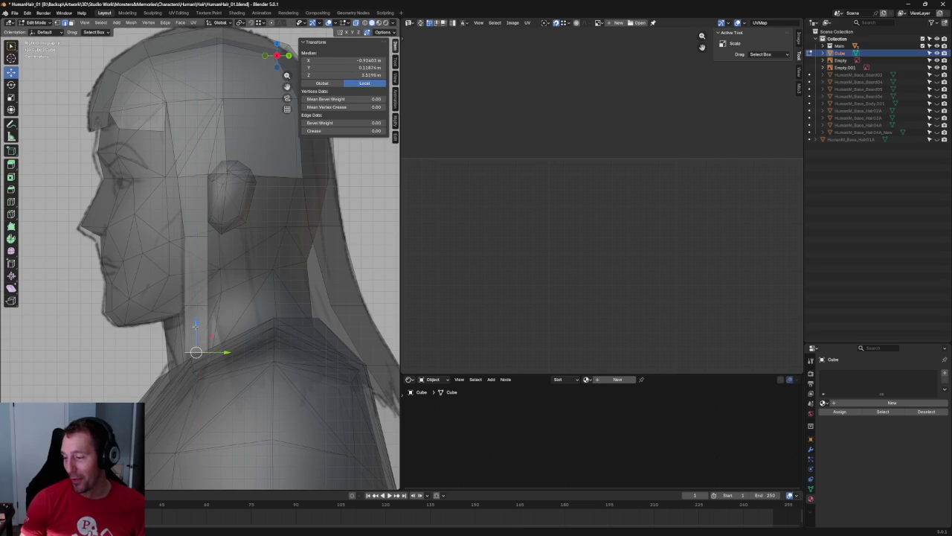
- In Front view, adjust the sideburn vertices in X, bottom vertex resting at about -1.0125 m
key(grave)
click(254, 321)
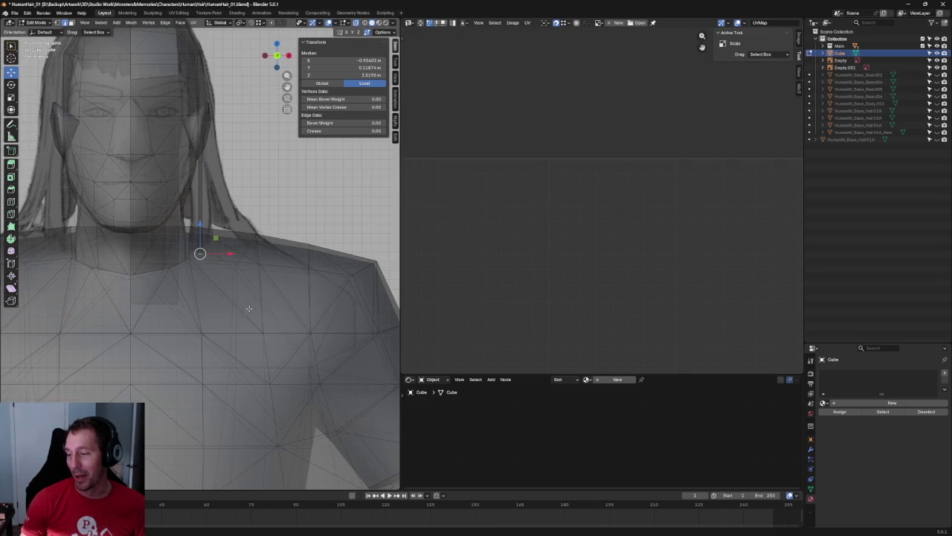
scroll(207, 355, up, 4)
drag(153, 413, 148, 410)
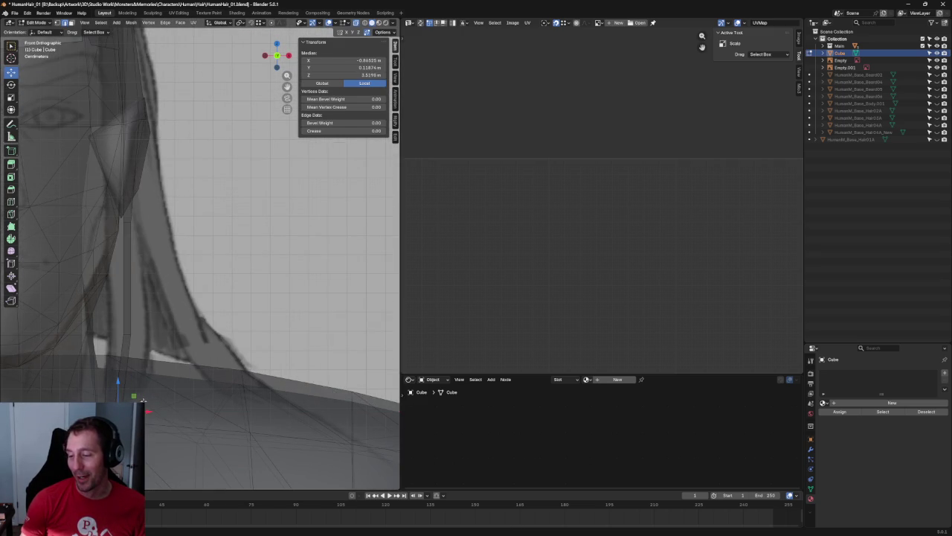
click(141, 321)
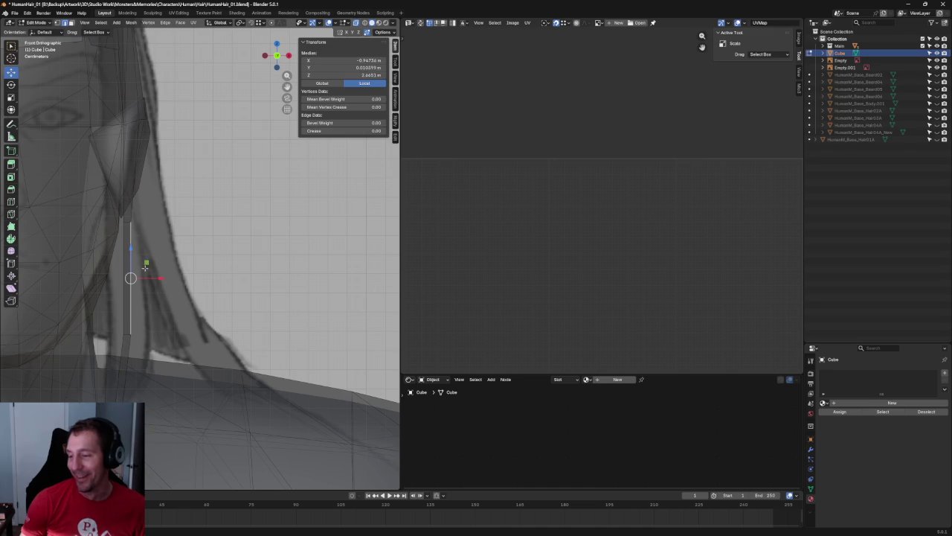
drag(145, 268, 152, 270)
alt+click(141, 318)
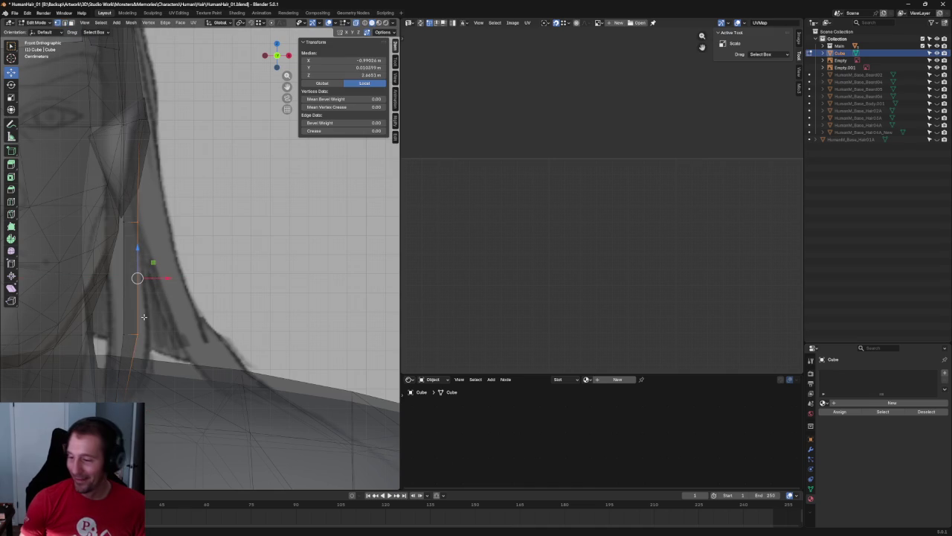
click(130, 348)
shift+click(131, 374)
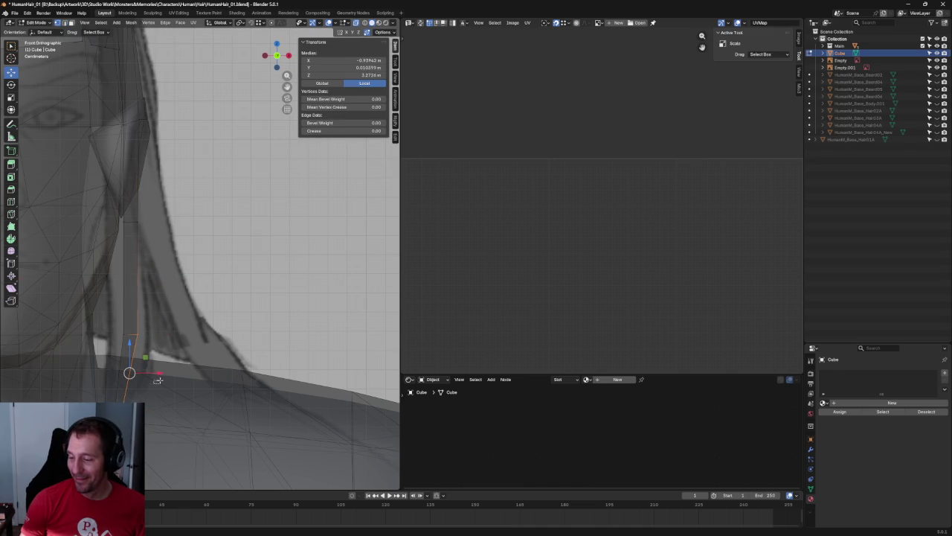
click(145, 402)
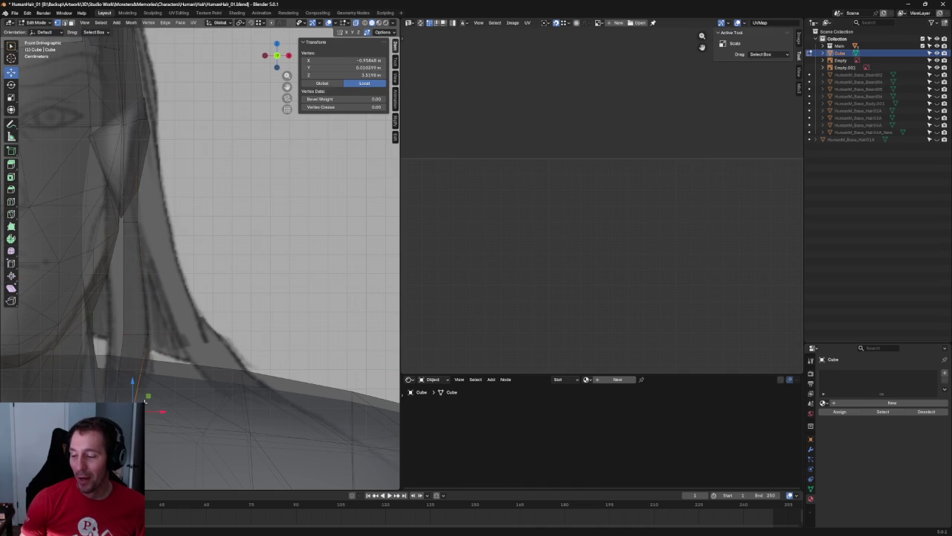
drag(148, 397, 156, 370)
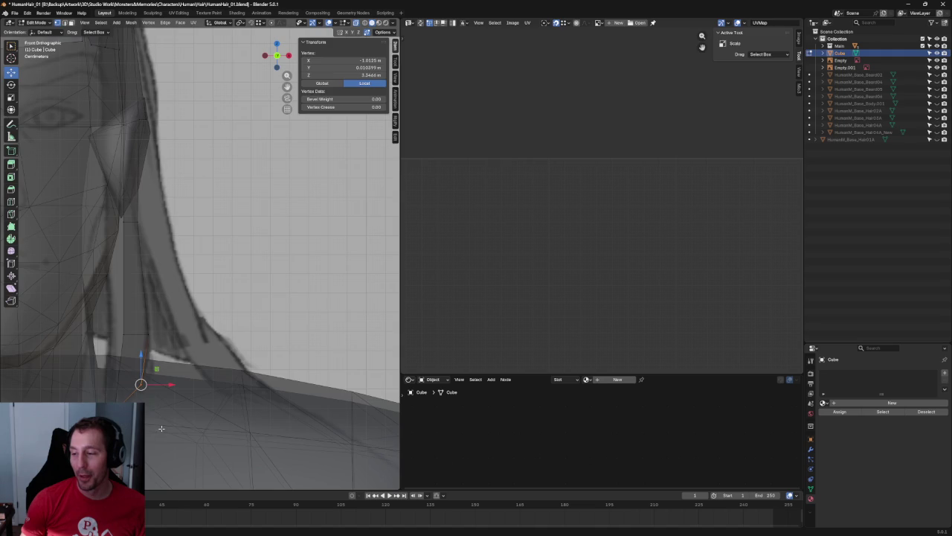
click(161, 428)
scroll(190, 391, down, 3)
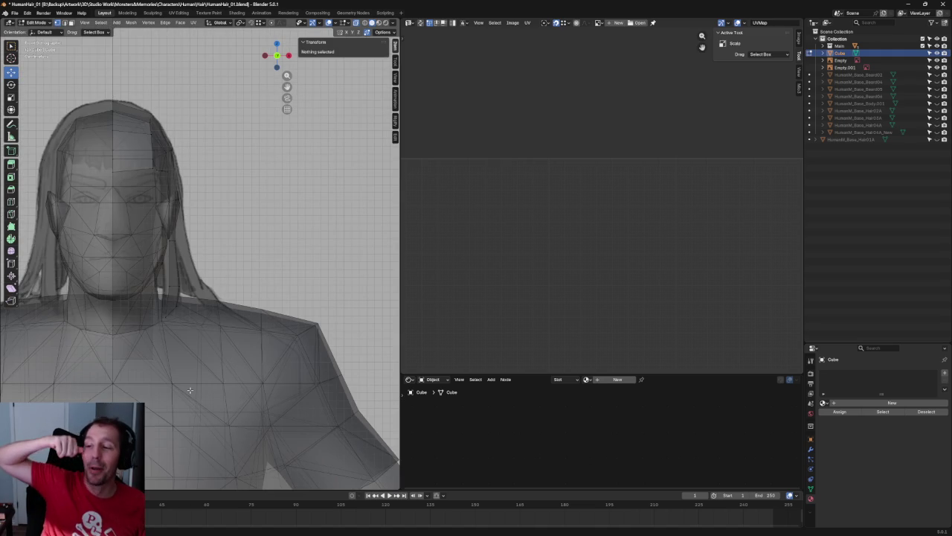
- In Right view, flatten the cap edge above the ear with scale Z 0
mouse_move(190, 390)
middle_down()
mouse_move(263, 149)
mouse_move(199, 146)
middle_up()
key(grave)
click(275, 187)
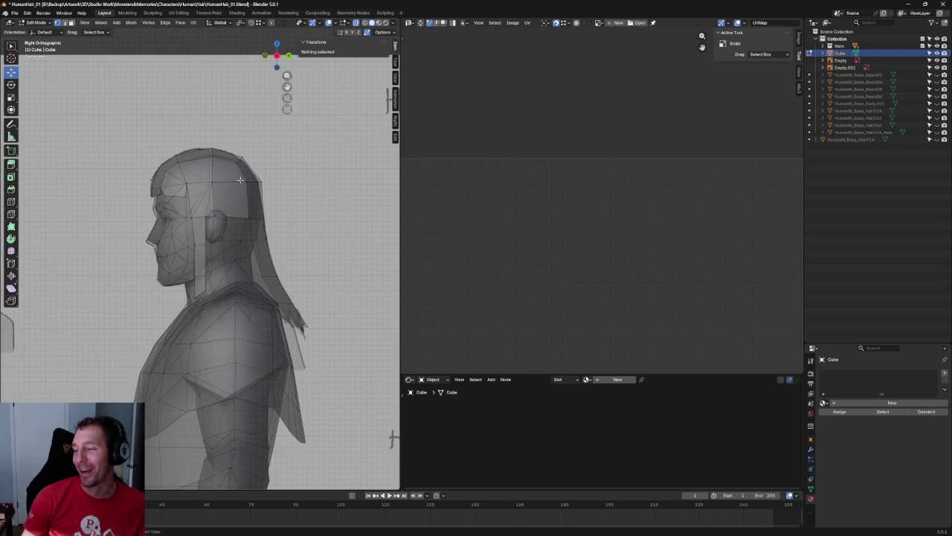
scroll(195, 282, up, 5)
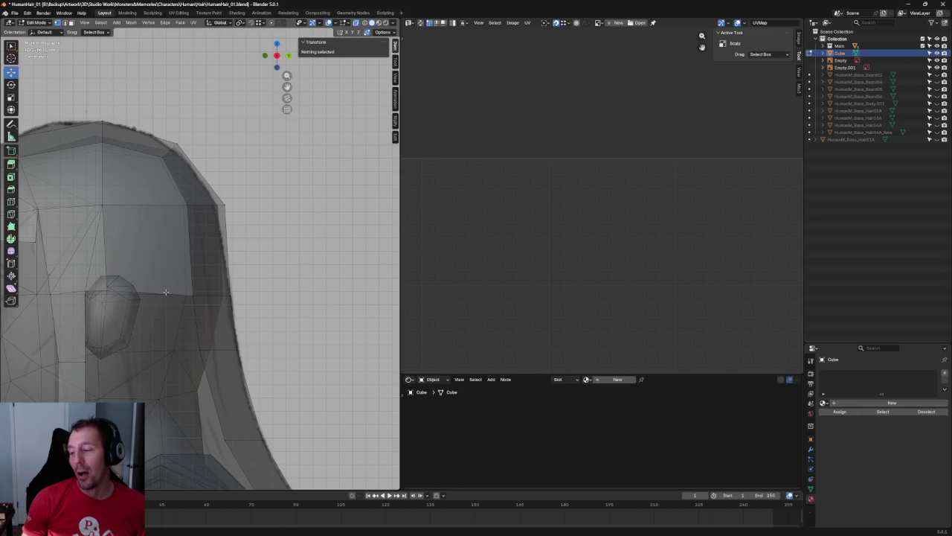
click(189, 301)
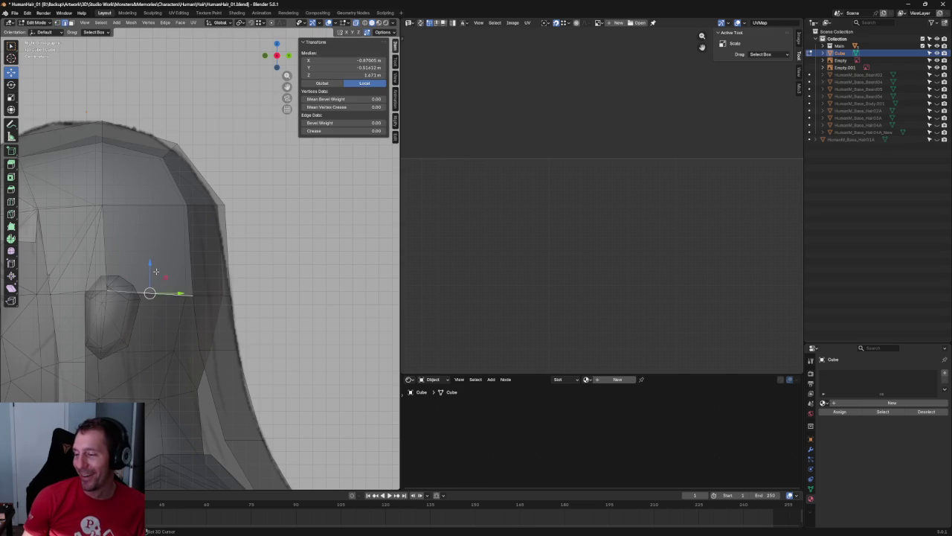
key(s)
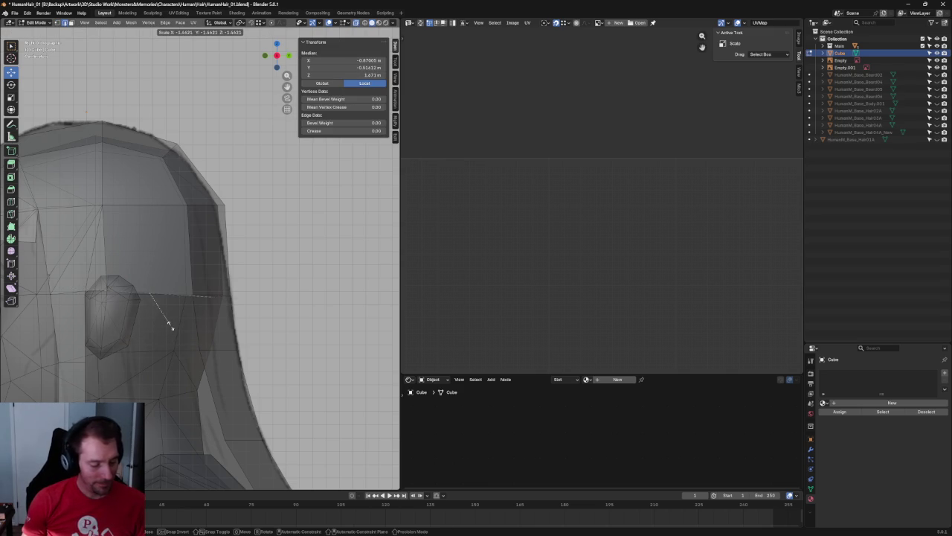
key(z)
key(0)
key(Return)
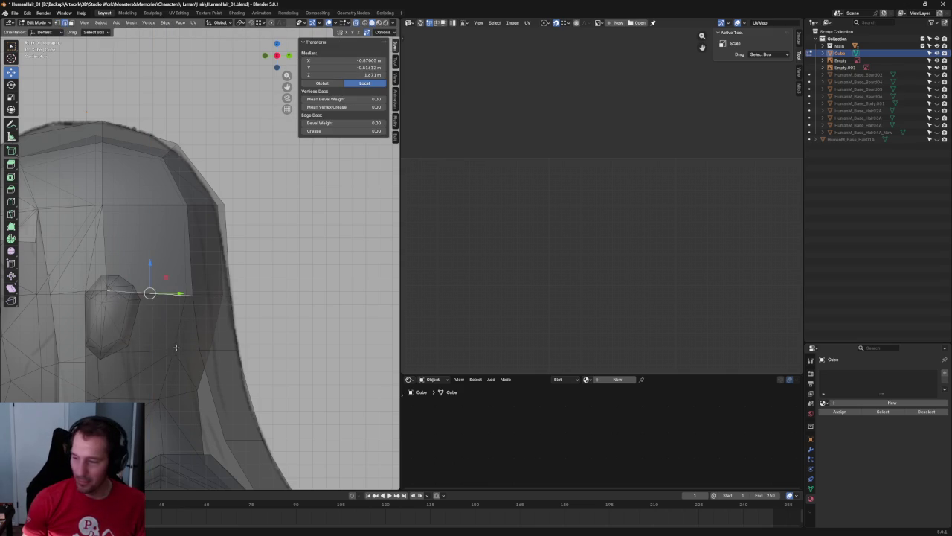
- Try lowering the flattened edge below the ear, then undo to keep it above
drag(152, 269, 149, 325)
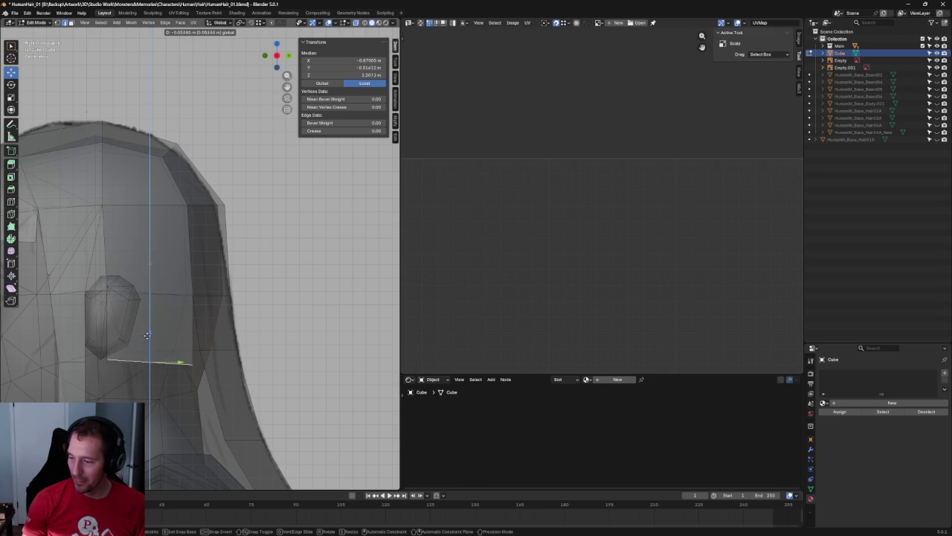
click(163, 336)
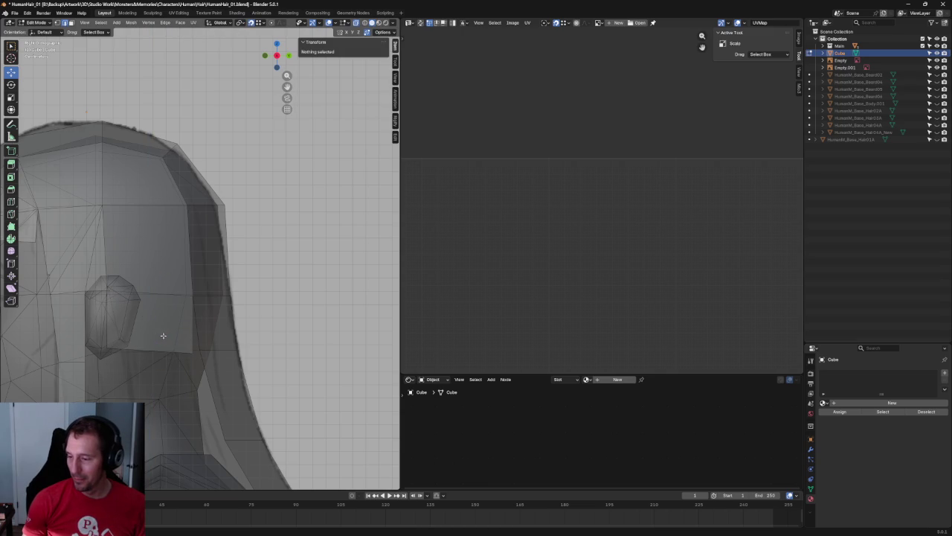
click(156, 337)
key(ctrl+z)
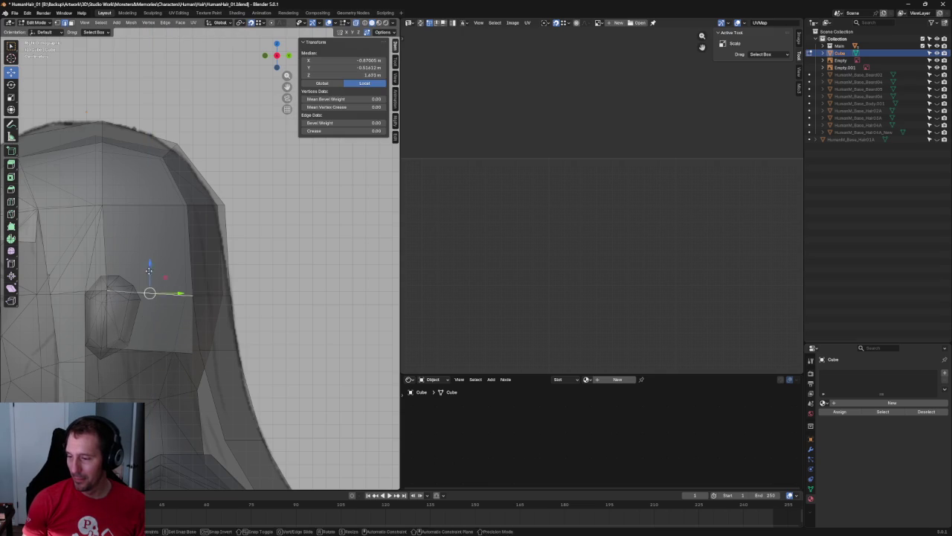
scroll(171, 276, down, 3)
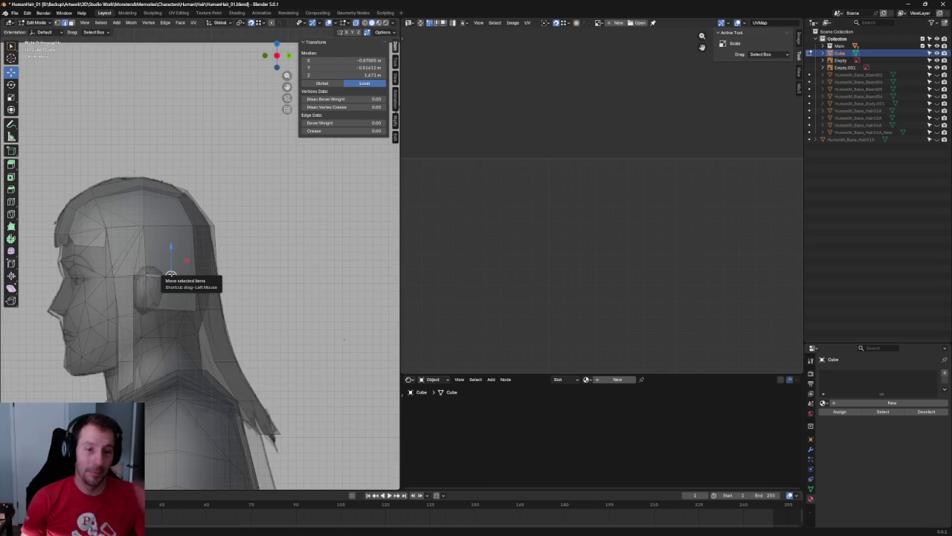
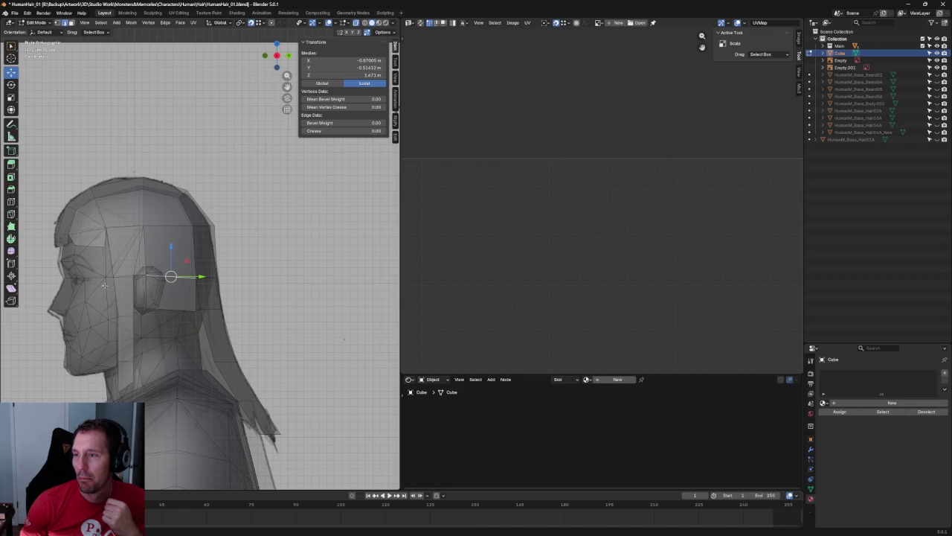
- Save the hair .blend file, then bring up the File > Open browser
click(15, 14)
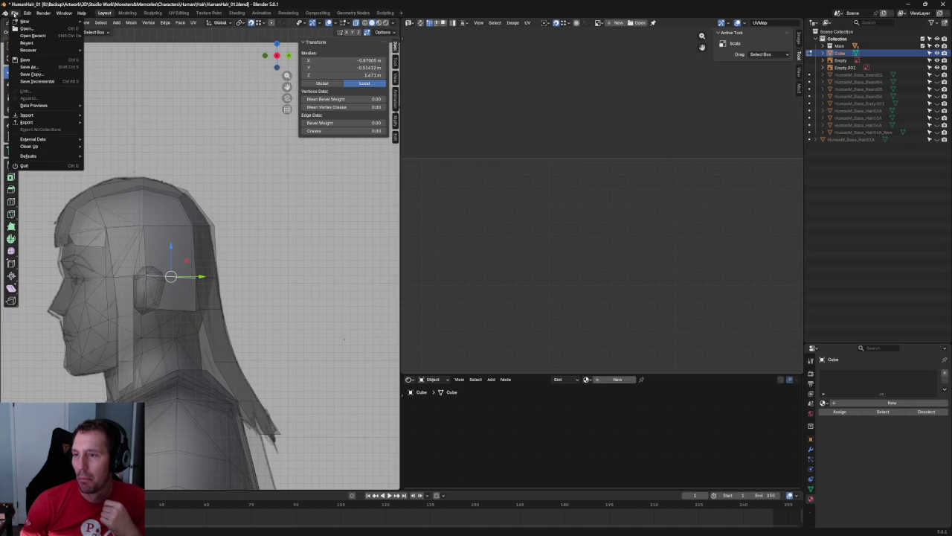
click(37, 59)
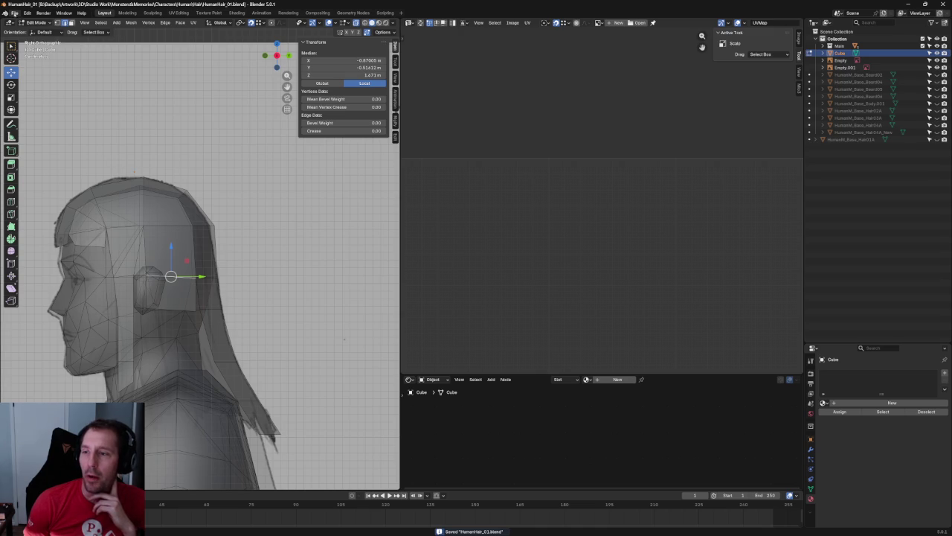
click(14, 13)
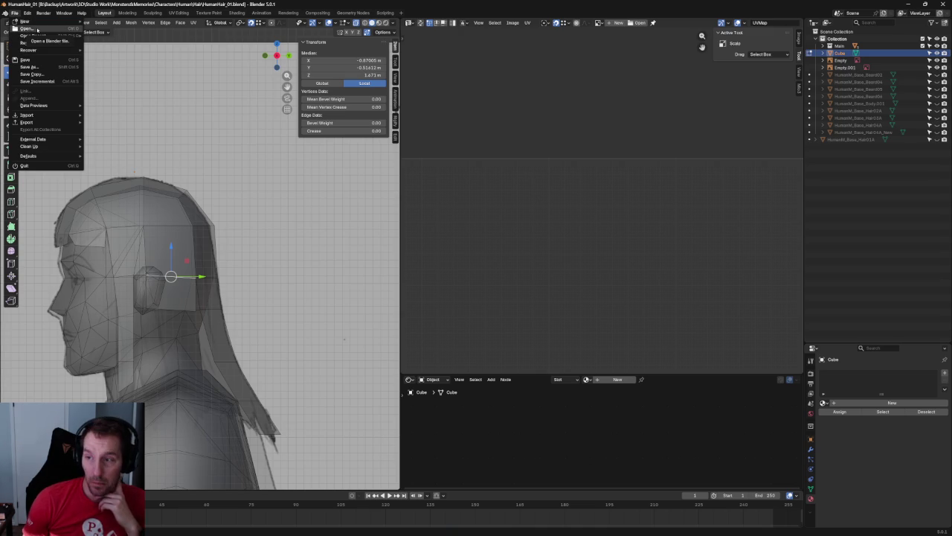
click(37, 29)
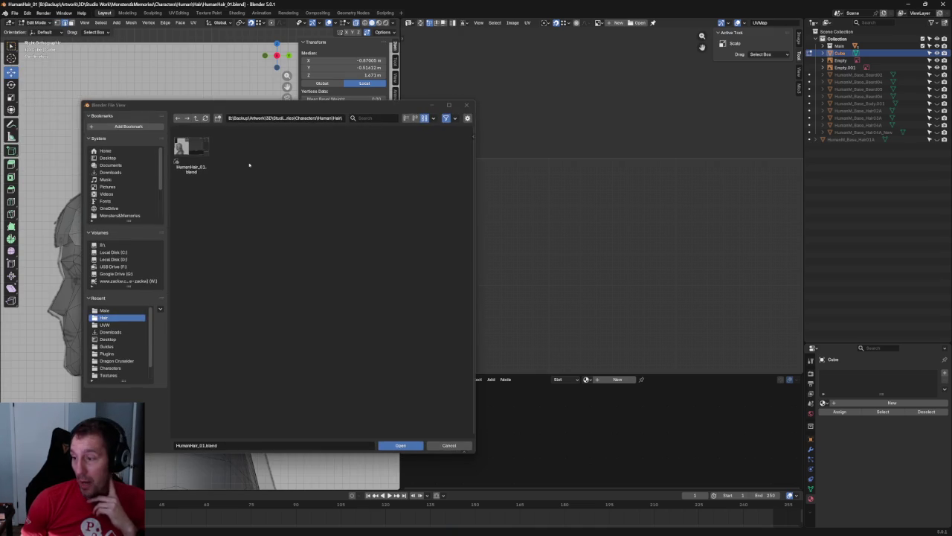
- Go to Characters > Weapons > european_medieval_weapon and open the weapon lineup .blend file
click(196, 118)
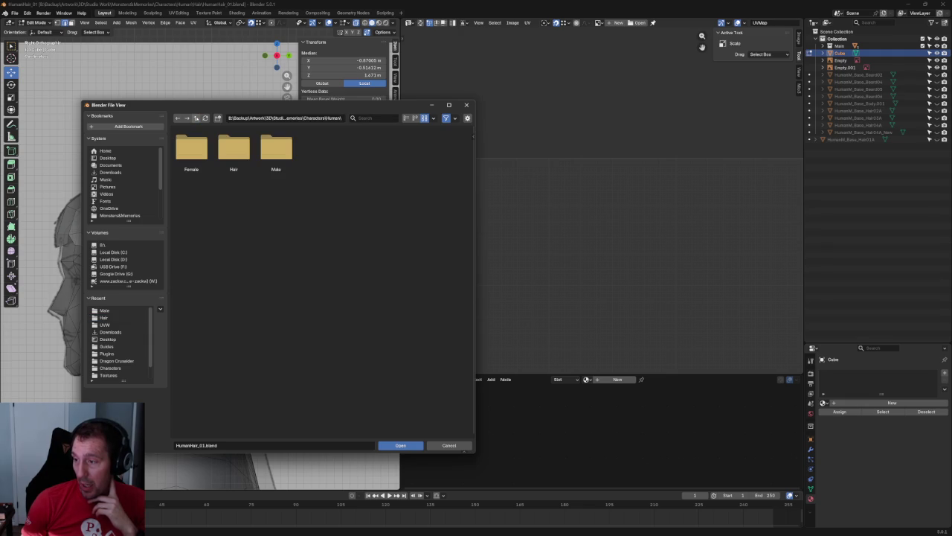
click(197, 118)
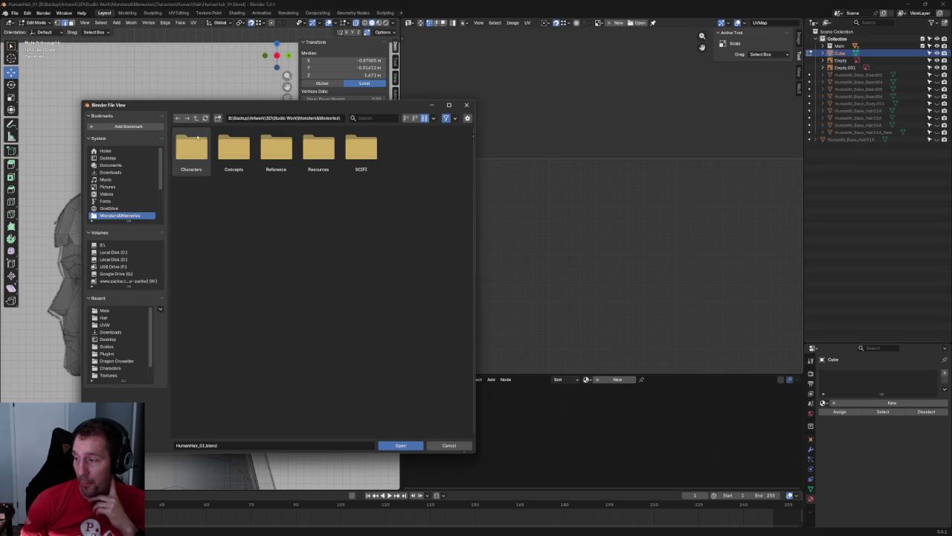
double_click(191, 149)
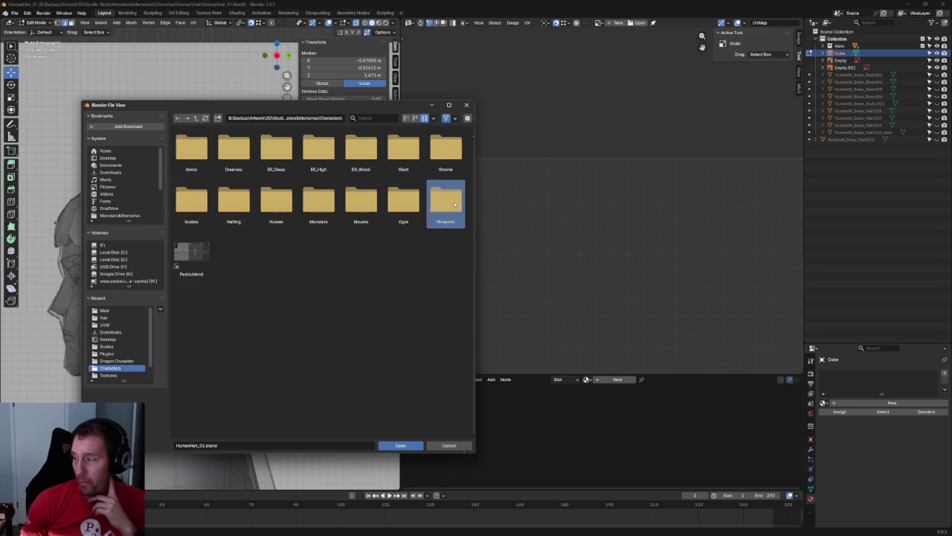
double_click(450, 202)
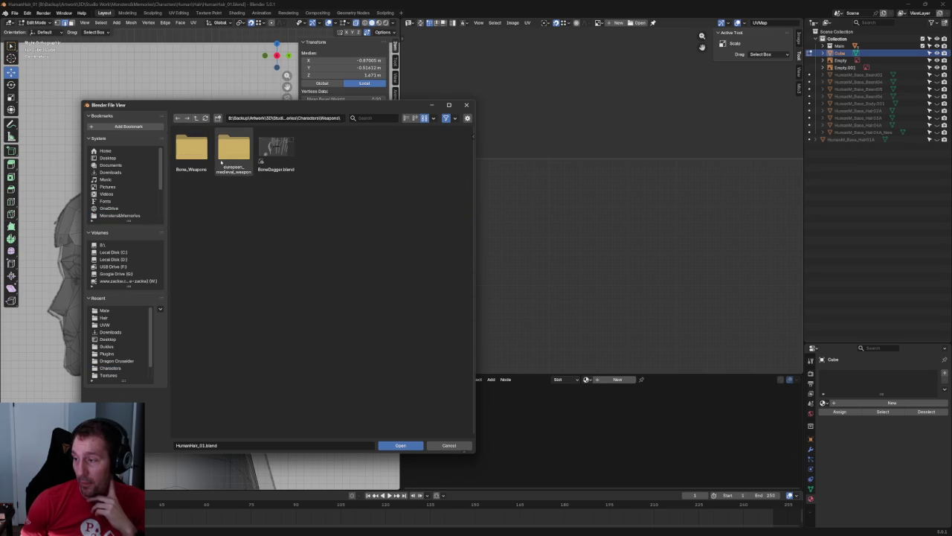
double_click(228, 153)
click(191, 149)
click(384, 445)
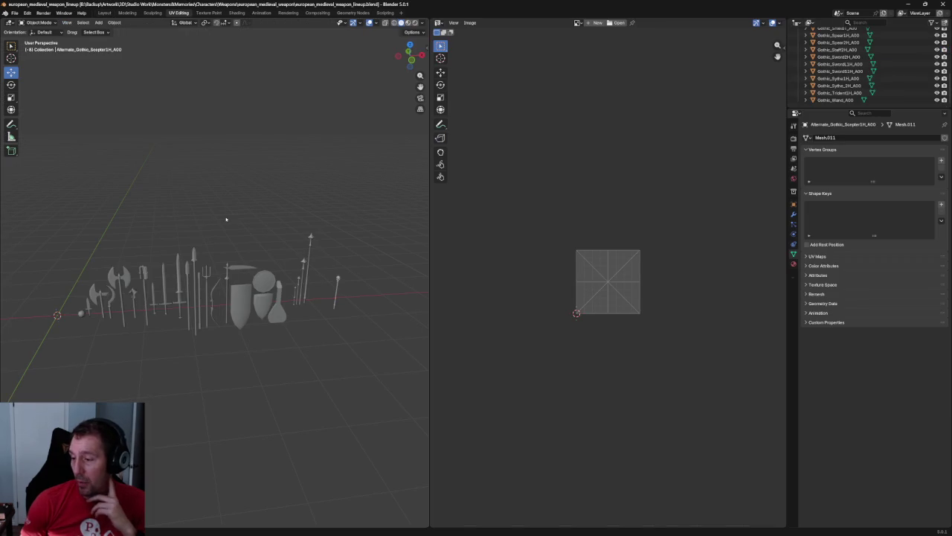
- Inspect the weapon lineup in rendered, wireframe and solid shading, then reopen HumanHair_01.blend from recent files
shift+middle_drag(184, 229, 230, 232)
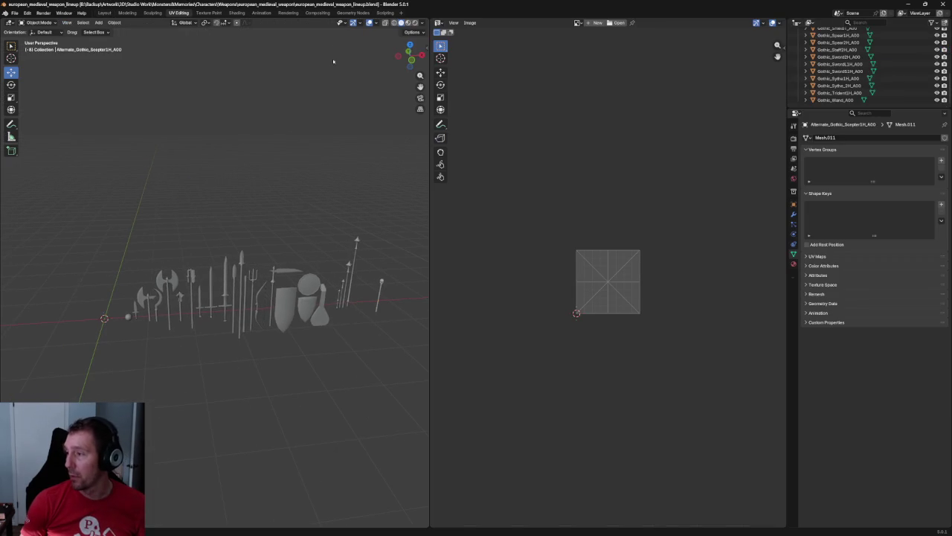
click(408, 22)
click(401, 22)
click(393, 22)
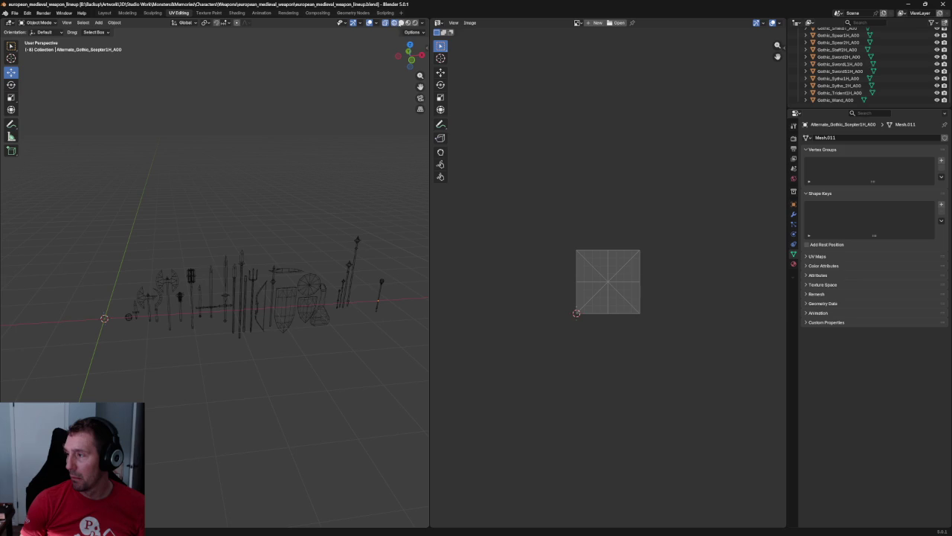
click(401, 22)
middle_drag(255, 232, 257, 205)
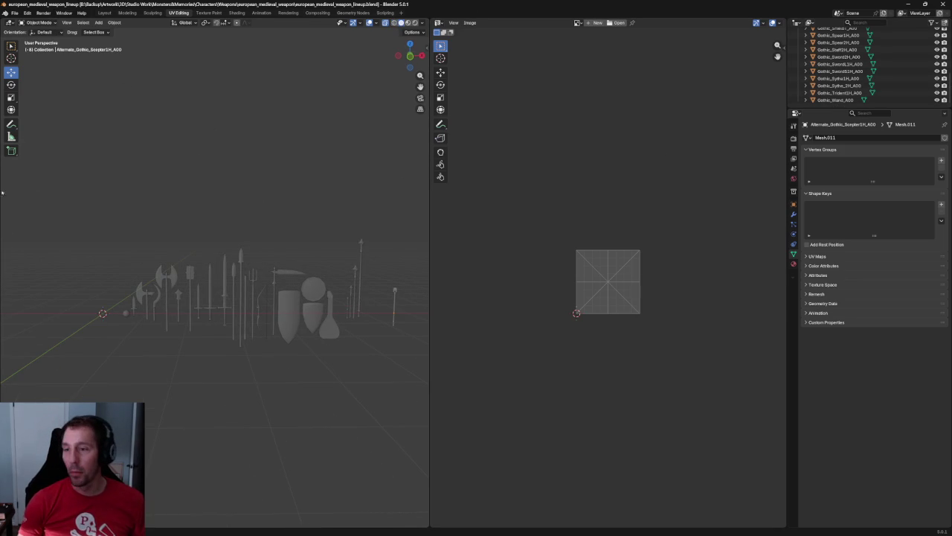
click(16, 13)
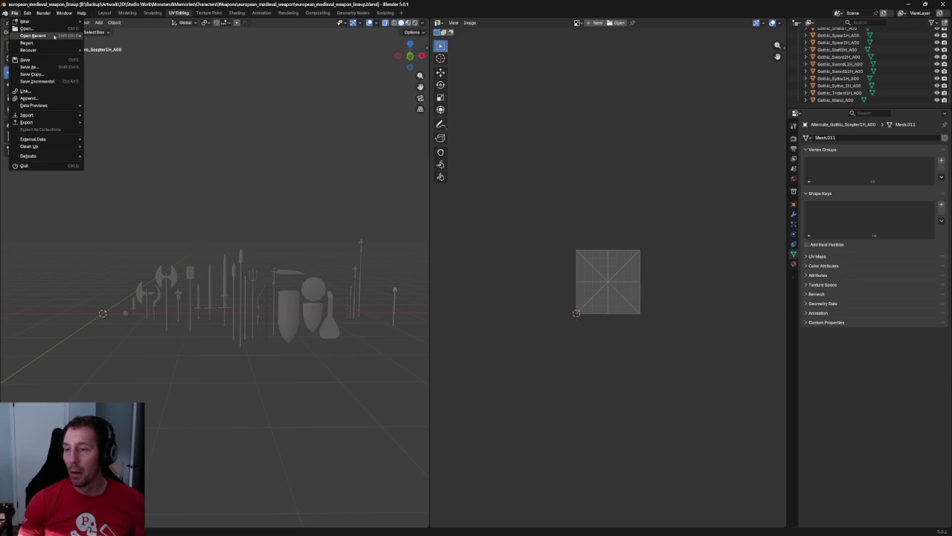
mouse_move(32, 36)
click(116, 43)
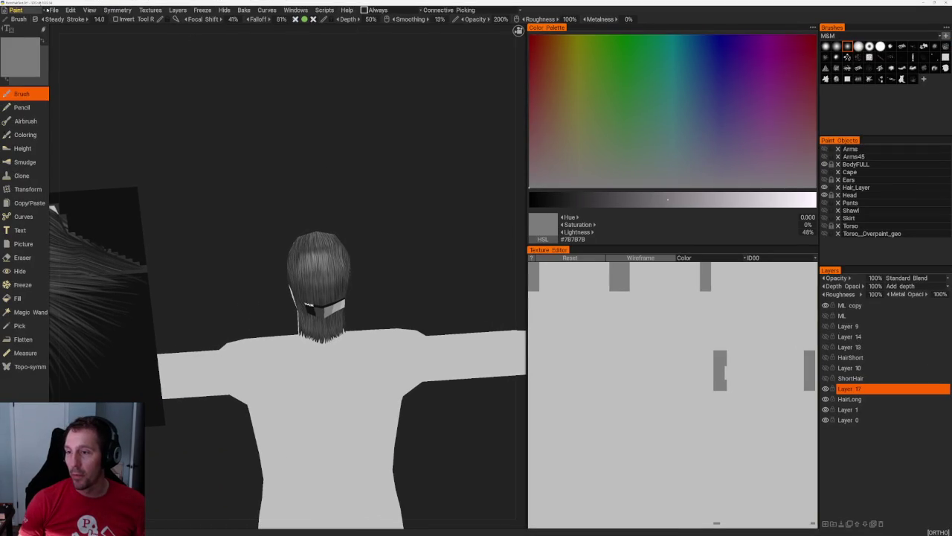
- Open the weapon lineup .3b project from Characters > Weapons > european_medieval_weapon in 3DCoat
click(53, 9)
click(196, 49)
click(53, 9)
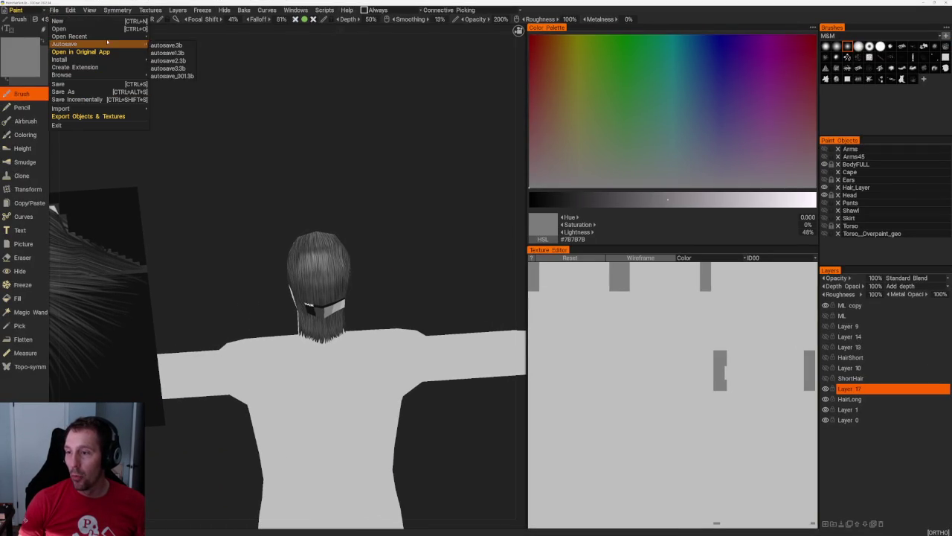
click(78, 31)
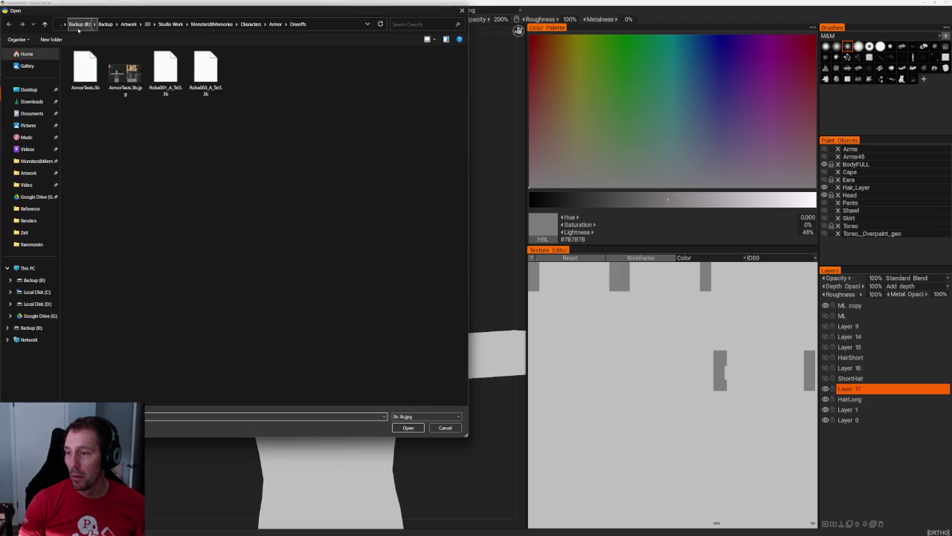
click(251, 23)
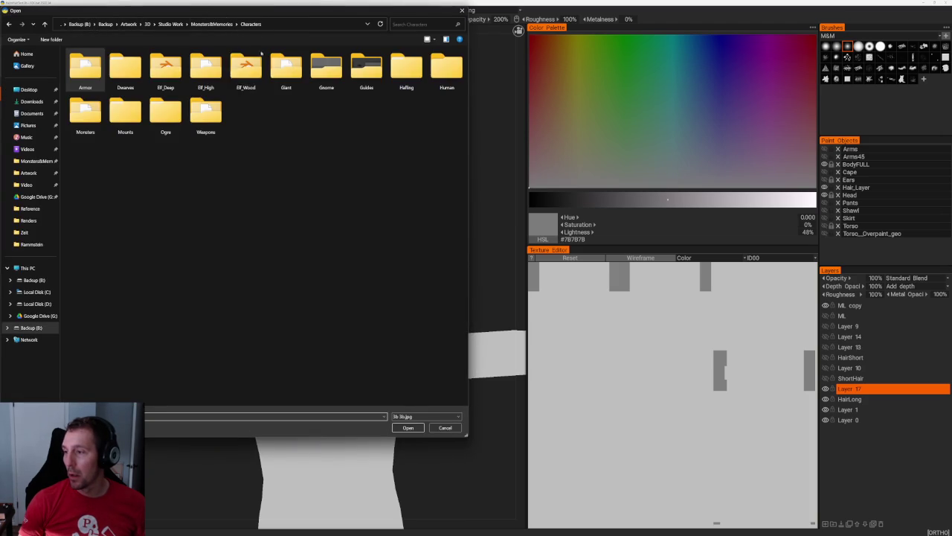
double_click(199, 118)
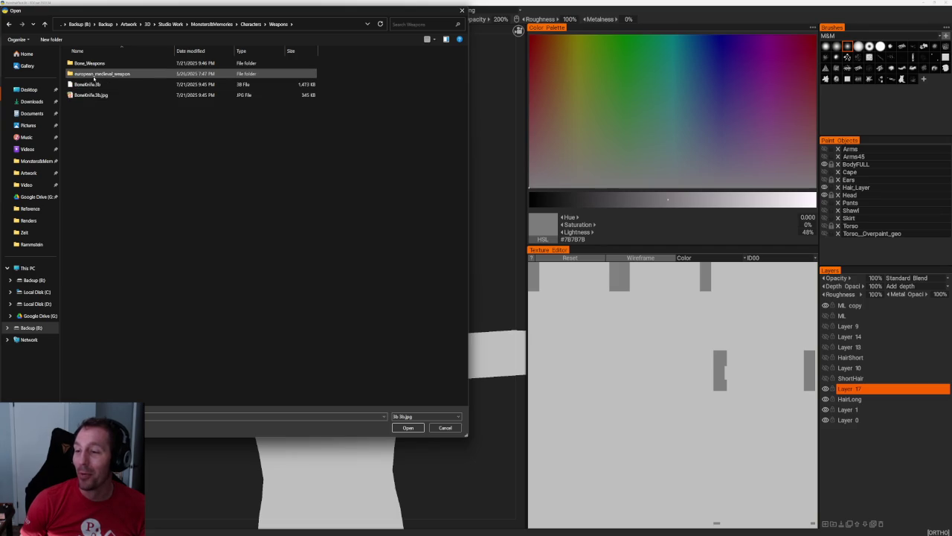
double_click(94, 74)
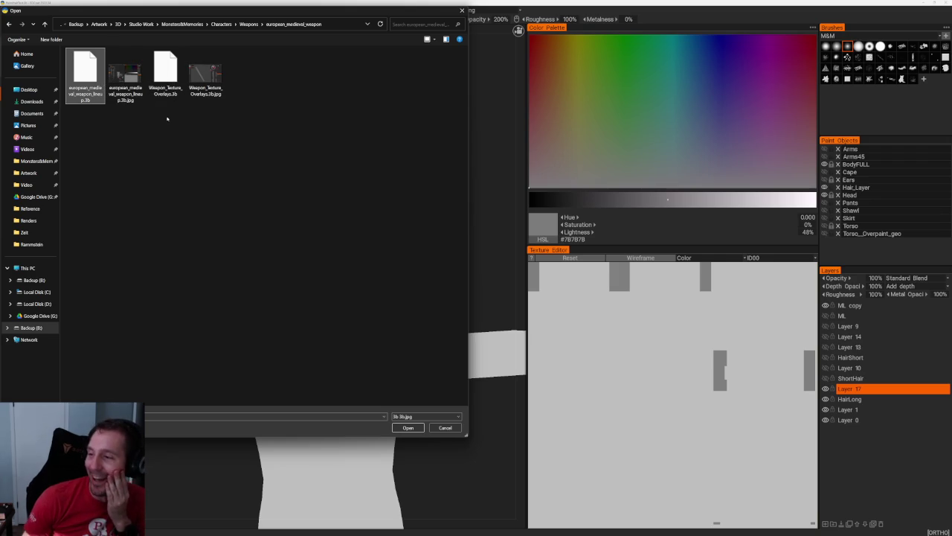
click(415, 427)
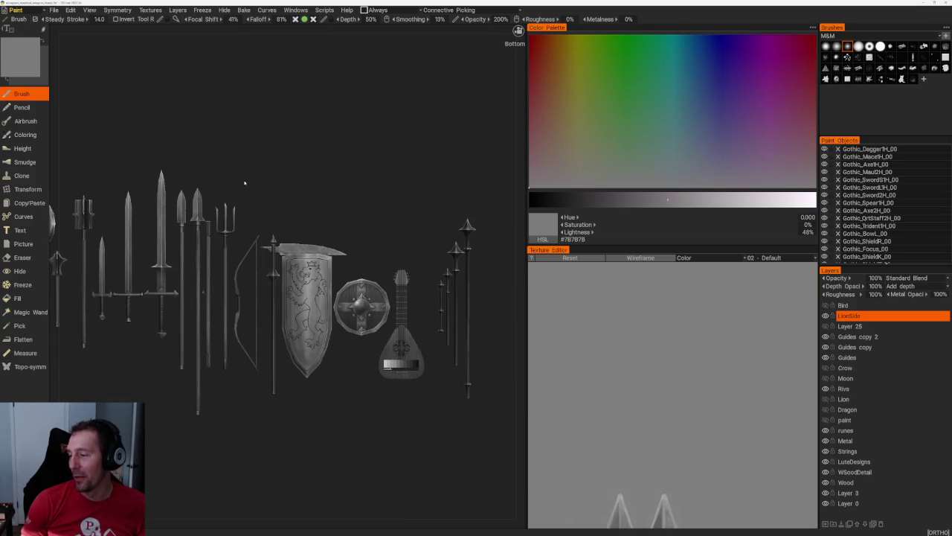
- Pan to the axes and swords, then zoom in on the textured dagger and axe
middle_drag(247, 180, 378, 187)
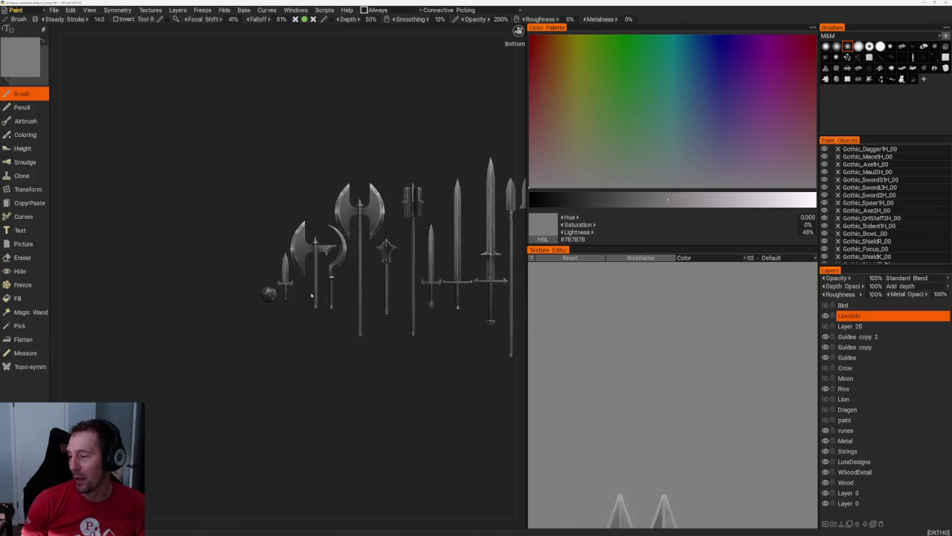
scroll(264, 298, up, 2)
scroll(312, 282, up, 3)
scroll(346, 265, up, 2)
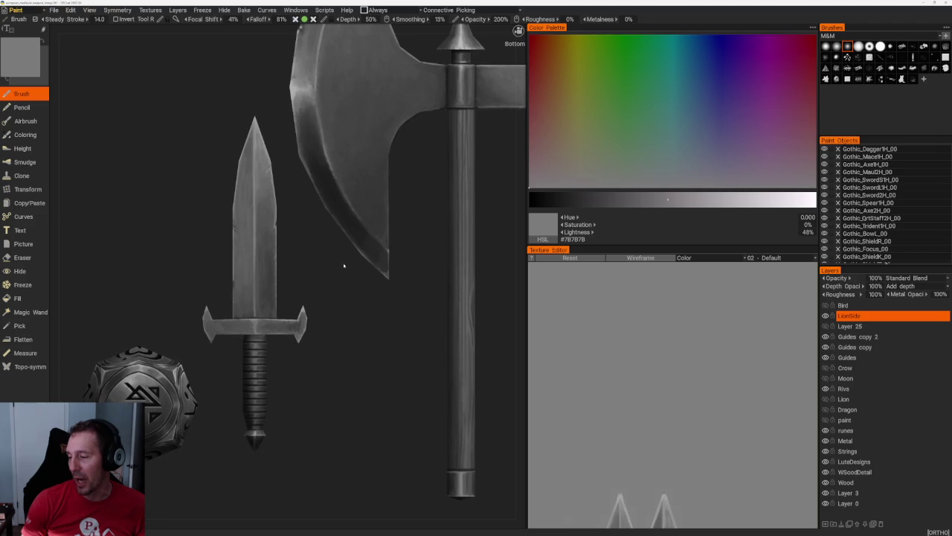
scroll(372, 272, up, 1)
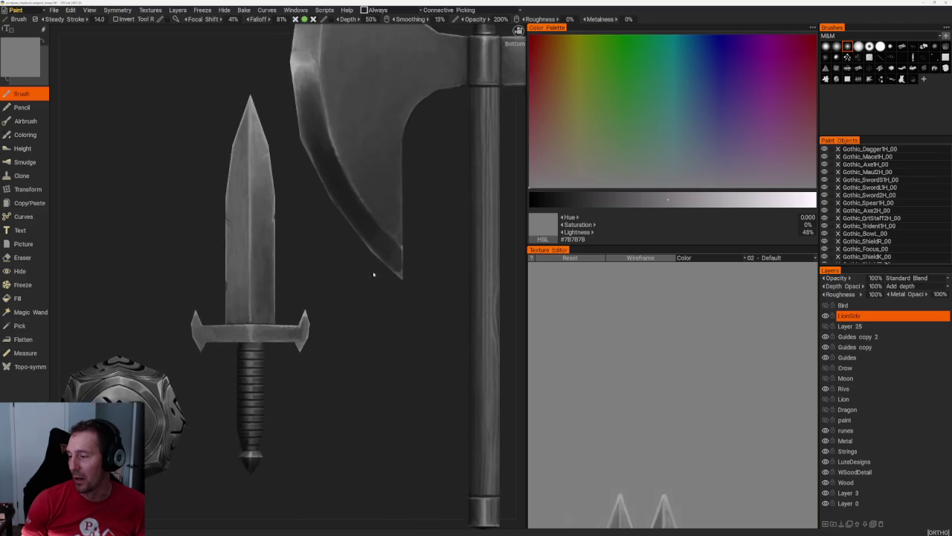
scroll(394, 265, up, 2)
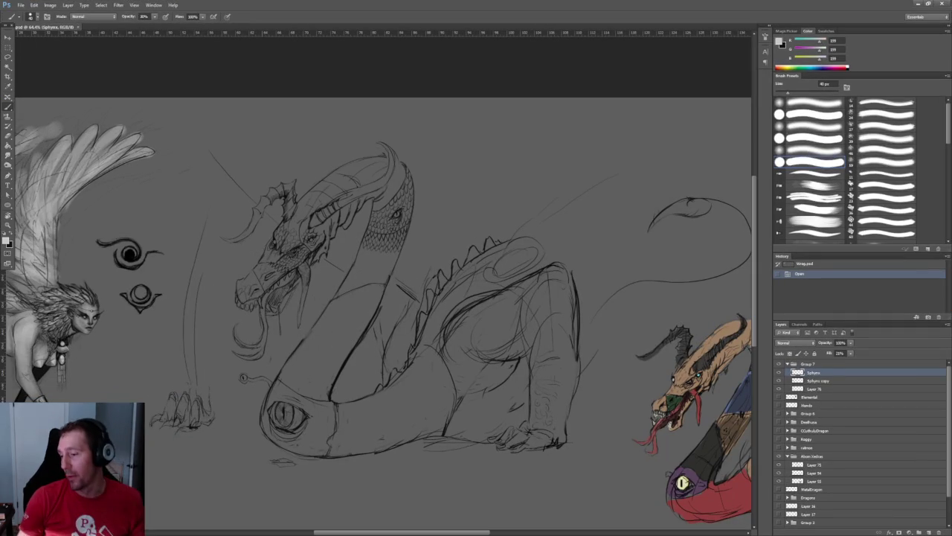
- Open the xxMnMWeapons.psd concept sheet in Photoshop
click(21, 5)
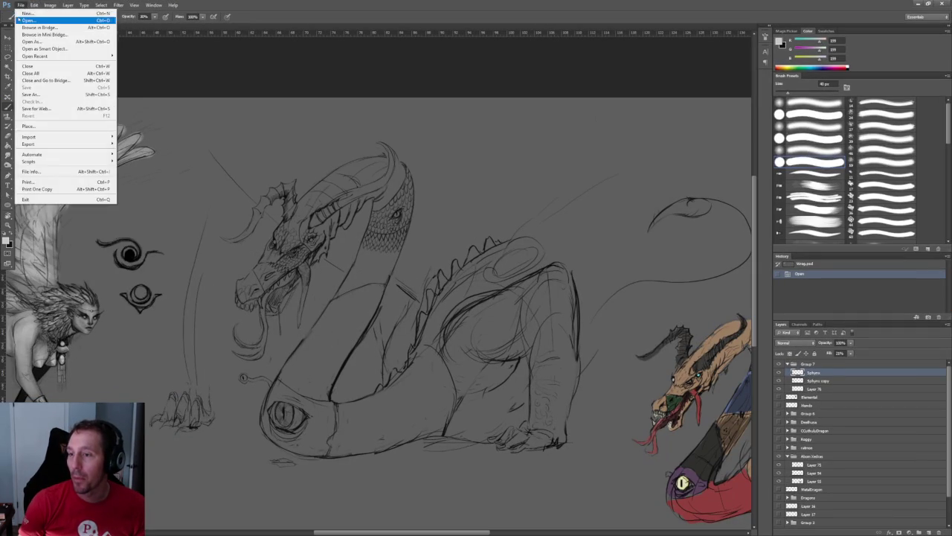
click(33, 23)
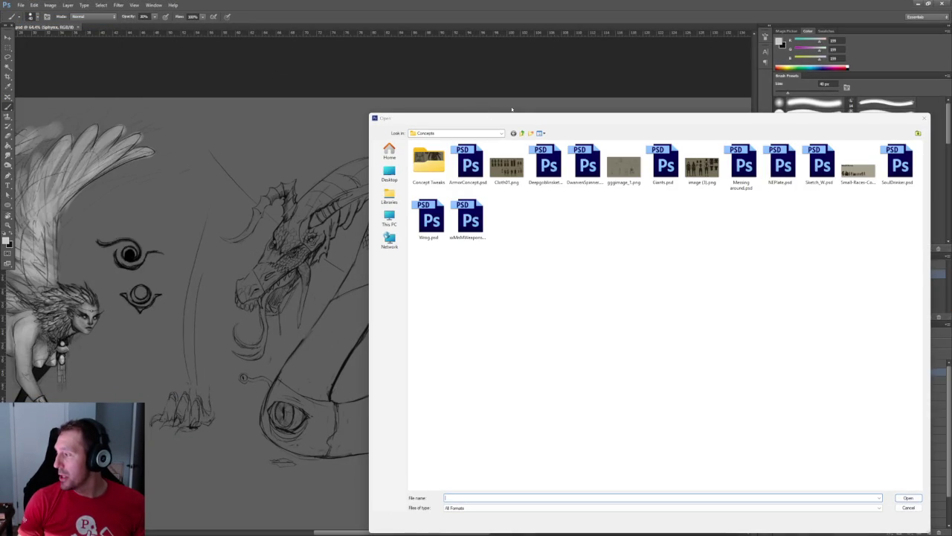
drag(506, 117, 228, 92)
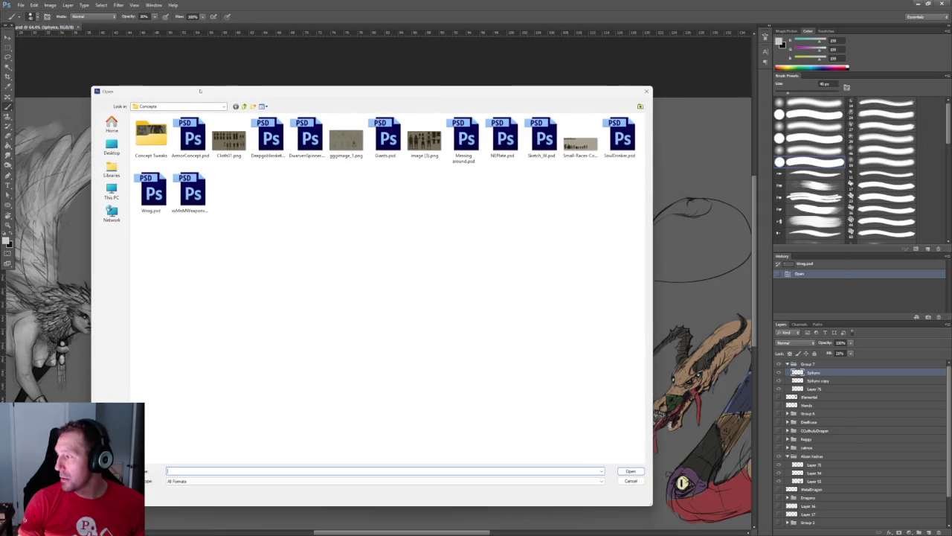
click(194, 196)
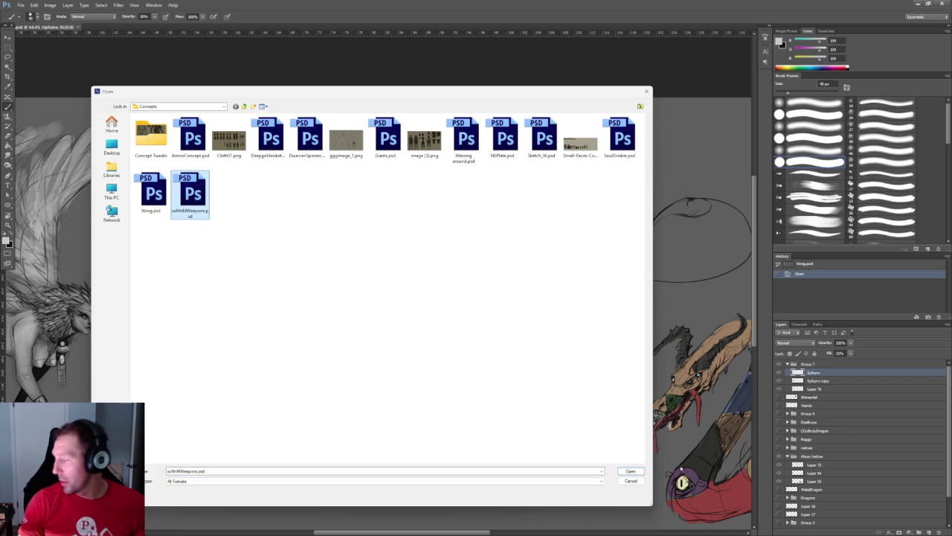
click(629, 472)
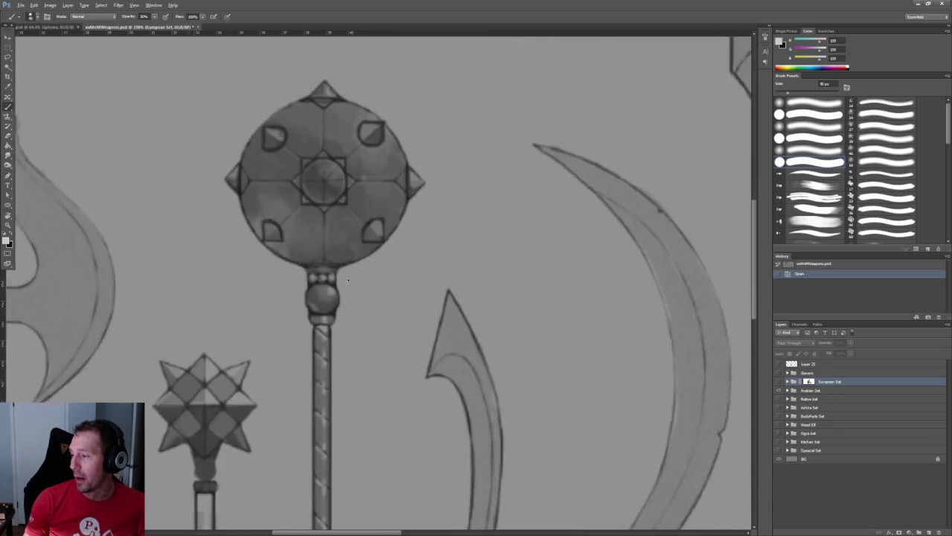
- Look over the European weapon sketches: axes, maces, swords, round shield and bow
alt+scroll(341, 149, down, 2)
alt+scroll(343, 142, down, 2)
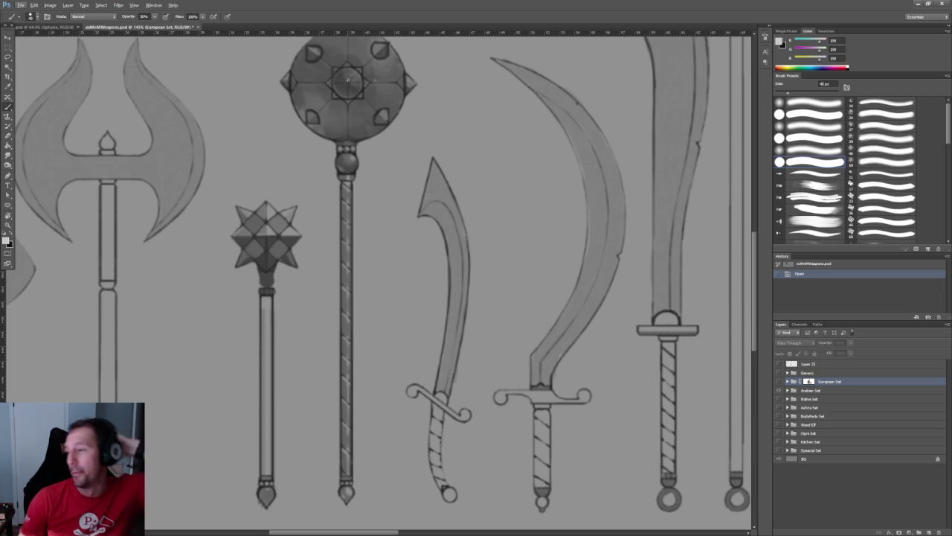
alt+scroll(268, 238, up, 1)
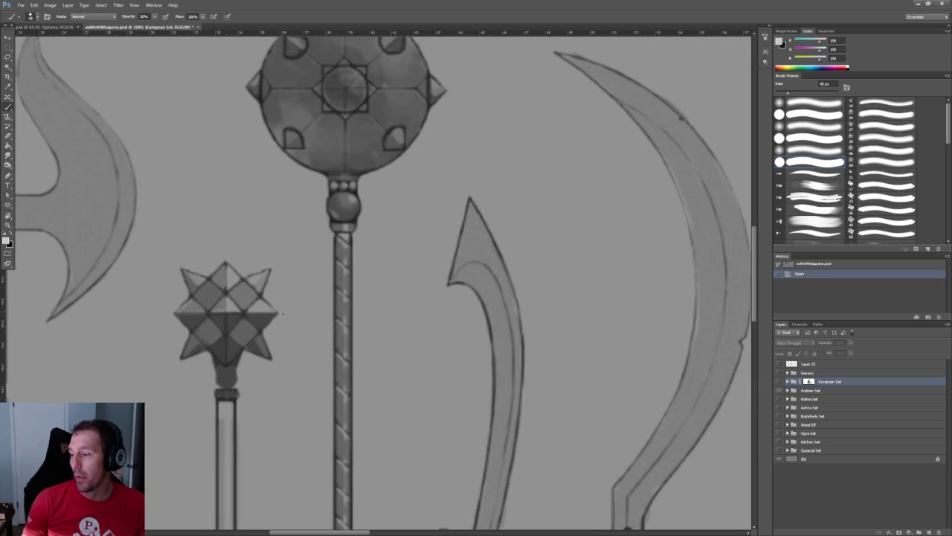
alt+scroll(283, 223, up, 1)
alt+scroll(296, 157, up, 1)
alt+scroll(296, 158, down, 1)
alt+scroll(301, 168, down, 1)
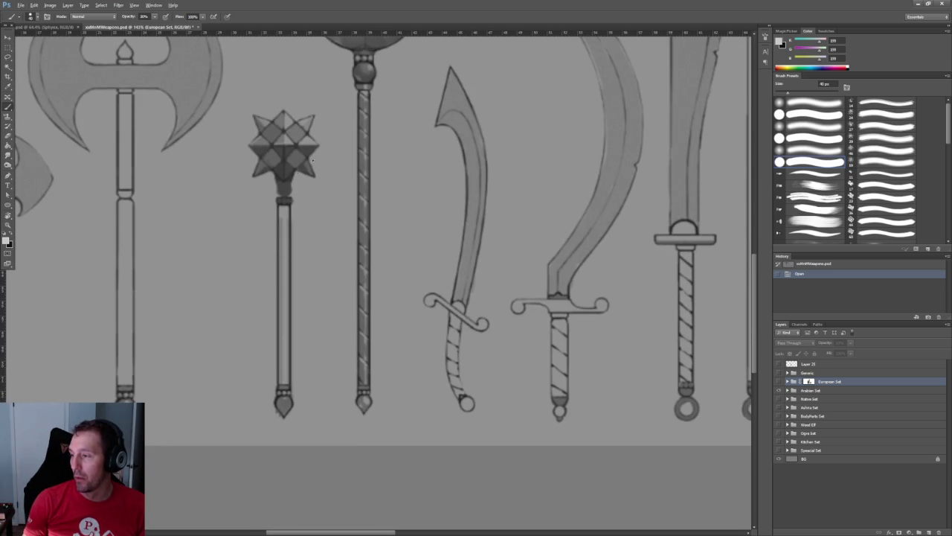
alt+scroll(285, 170, down, 1)
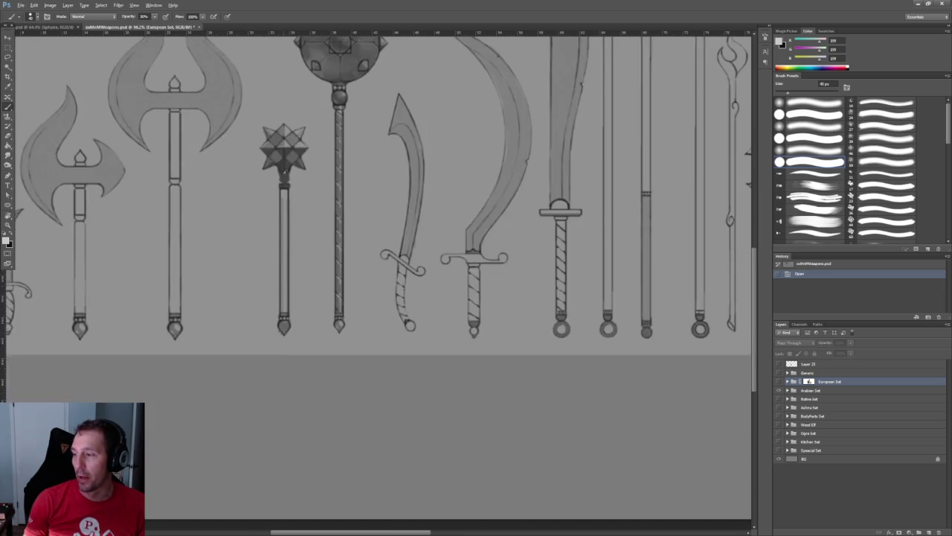
alt+scroll(291, 186, down, 1)
alt+scroll(298, 209, down, 1)
alt+scroll(305, 230, up, 1)
scroll(297, 227, right, 2)
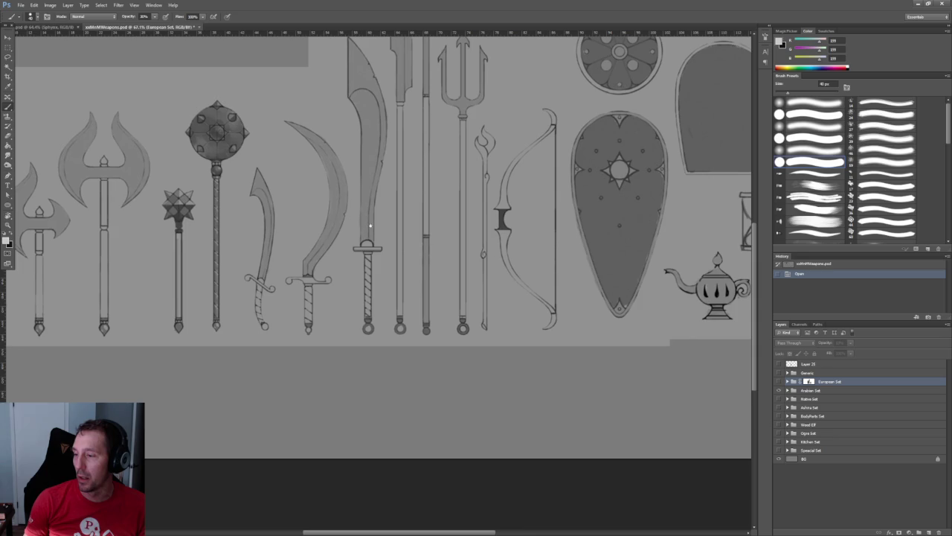
scroll(265, 219, right, 3)
scroll(402, 215, right, 3)
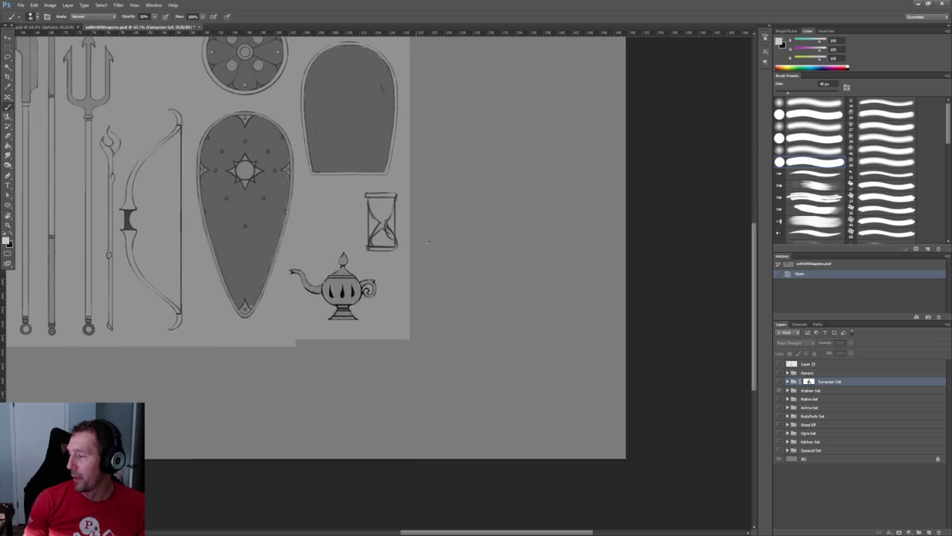
alt+scroll(417, 238, up, 2)
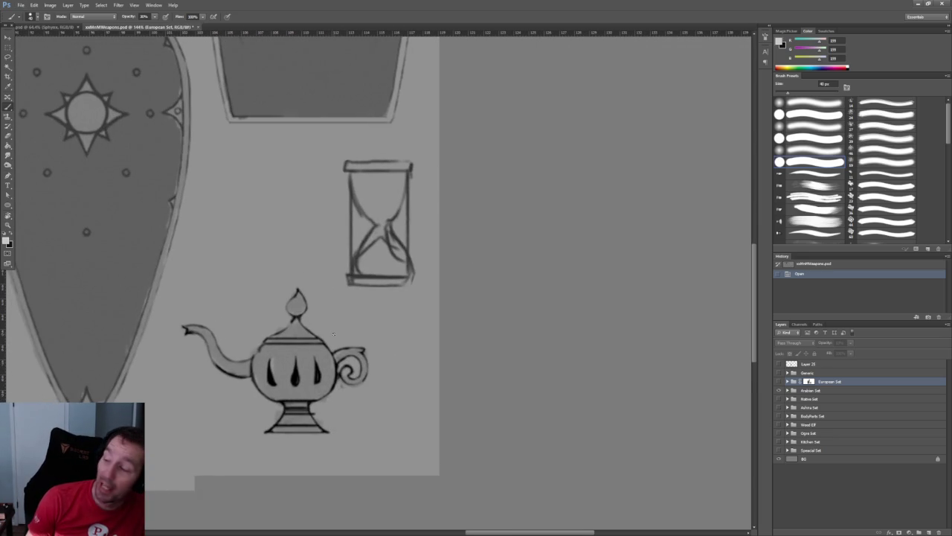
alt+scroll(476, 198, up, 4)
alt+scroll(469, 197, down, 1)
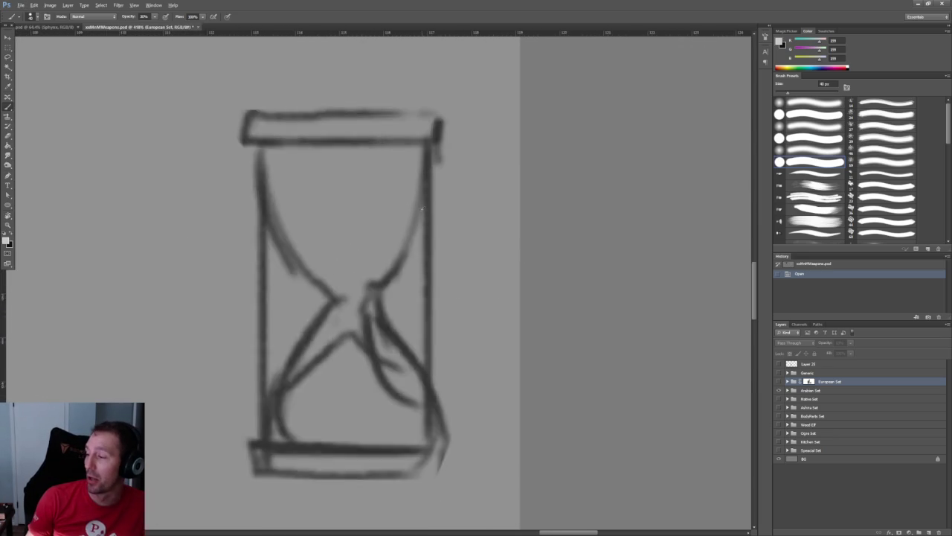
alt+scroll(394, 205, down, 3)
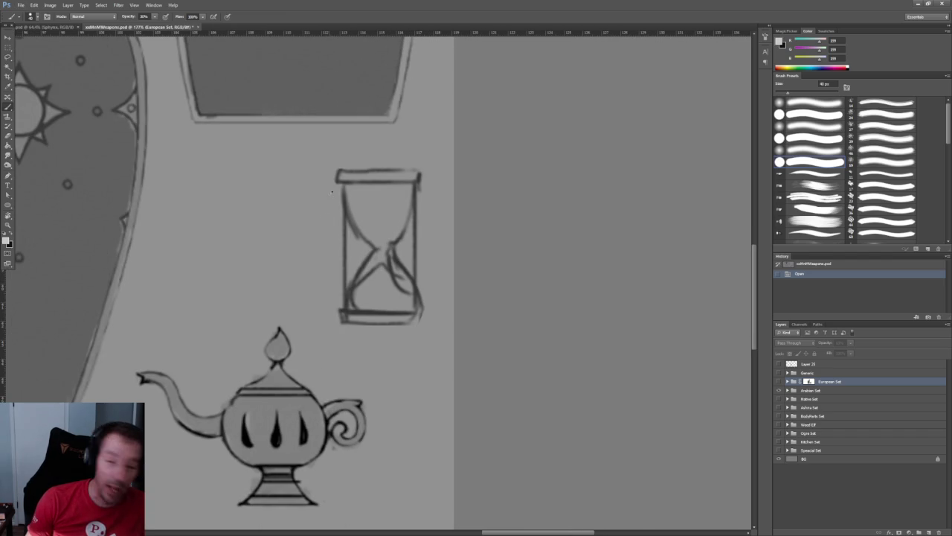
alt+scroll(332, 192, down, 2)
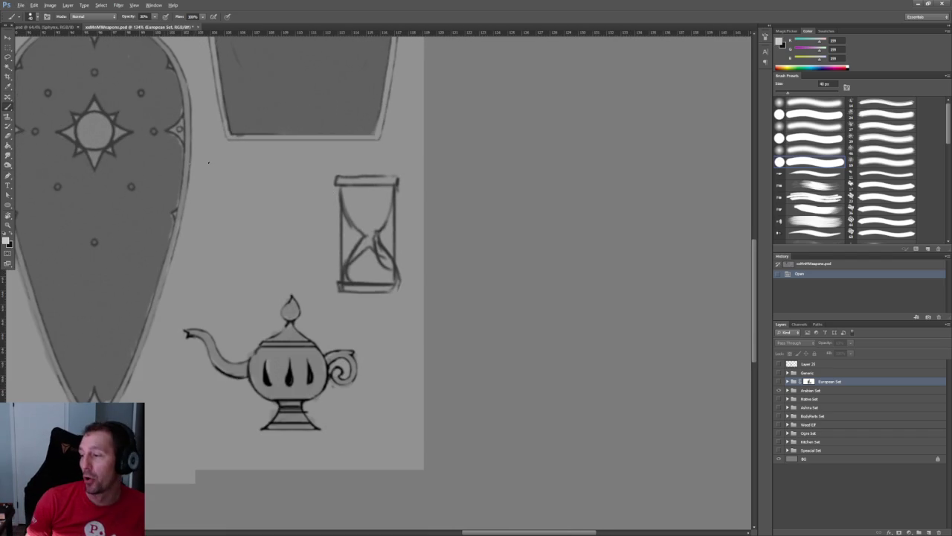
alt+scroll(189, 163, down, 2)
mouse_move(286, 166)
mouse_down()
mouse_move(443, 274)
mouse_move(527, 287)
mouse_up()
drag(245, 281, 564, 329)
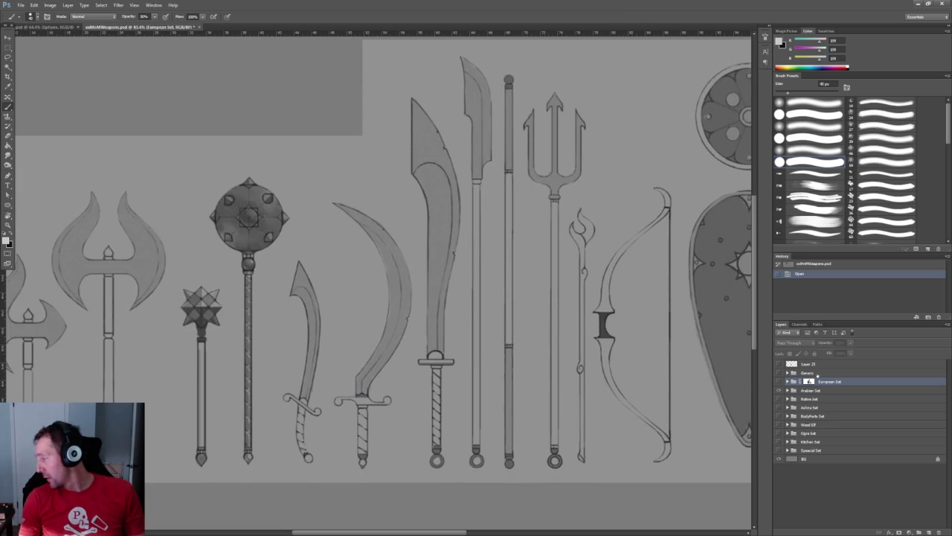
- Hide the European Set, show the Native Set, and view its spears, staffs, paw shield and fox crest
click(779, 381)
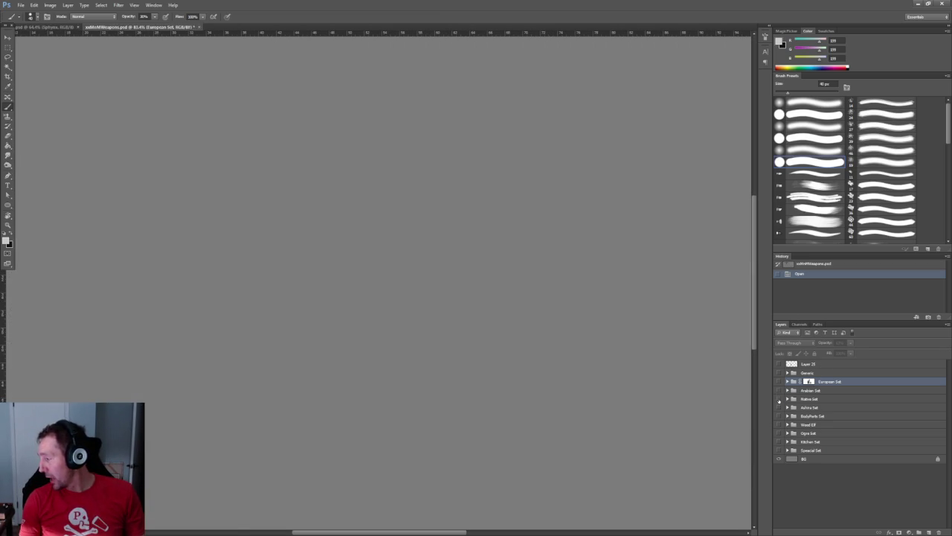
click(778, 398)
alt+scroll(510, 272, down, 1)
alt+scroll(510, 272, down, 2)
alt+scroll(510, 272, up, 1)
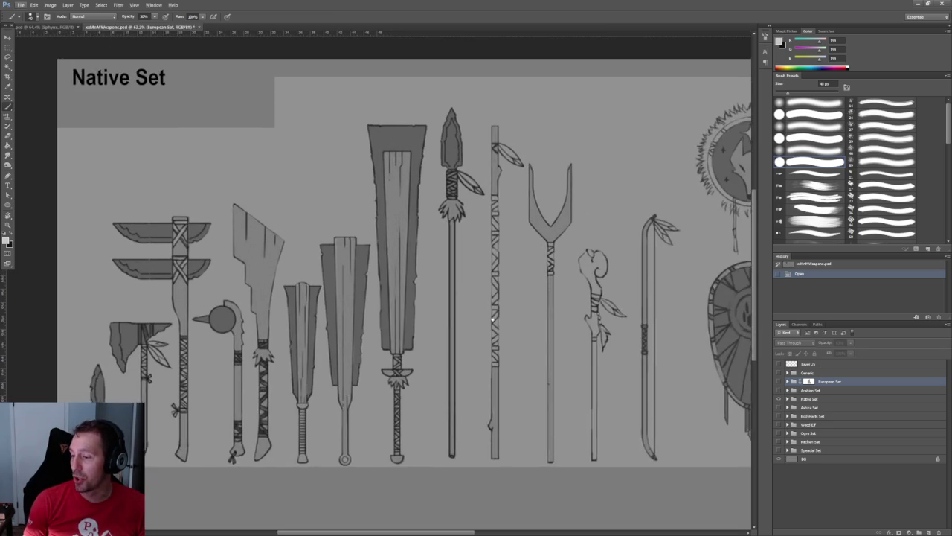
alt+scroll(521, 283, up, 1)
alt+scroll(524, 287, up, 1)
alt+scroll(398, 317, up, 1)
alt+scroll(398, 318, down, 6)
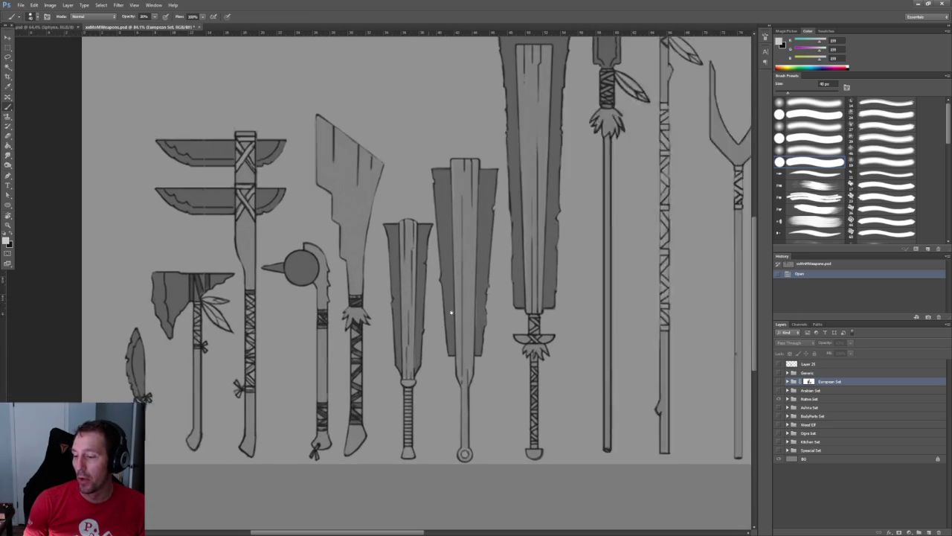
alt+scroll(313, 350, up, 4)
alt+scroll(237, 377, up, 8)
alt+scroll(353, 306, down, 4)
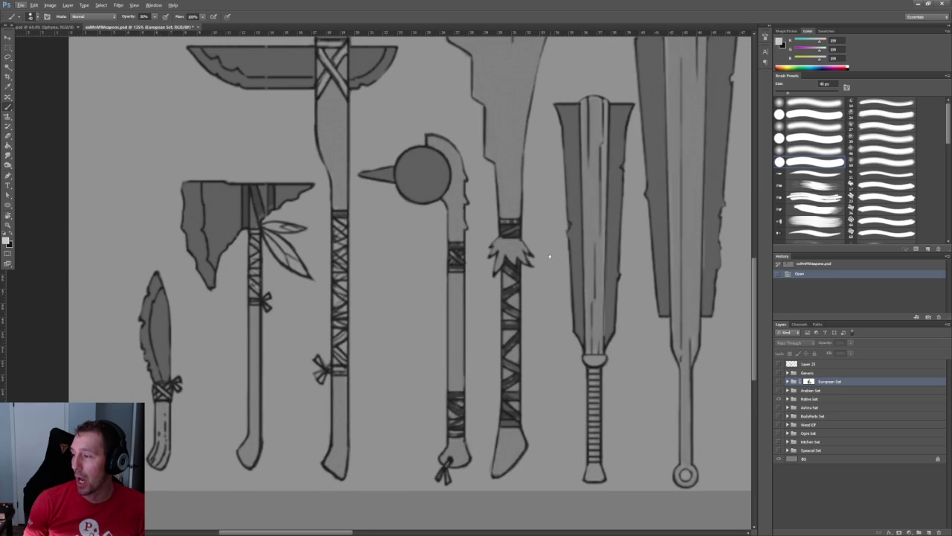
alt+scroll(343, 283, down, 1)
alt+scroll(298, 208, up, 2)
alt+scroll(257, 132, up, 3)
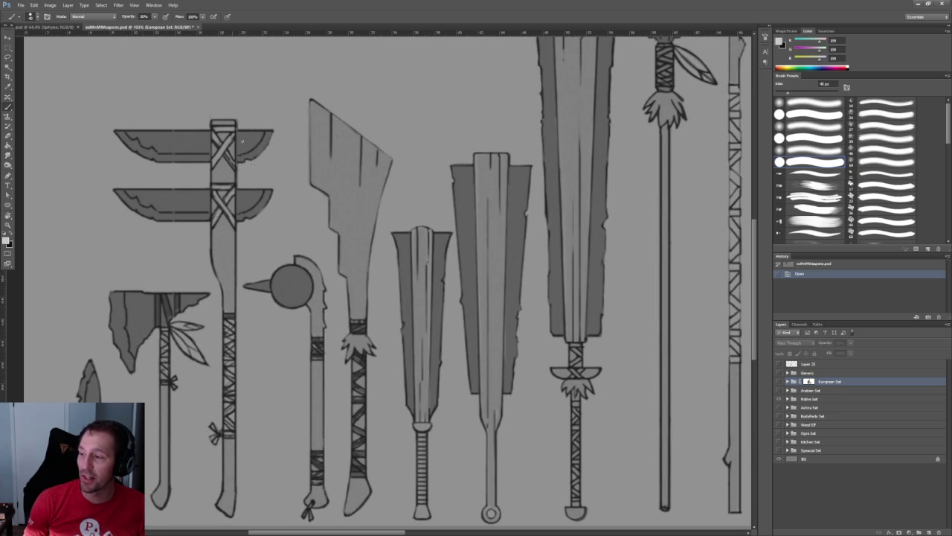
alt+scroll(240, 294, down, 2)
alt+scroll(238, 296, down, 1)
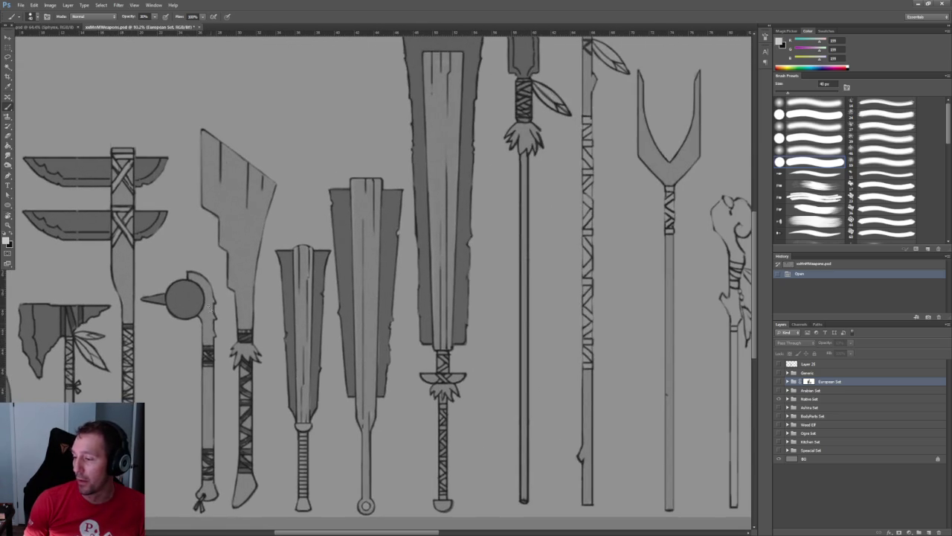
alt+scroll(185, 298, up, 4)
alt+scroll(294, 283, down, 3)
alt+scroll(260, 261, up, 1)
alt+scroll(234, 241, up, 1)
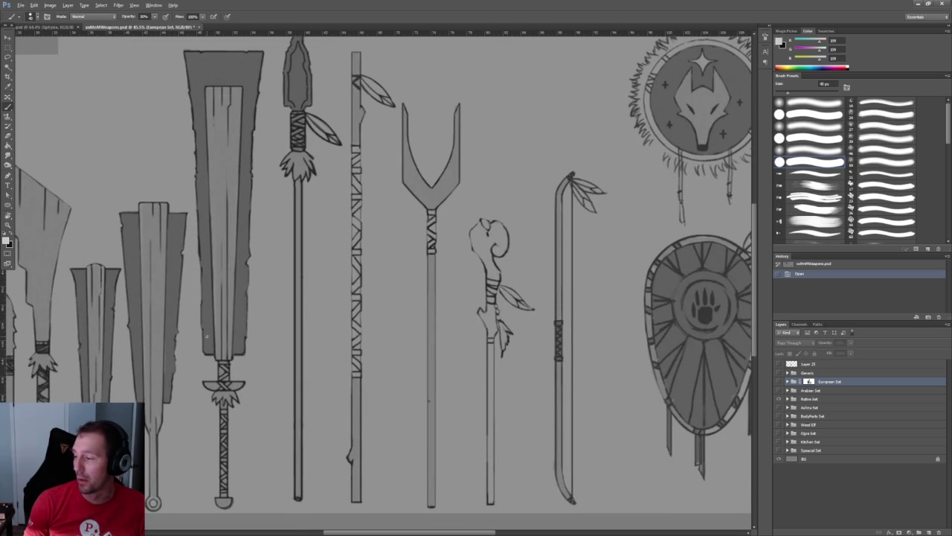
alt+scroll(207, 337, down, 1)
ctrl+scroll(238, 333, right, 3)
ctrl+scroll(260, 331, right, 3)
alt+scroll(283, 329, up, 2)
ctrl+scroll(335, 329, right, 3)
alt+scroll(387, 328, up, 1)
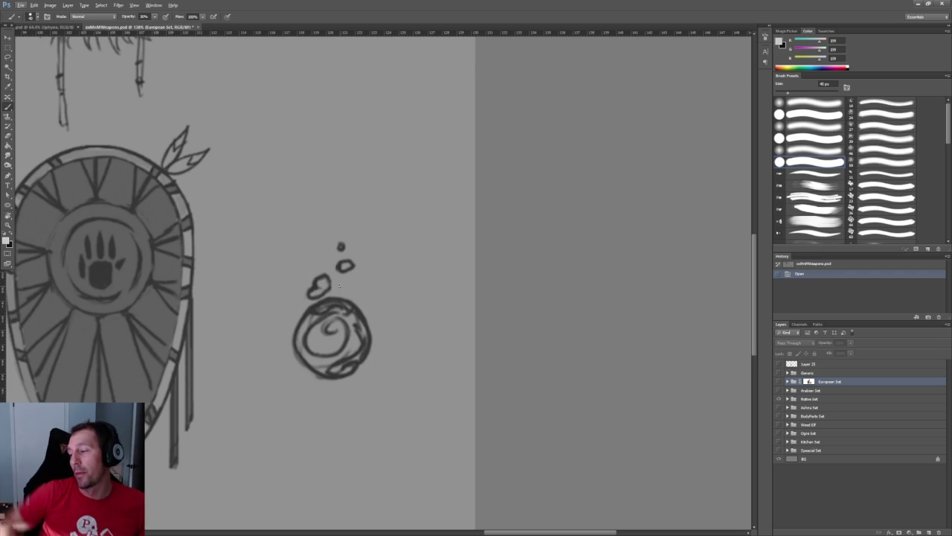
alt+scroll(340, 285, down, 3)
ctrl+scroll(365, 294, left, 2)
alt+scroll(385, 303, up, 1)
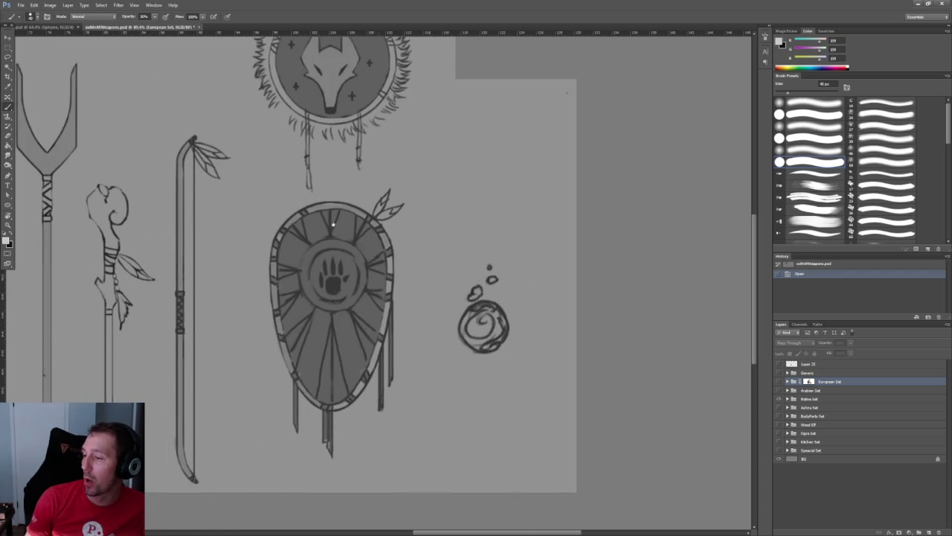
alt+scroll(386, 245, down, 2)
alt+scroll(446, 249, down, 1)
ctrl+scroll(521, 252, left, 3)
alt+scroll(538, 253, up, 1)
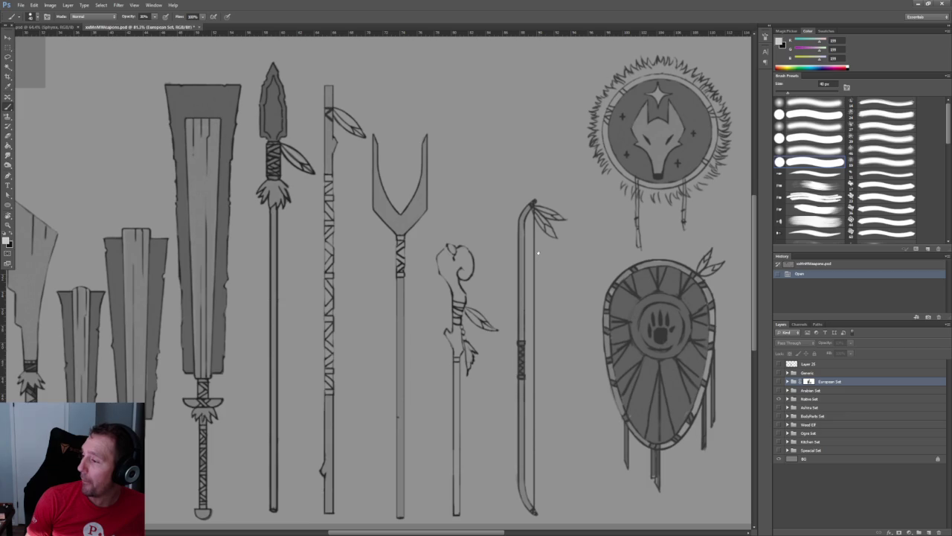
alt+scroll(537, 253, down, 1)
alt+scroll(318, 190, up, 3)
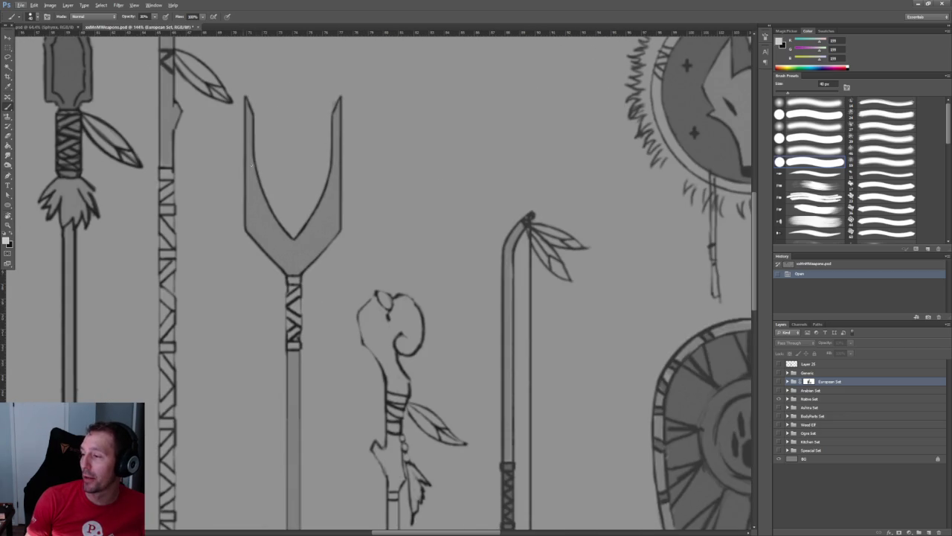
alt+scroll(302, 177, down, 2)
alt+scroll(305, 181, down, 2)
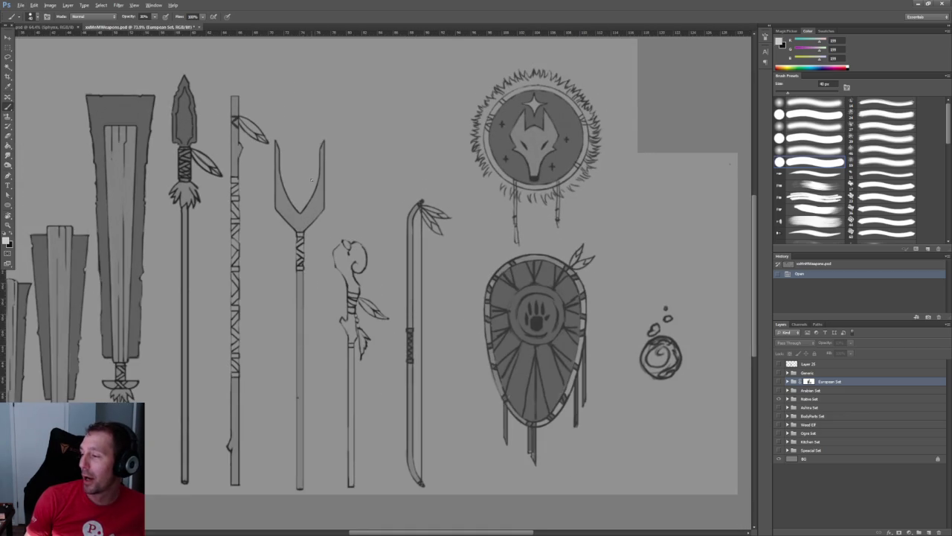
alt+scroll(312, 180, down, 1)
alt+scroll(312, 186, up, 1)
alt+scroll(313, 192, up, 1)
alt+scroll(314, 199, up, 1)
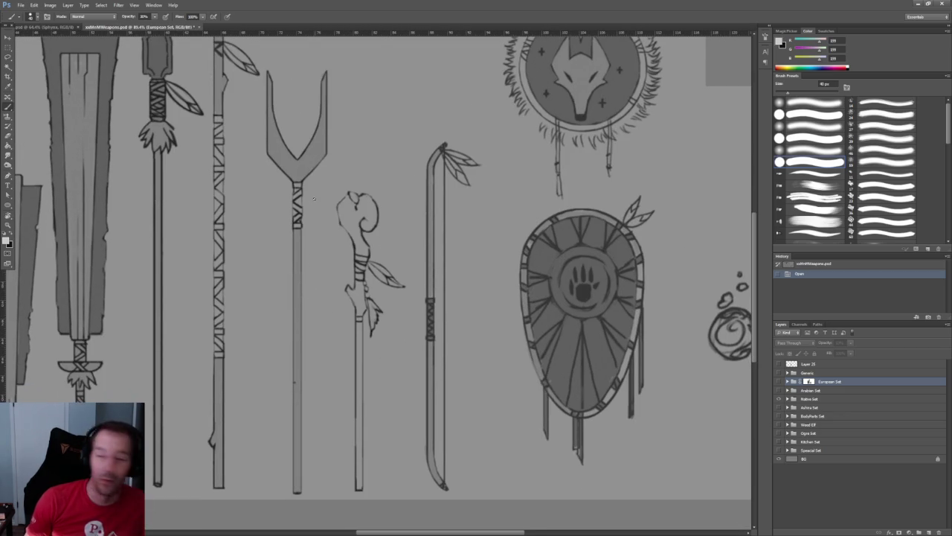
alt+scroll(314, 198, down, 1)
alt+scroll(313, 199, up, 1)
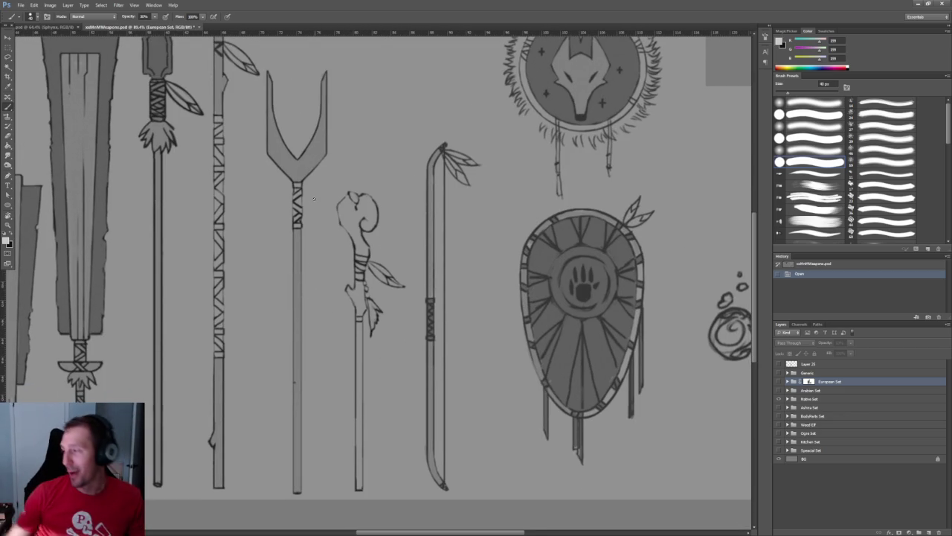
alt+scroll(416, 223, down, 1)
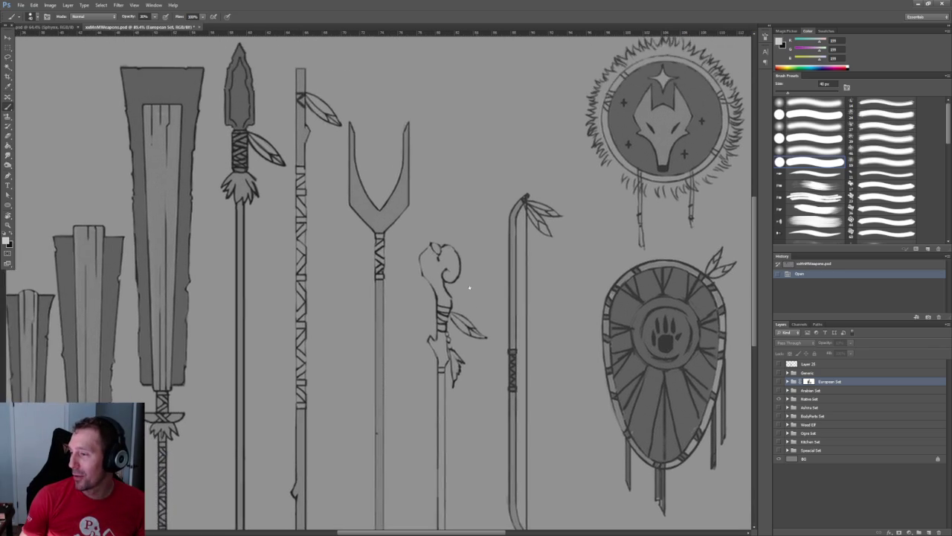
alt+scroll(588, 253, up, 1)
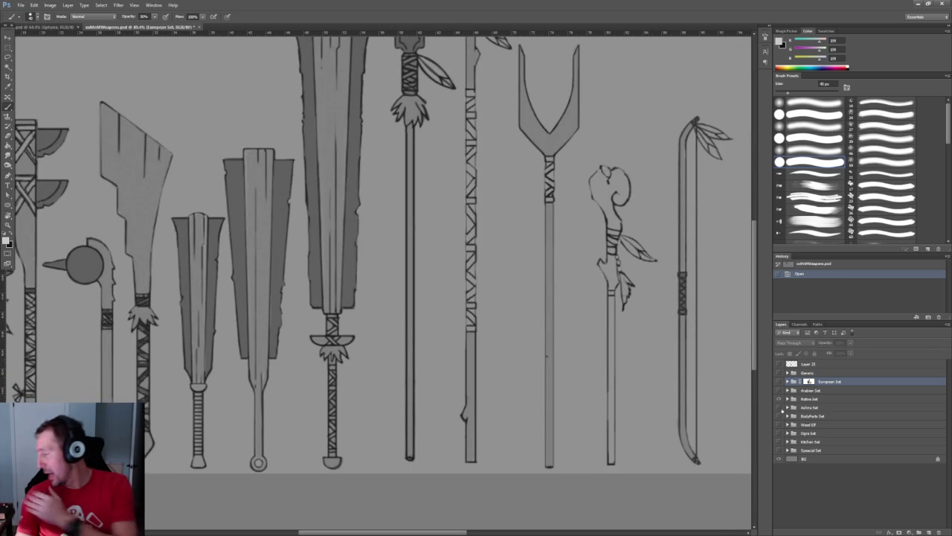
- Hide the European Set and preview the Ashira, BodyParts and Wood Elf sets in turn
click(779, 380)
click(779, 407)
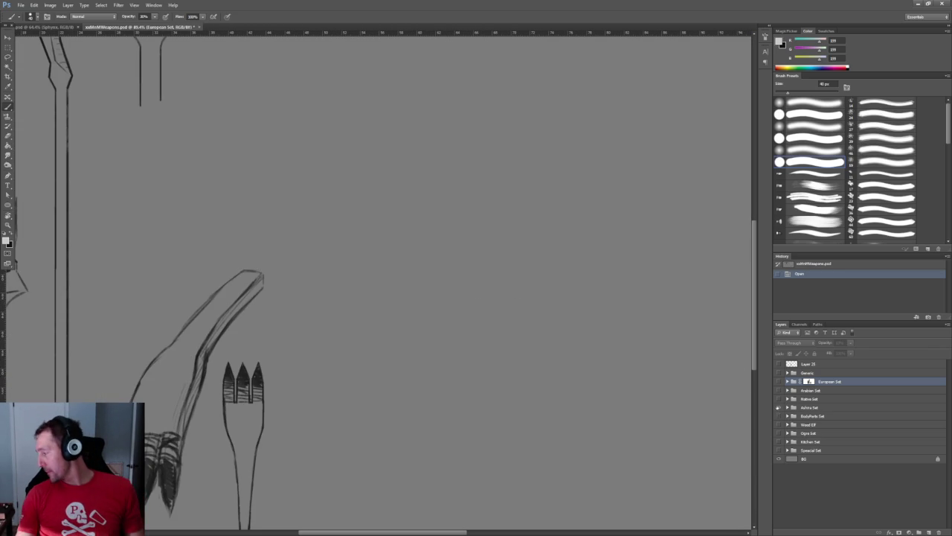
click(779, 407)
click(779, 416)
click(780, 416)
click(779, 424)
alt+scroll(251, 251, down, 3)
alt+scroll(251, 250, up, 3)
alt+scroll(513, 268, down, 1)
alt+scroll(353, 295, up, 2)
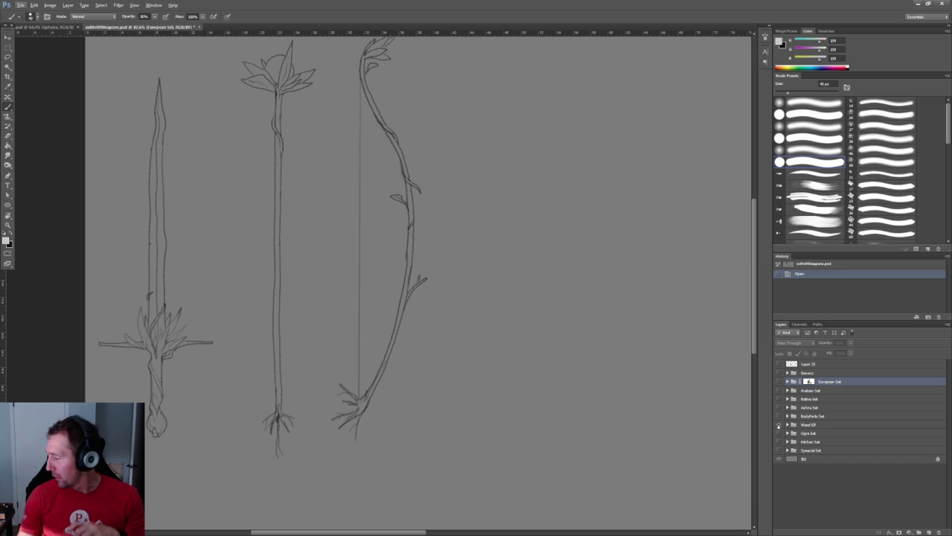
- Hide Wood Elf, then preview the Ogre Set hammers and the Kitchen Set sketches
click(779, 424)
click(779, 433)
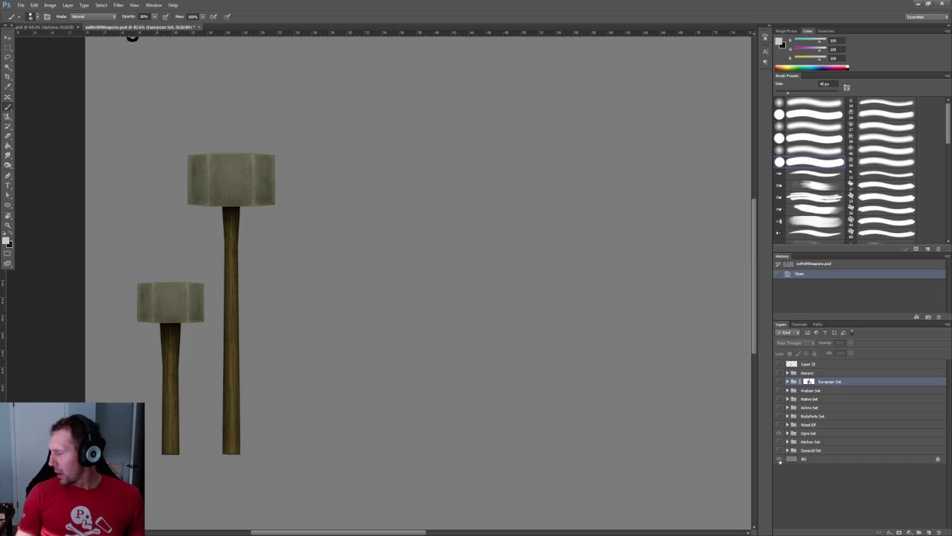
click(779, 433)
click(779, 441)
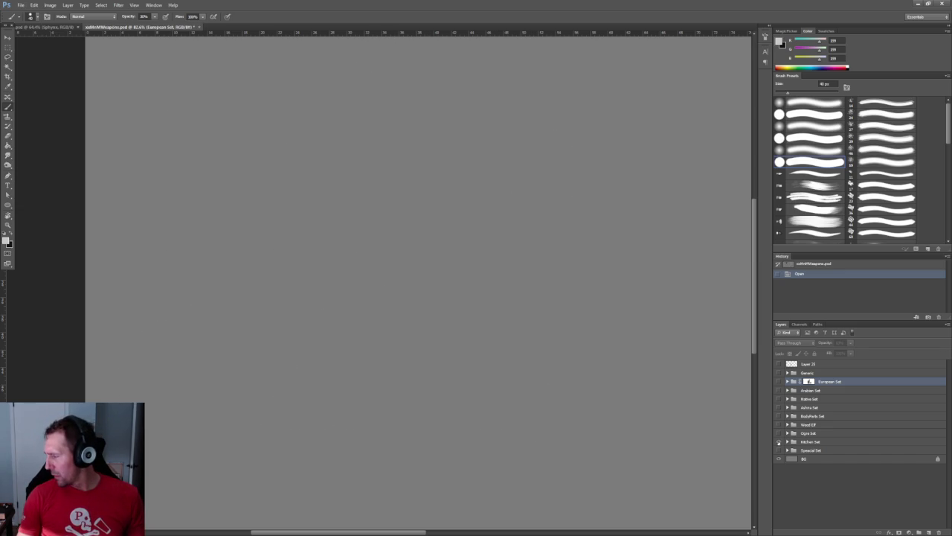
click(779, 442)
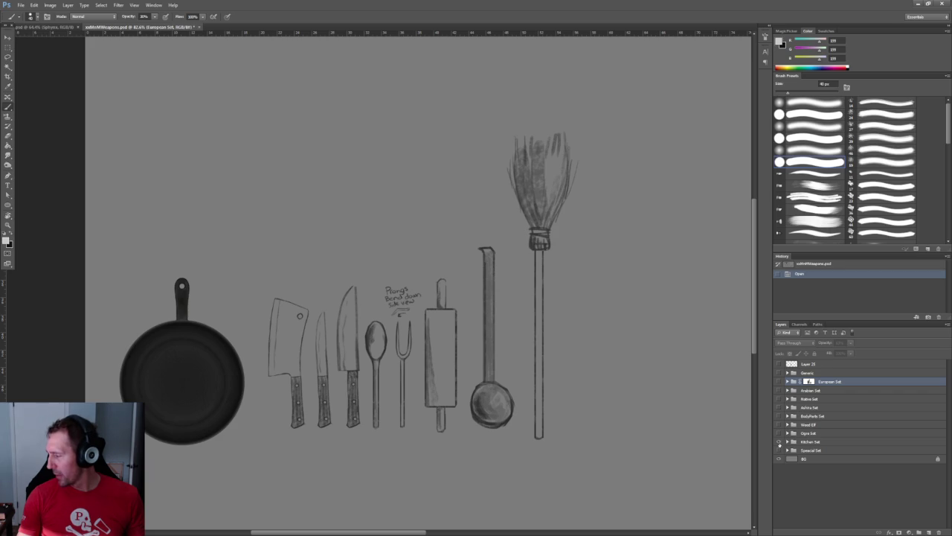
click(779, 442)
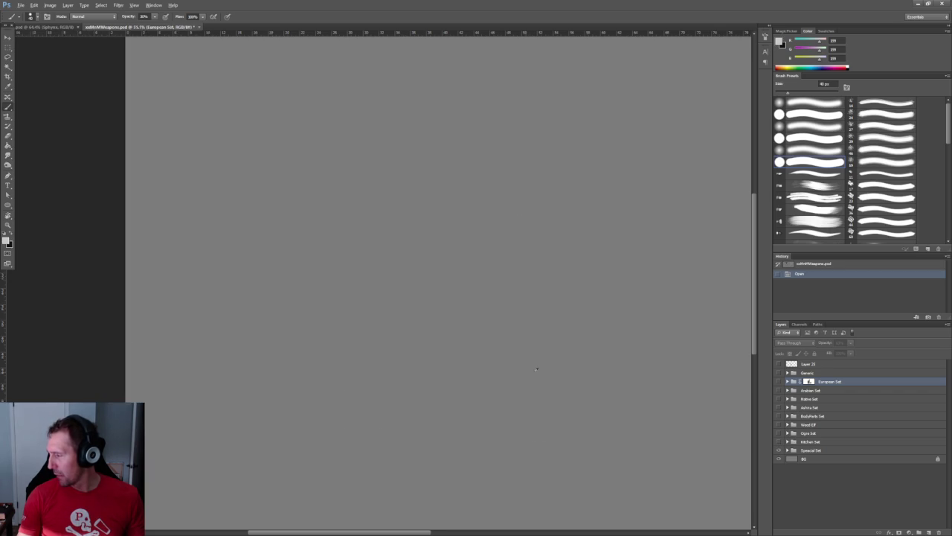
alt+scroll(599, 324, down, 3)
alt+scroll(602, 325, up, 2)
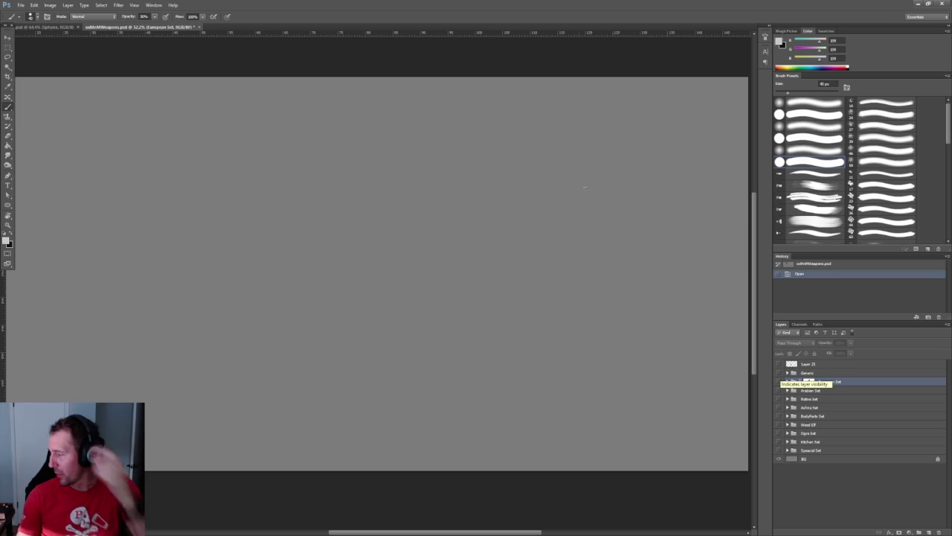
- Show and hide the Arabian Set, then the Native Set, leaving the canvas blank
click(778, 390)
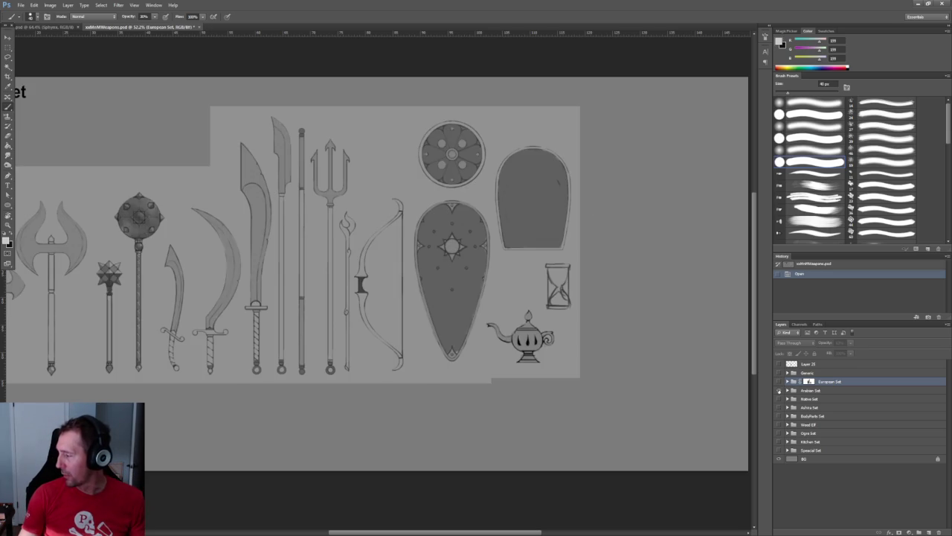
click(779, 390)
click(779, 399)
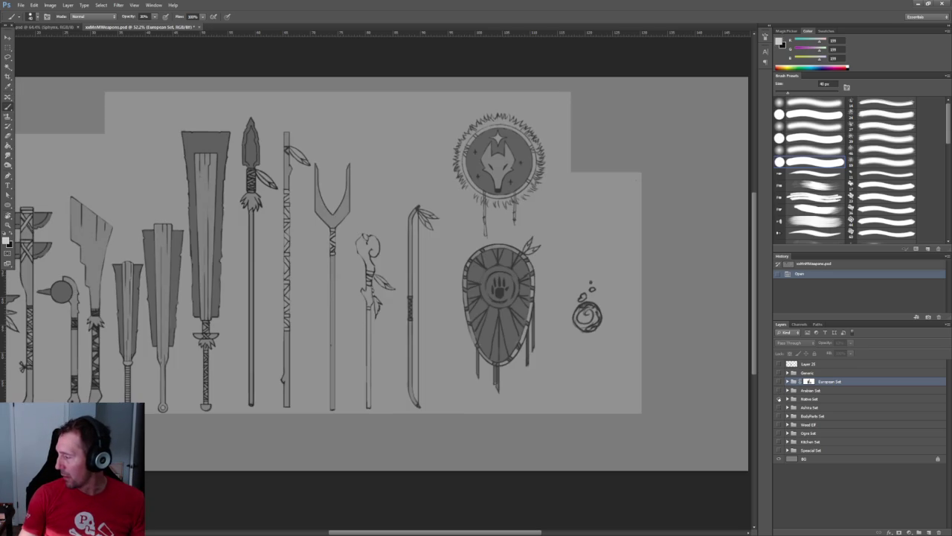
click(778, 398)
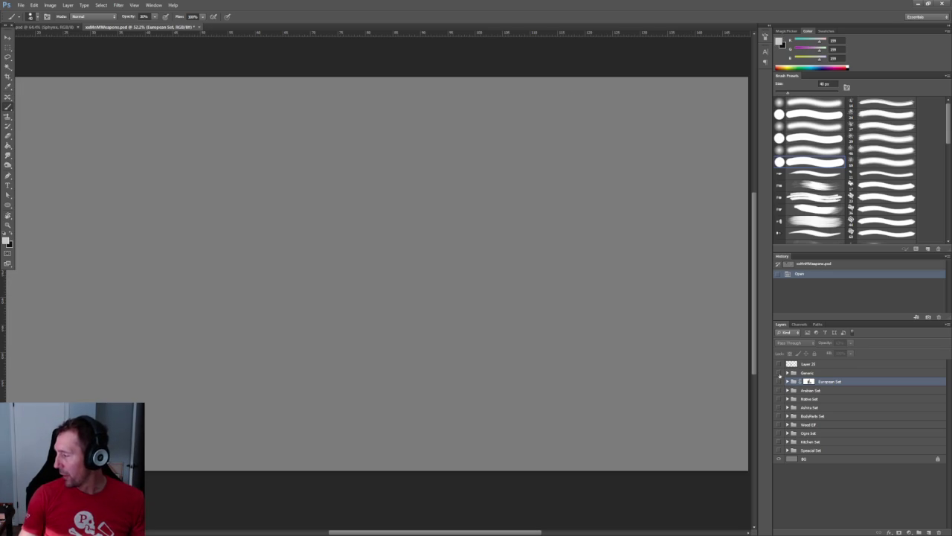
scroll(381, 282, up, 3)
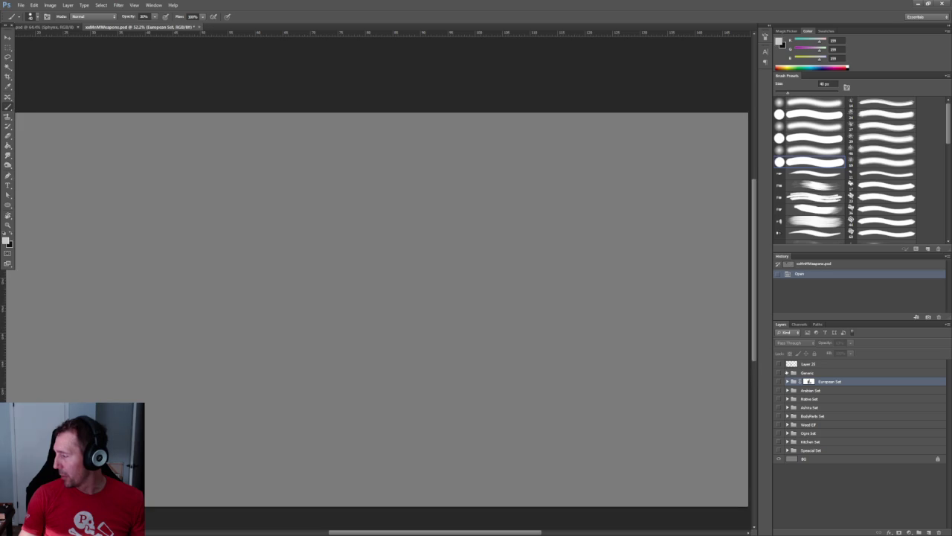
scroll(381, 283, down, 2)
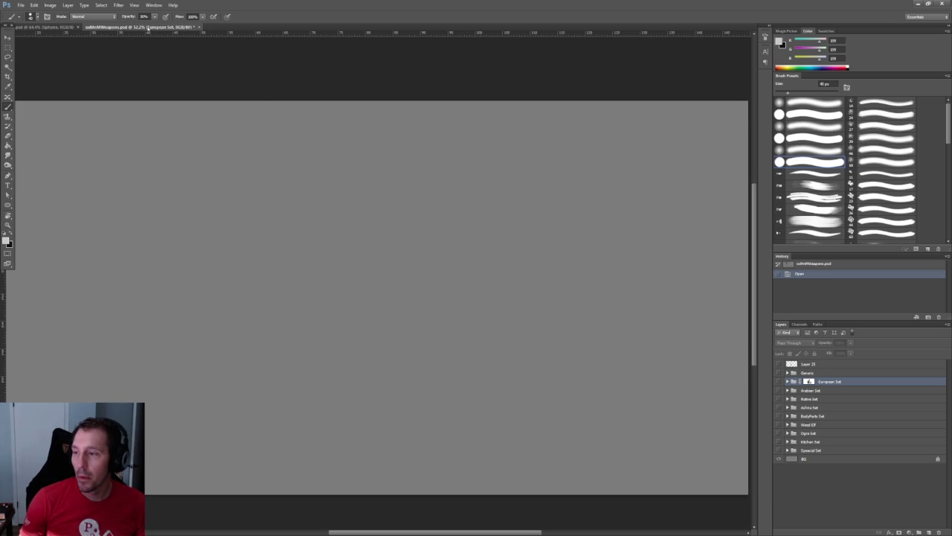
- Float the weapons sheet and close it without saving changes
drag(148, 28, 189, 140)
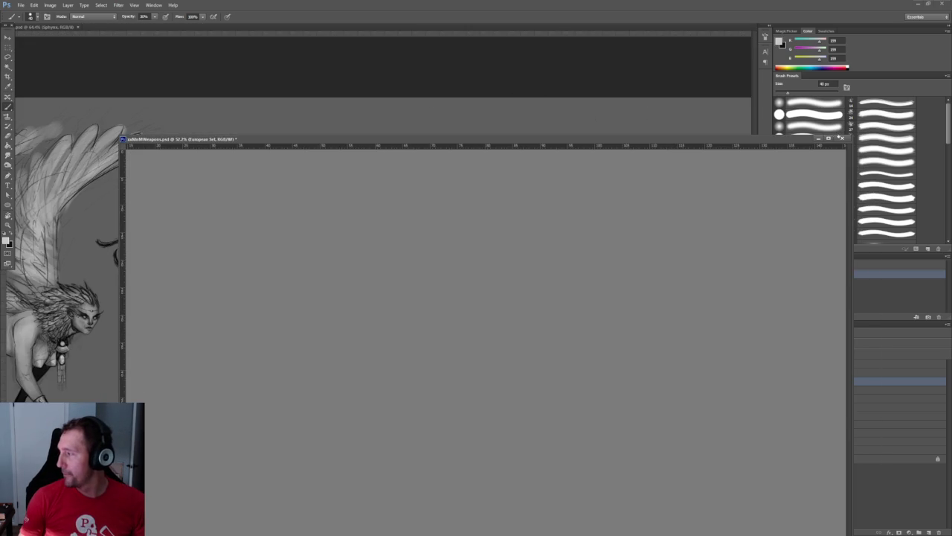
click(841, 138)
click(477, 198)
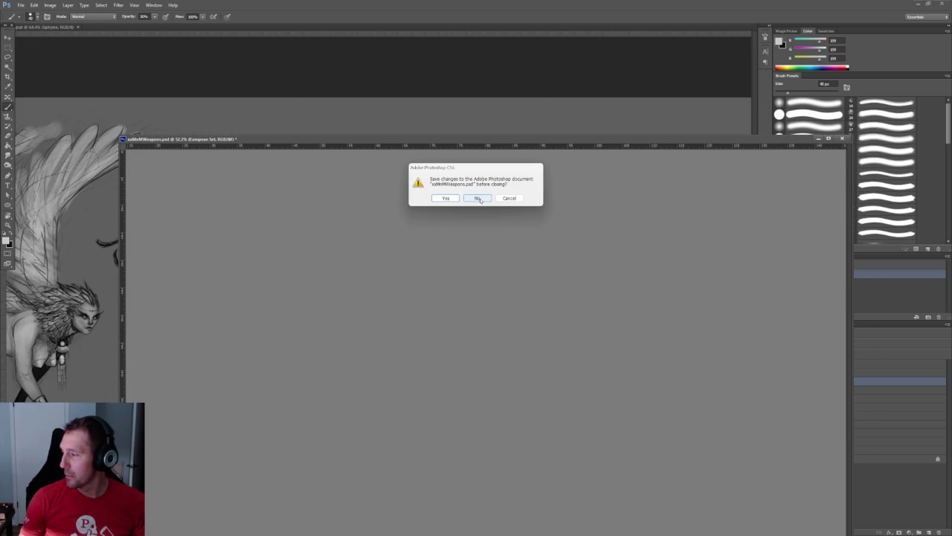
- Zoom and pan around the creature sketch to bring the coloured dragon into view
alt+scroll(329, 141, down, 1)
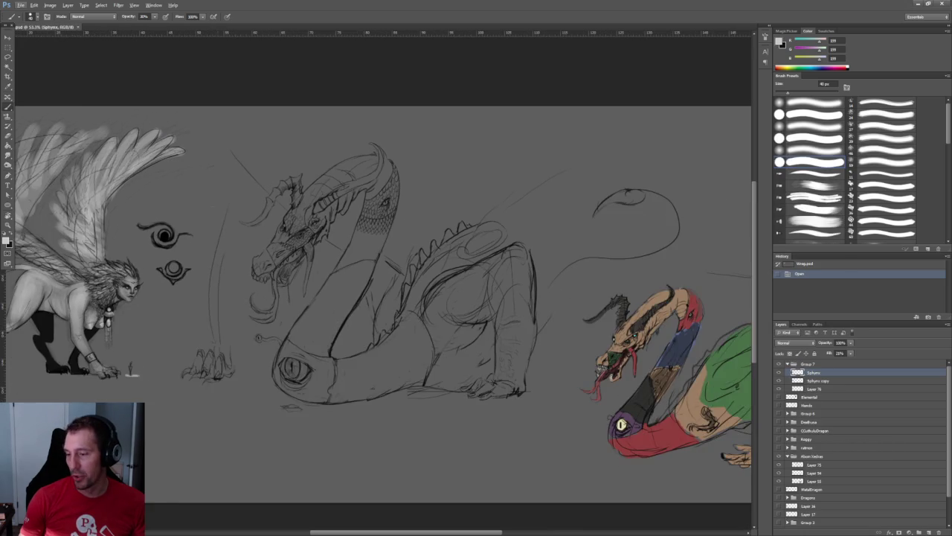
alt+scroll(361, 206, up, 2)
alt+scroll(362, 206, up, 2)
alt+scroll(361, 223, up, 3)
alt+scroll(499, 190, down, 3)
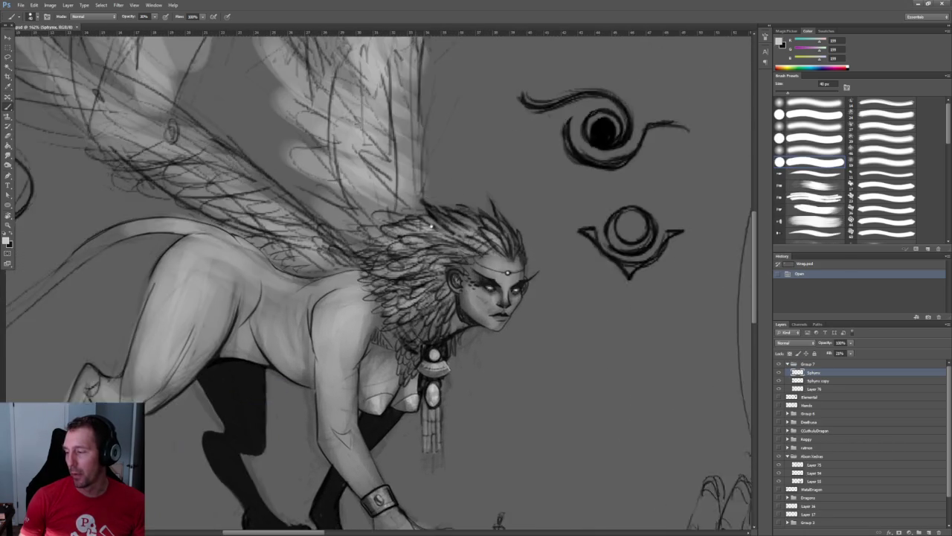
ctrl+scroll(500, 191, right, 5)
ctrl+scroll(304, 206, right, 3)
ctrl+scroll(241, 206, right, 1)
alt+scroll(142, 213, down, 2)
ctrl+scroll(180, 216, left, 3)
alt+scroll(179, 216, up, 1)
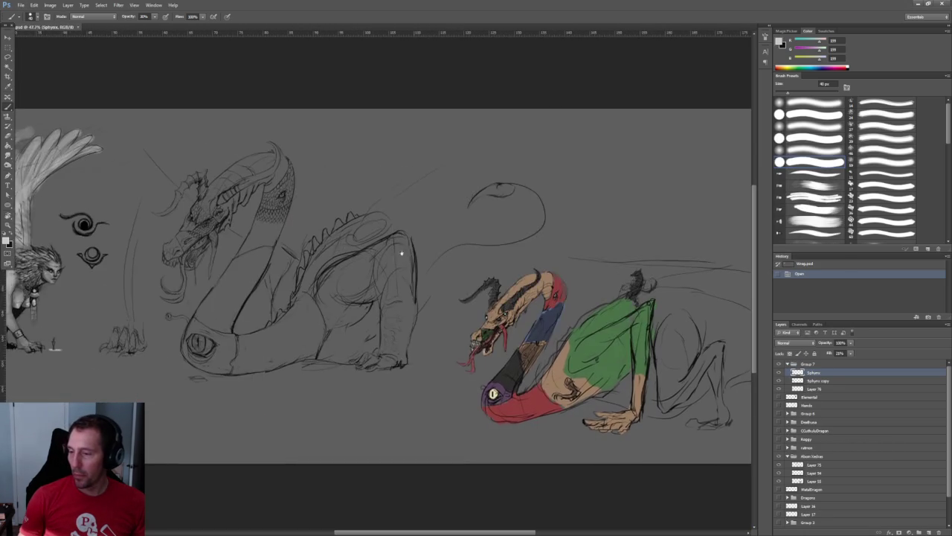
alt+scroll(301, 258, up, 1)
alt+scroll(301, 258, down, 1)
alt+scroll(300, 258, down, 1)
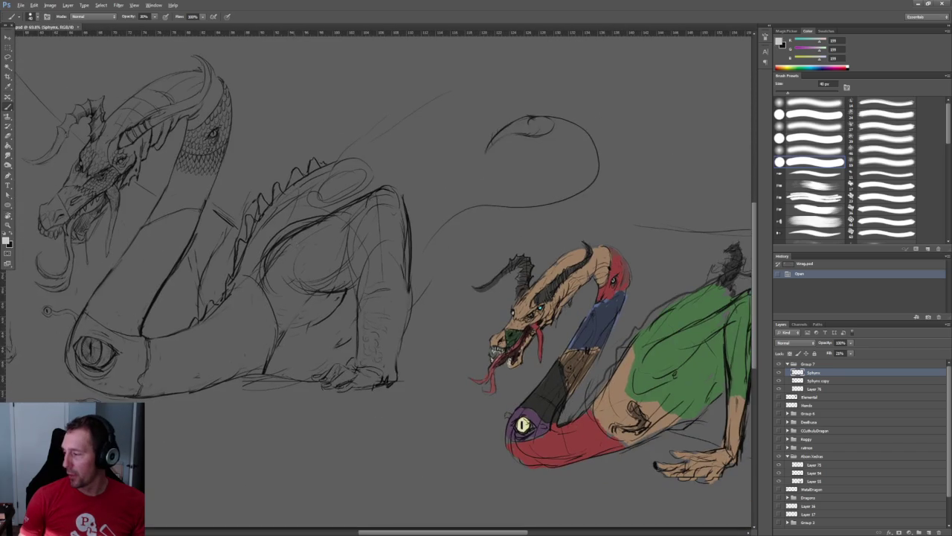
alt+scroll(301, 258, down, 1)
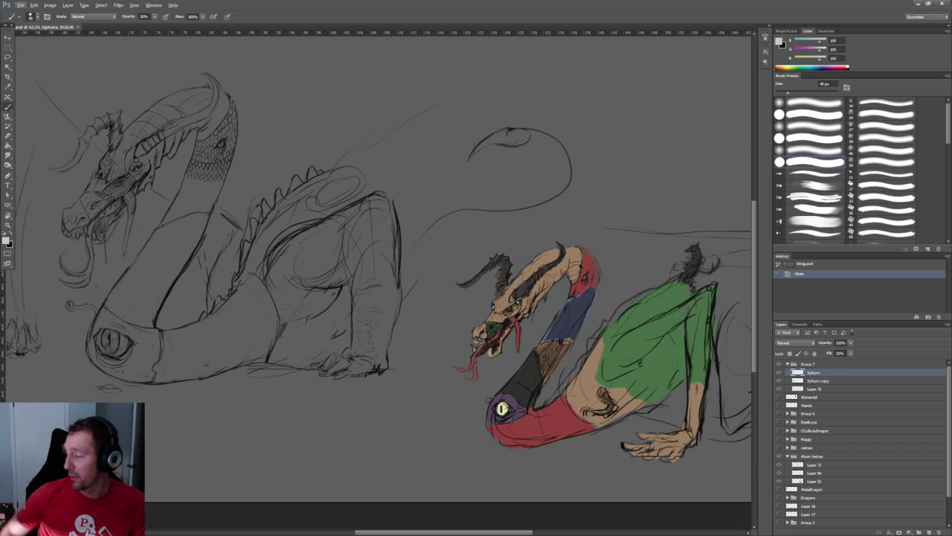
alt+scroll(460, 246, down, 1)
alt+scroll(459, 246, up, 1)
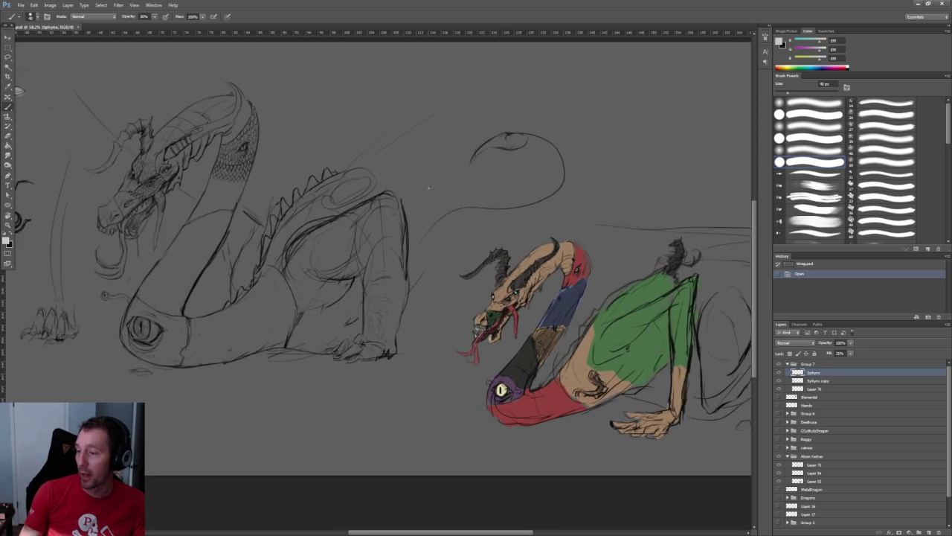
alt+scroll(459, 245, up, 1)
drag(460, 245, 111, 152)
alt+scroll(296, 198, up, 1)
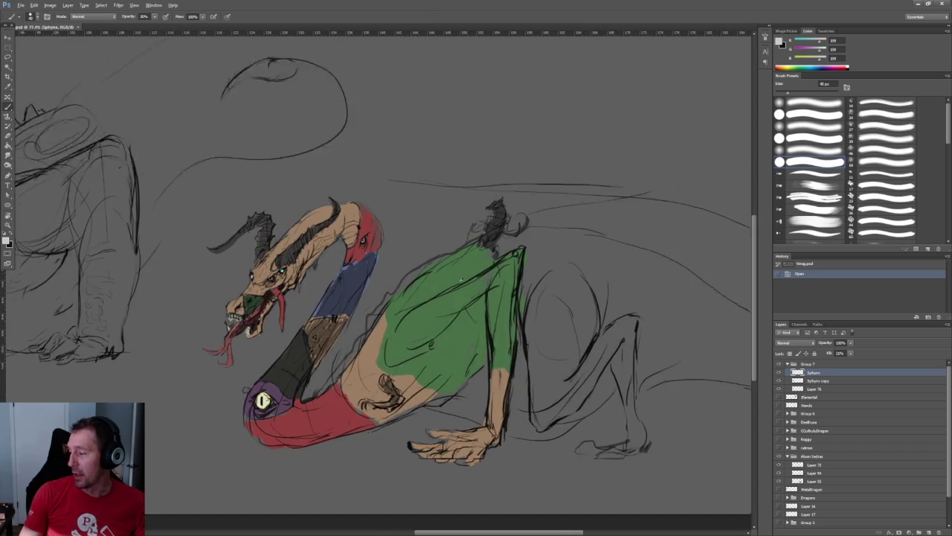
alt+scroll(296, 198, up, 2)
alt+scroll(296, 198, up, 1)
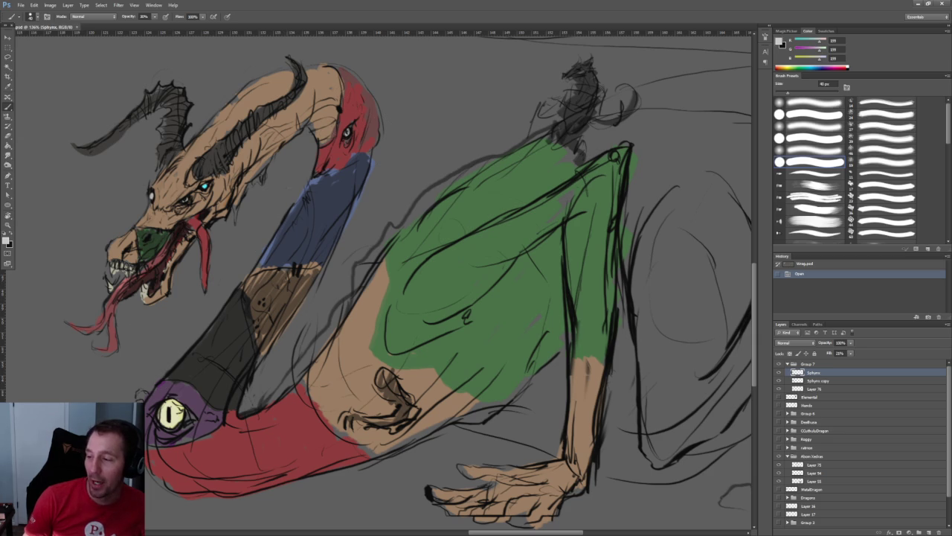
- Pan and zoom across the coloured dragon, the upper-left sketches and the lower creature
alt+scroll(379, 275, down, 5)
alt+scroll(380, 275, up, 4)
drag(380, 276, 446, 350)
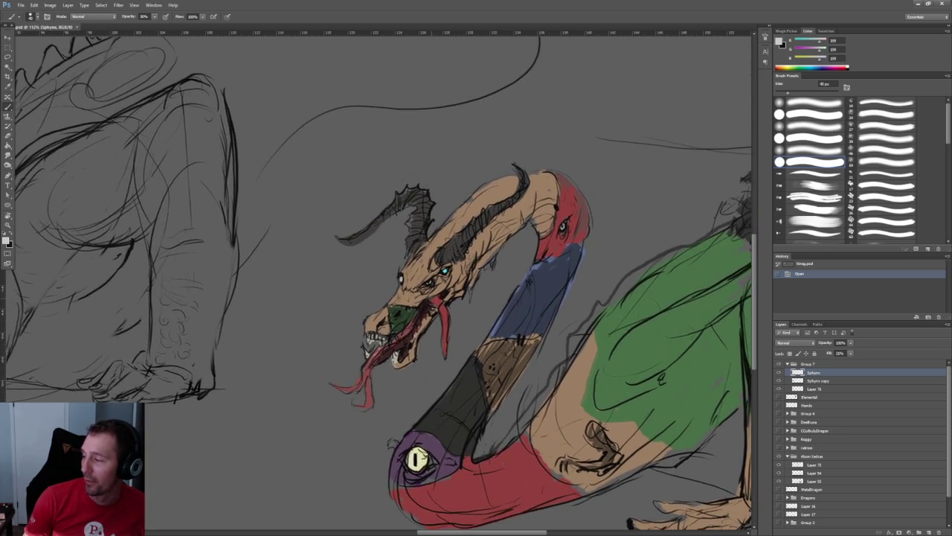
alt+scroll(382, 270, down, 3)
drag(383, 270, 447, 253)
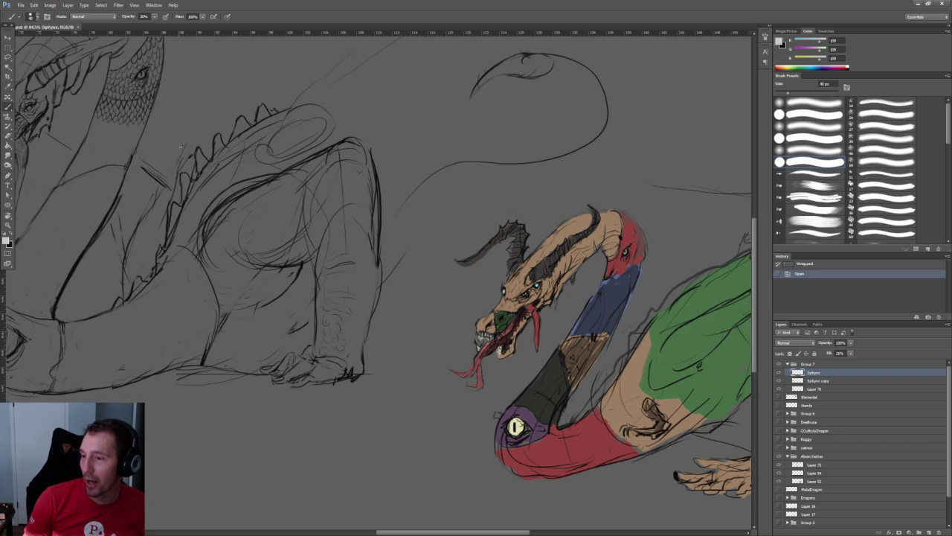
alt+scroll(181, 147, up, 2)
mouse_move(357, 223)
mouse_down()
mouse_move(374, 232)
mouse_move(36, 205)
mouse_up()
alt+scroll(378, 257, down, 2)
alt+scroll(253, 267, up, 2)
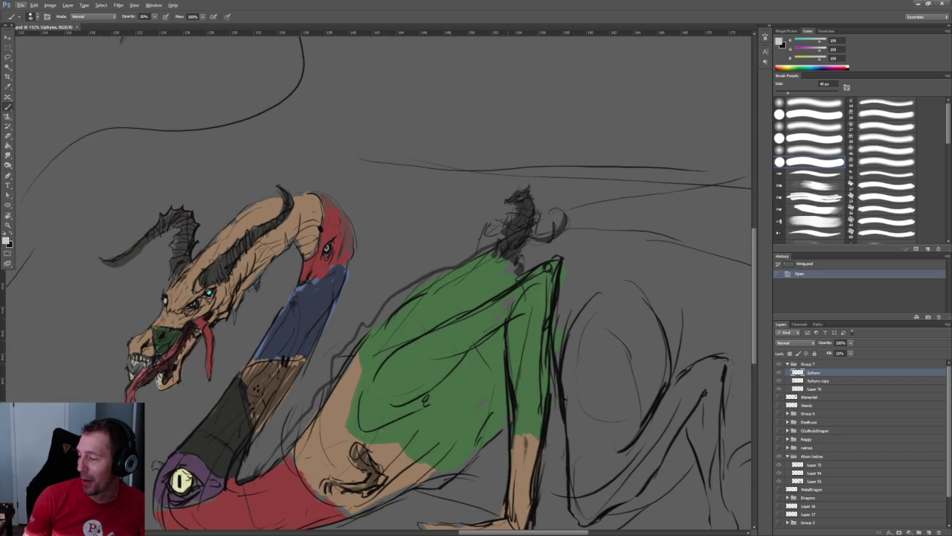
drag(505, 274, 270, 229)
mouse_move(89, 194)
mouse_down()
mouse_move(364, 276)
mouse_move(502, 264)
mouse_up()
alt+scroll(508, 252, down, 1)
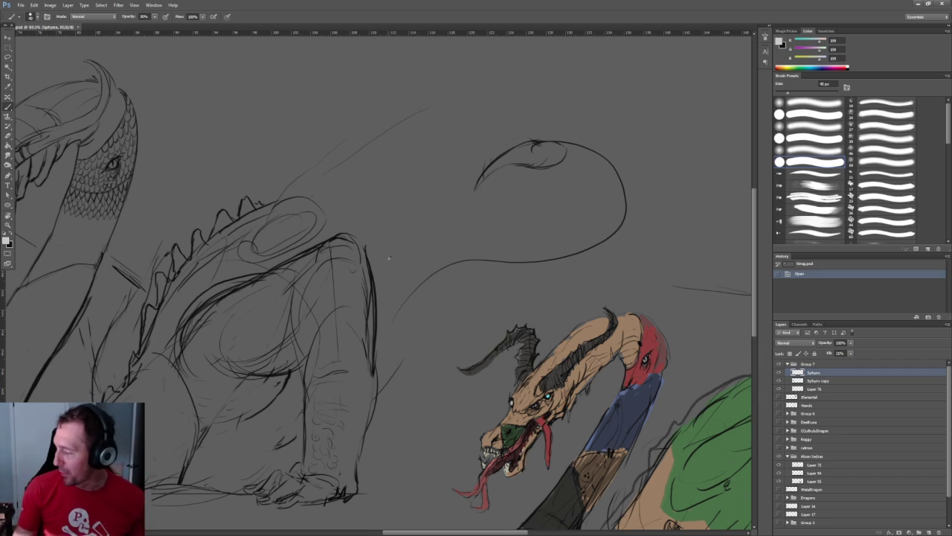
drag(387, 253, 381, 309)
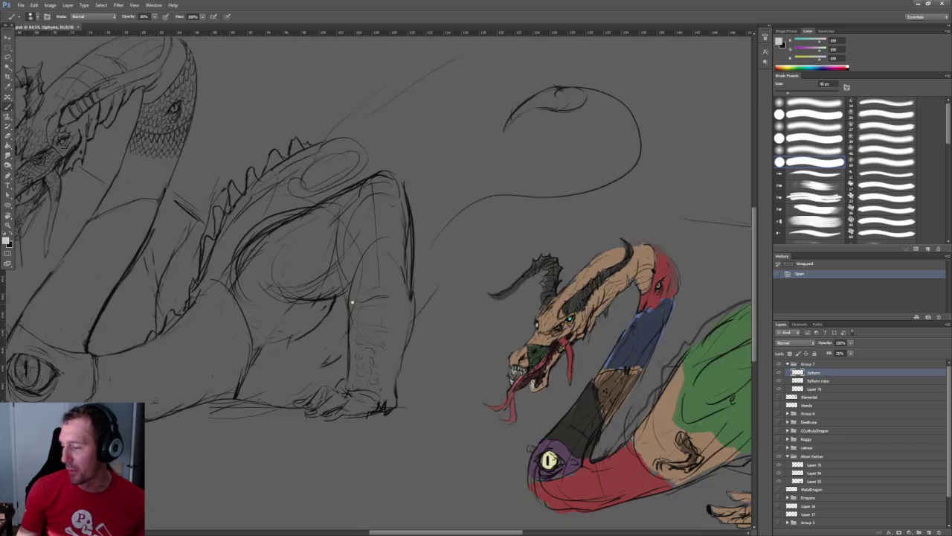
alt+scroll(381, 310, up, 3)
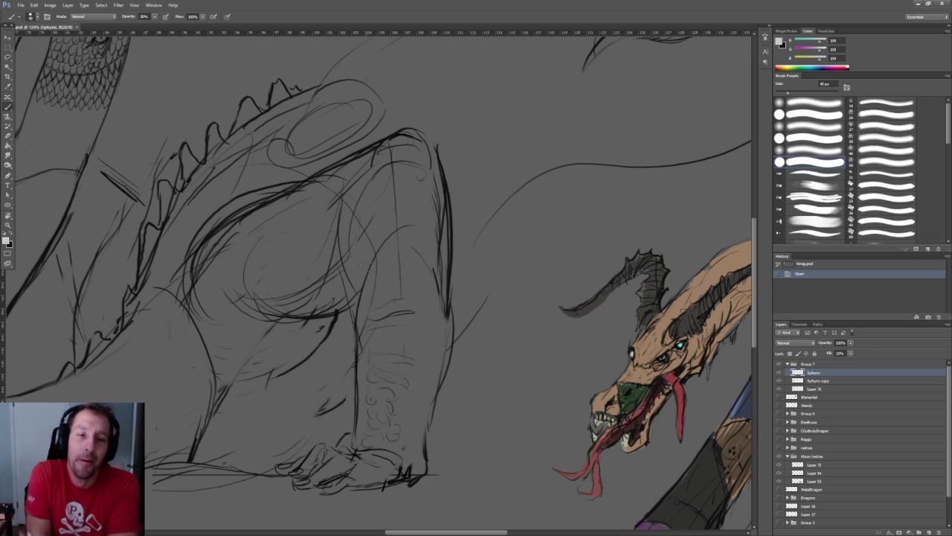
alt+scroll(444, 270, down, 2)
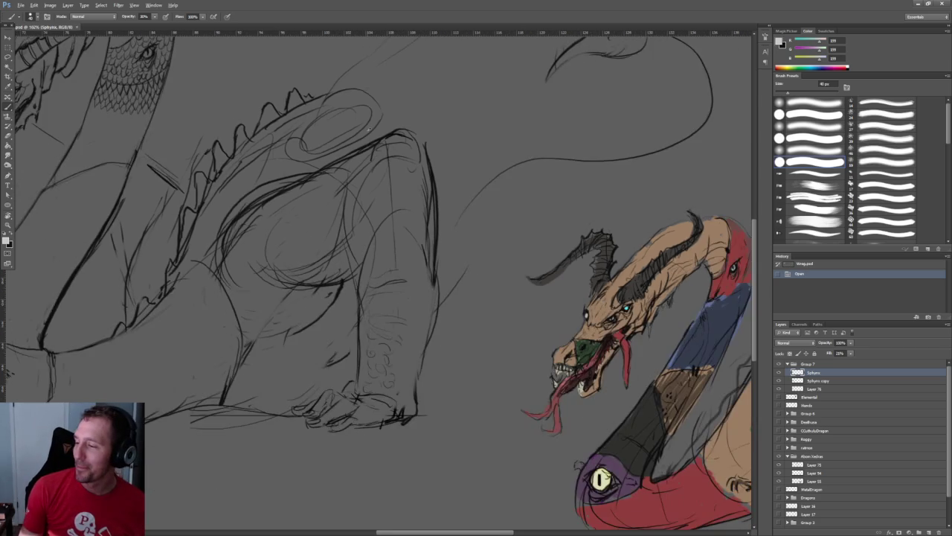
alt+scroll(444, 271, down, 1)
alt+scroll(444, 271, down, 1)
alt+scroll(406, 211, up, 1)
alt+scroll(384, 215, down, 1)
alt+scroll(385, 215, down, 1)
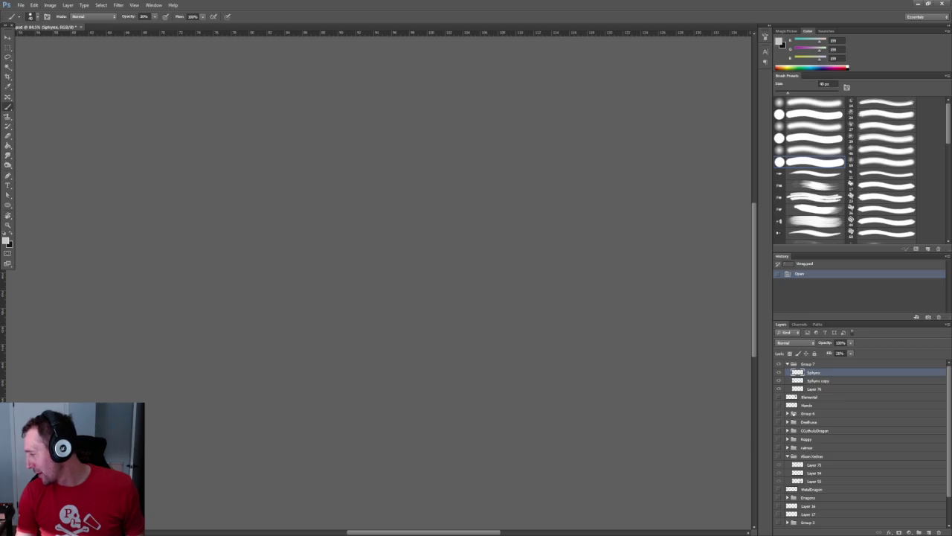
- Collapse Group 7 in the Layers panel and zoom to the golem sketch
click(787, 364)
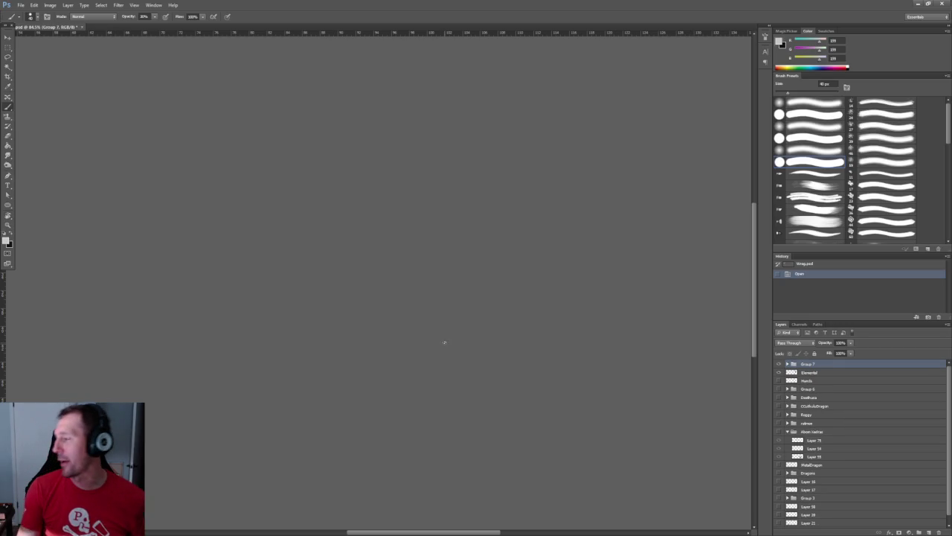
alt+scroll(458, 342, down, 2)
alt+scroll(352, 267, up, 3)
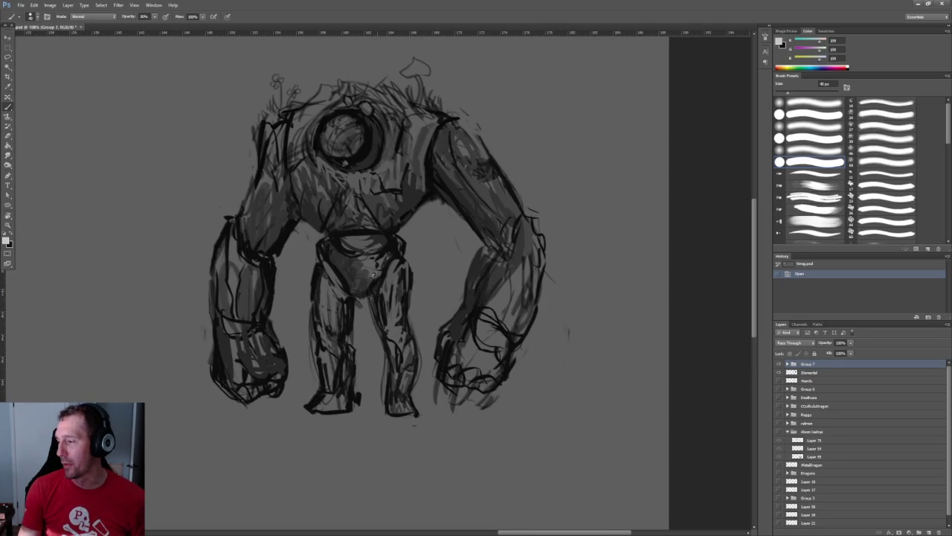
- Turn off the golem layer's visibility and zoom out to the serpentine dragon sketch
alt+scroll(353, 266, up, 1)
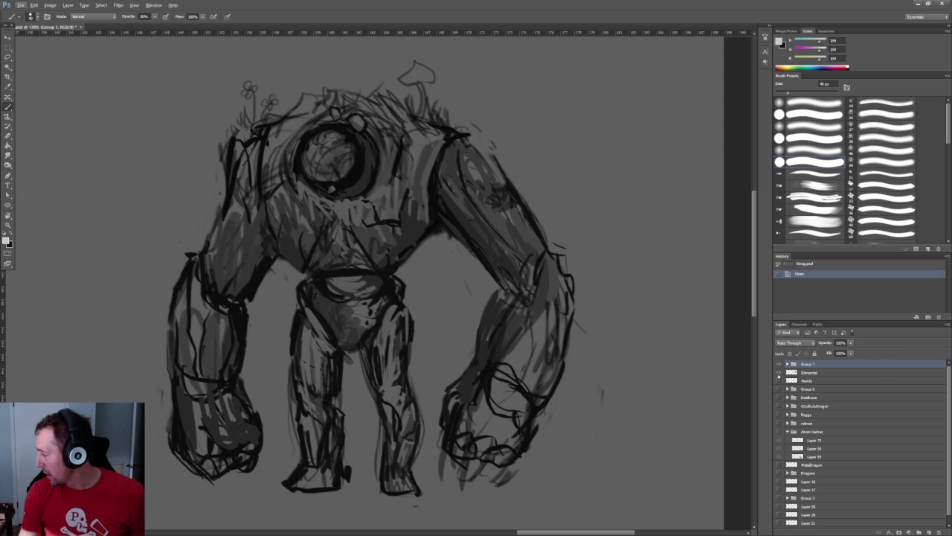
click(778, 372)
alt+scroll(544, 296, down, 2)
alt+scroll(544, 296, down, 2)
alt+scroll(544, 296, down, 2)
alt+scroll(544, 296, down, 2)
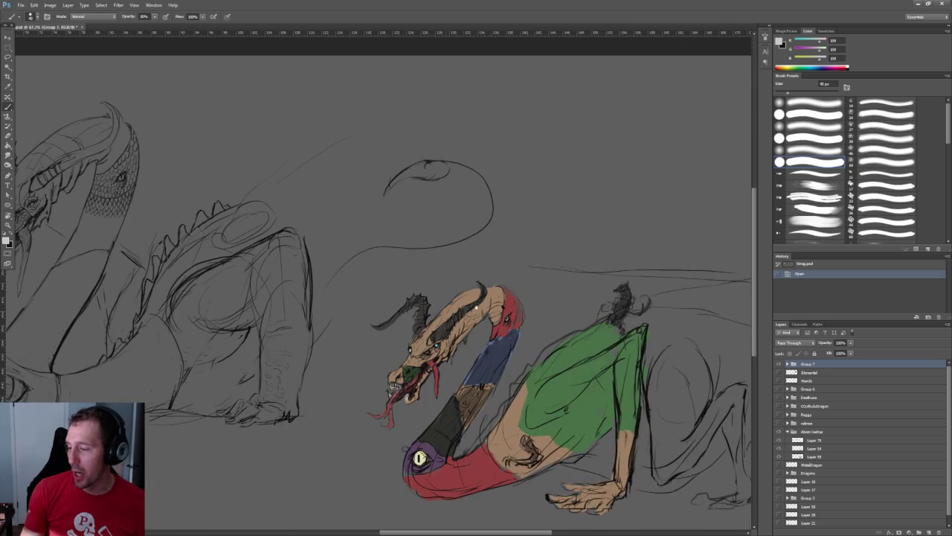
ctrl+scroll(335, 282, left, 5)
alt+scroll(336, 283, up, 3)
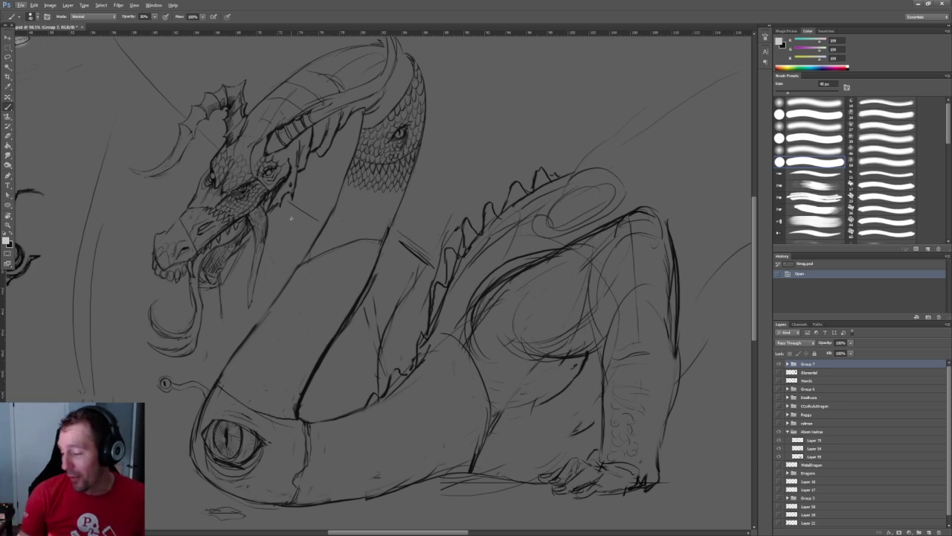
drag(268, 423, 302, 360)
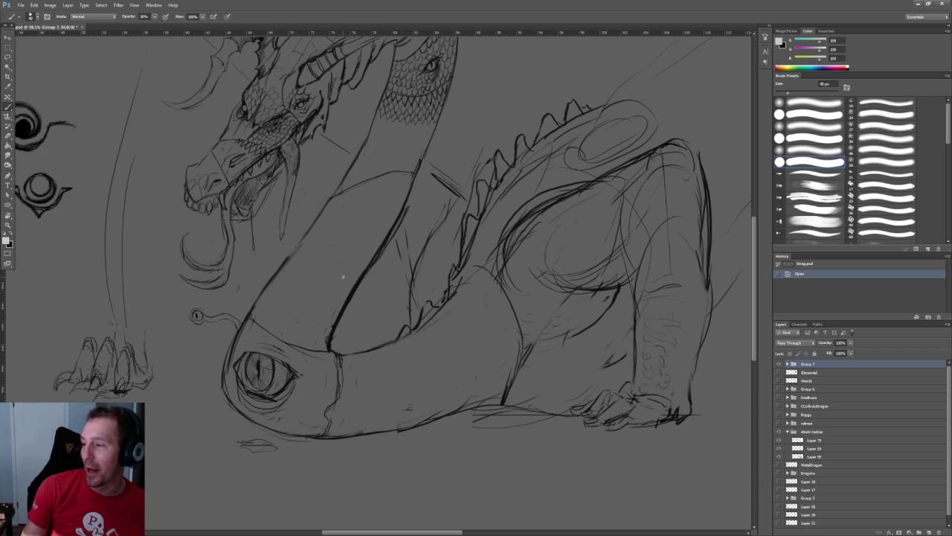
alt+scroll(343, 277, down, 2)
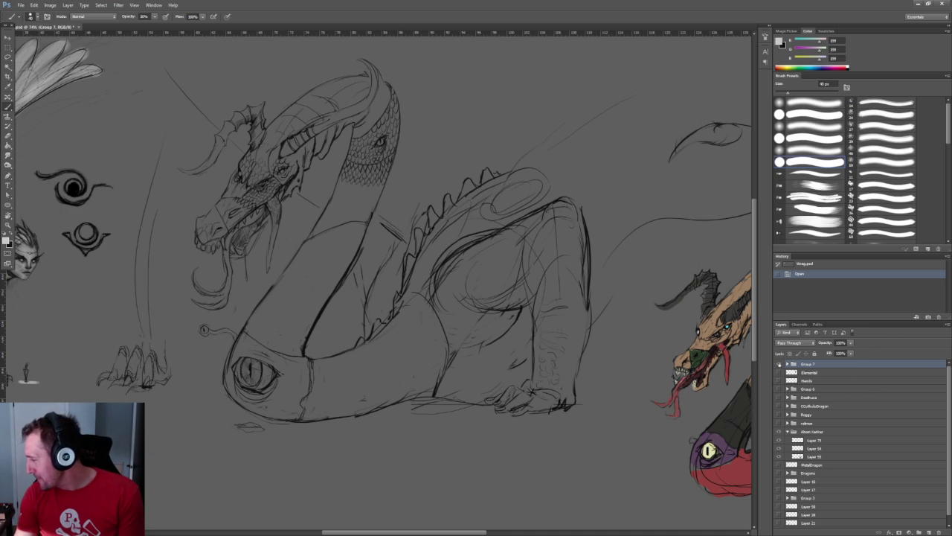
click(779, 364)
click(779, 364)
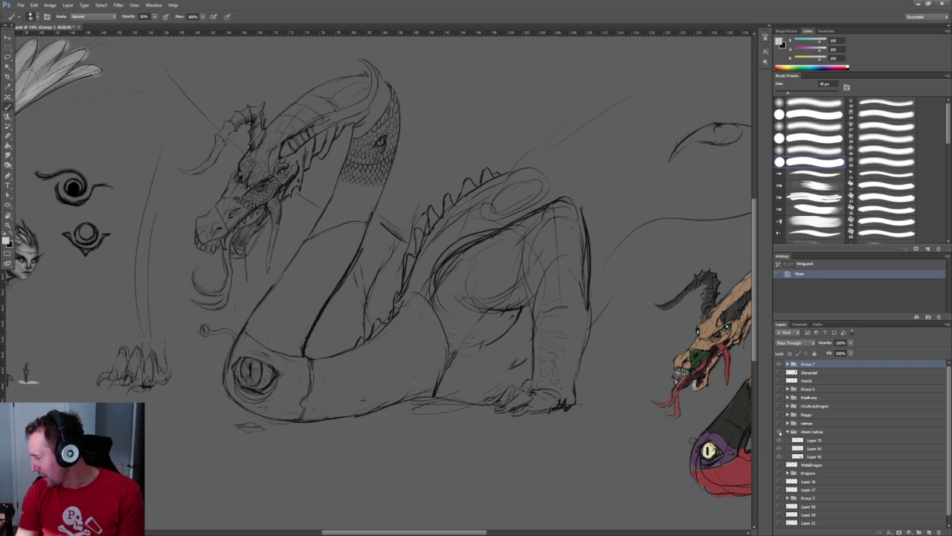
click(778, 432)
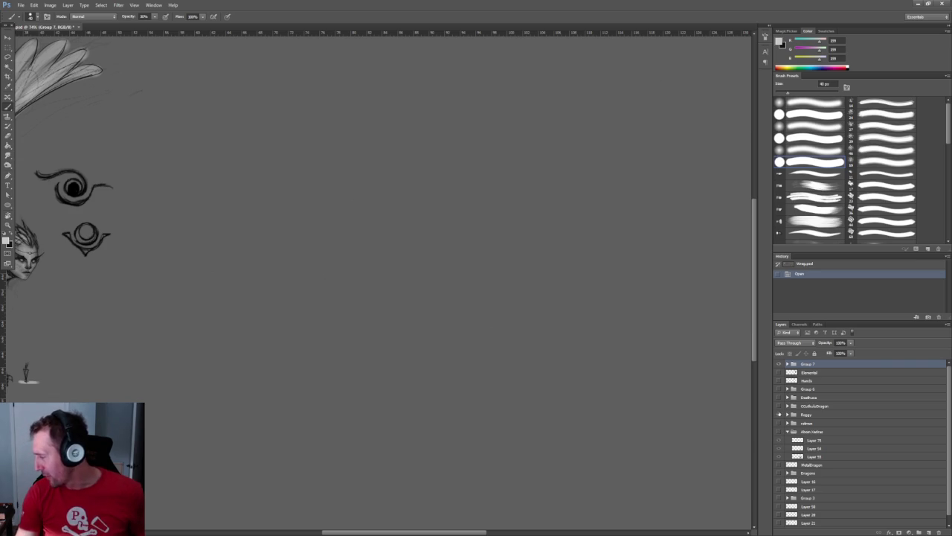
- Pan and zoom to bring the demon sketch and its horns into view
alt+scroll(511, 316, down, 3)
alt+scroll(706, 347, up, 2)
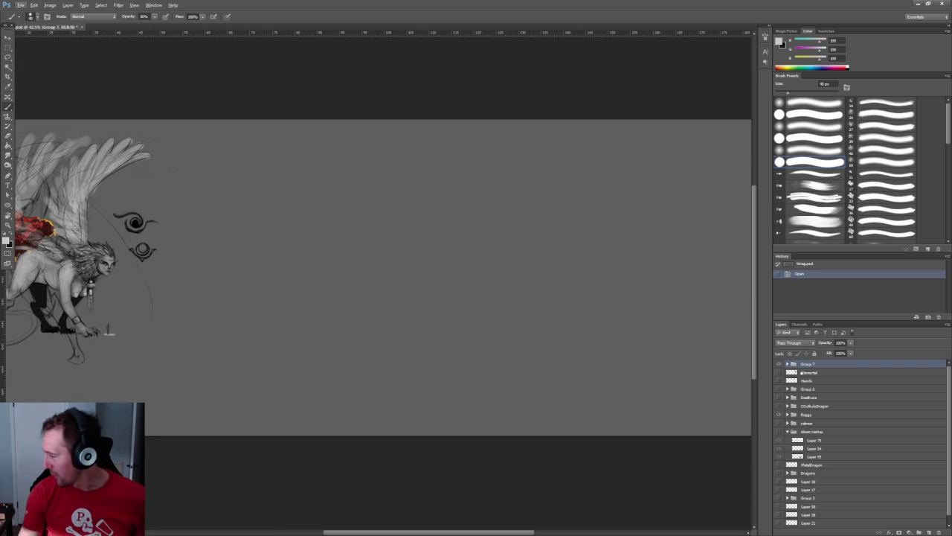
drag(255, 266, 620, 299)
alt+scroll(580, 337, up, 2)
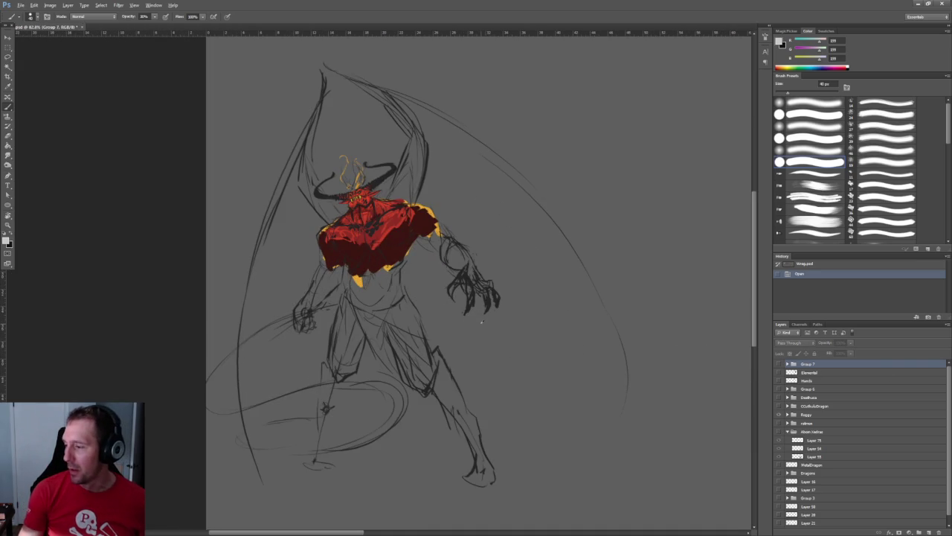
alt+scroll(384, 225, up, 2)
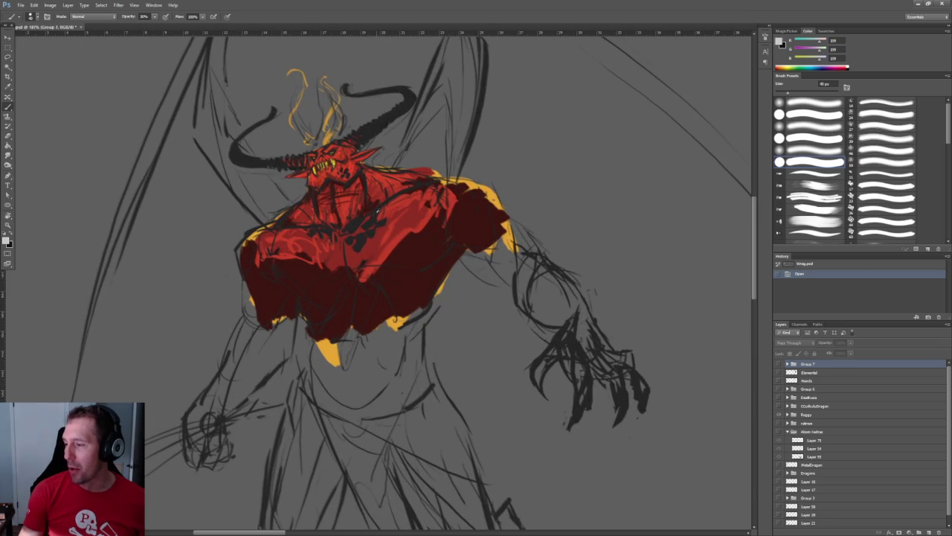
scroll(416, 200, down, 3)
alt+scroll(454, 181, down, 2)
drag(454, 181, 437, 245)
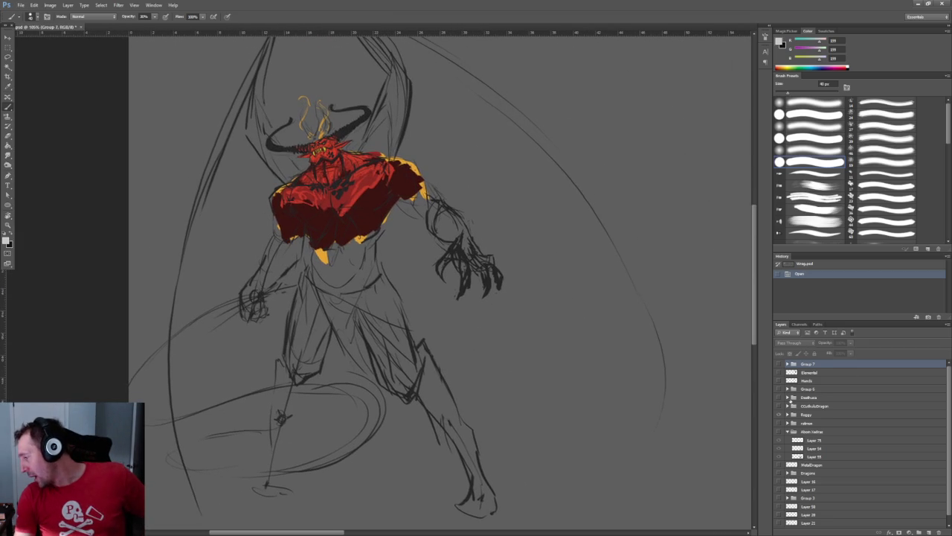
- Hide the demon sketch, collapse Album Kedras, and make the MetalDragon layer visible
click(778, 424)
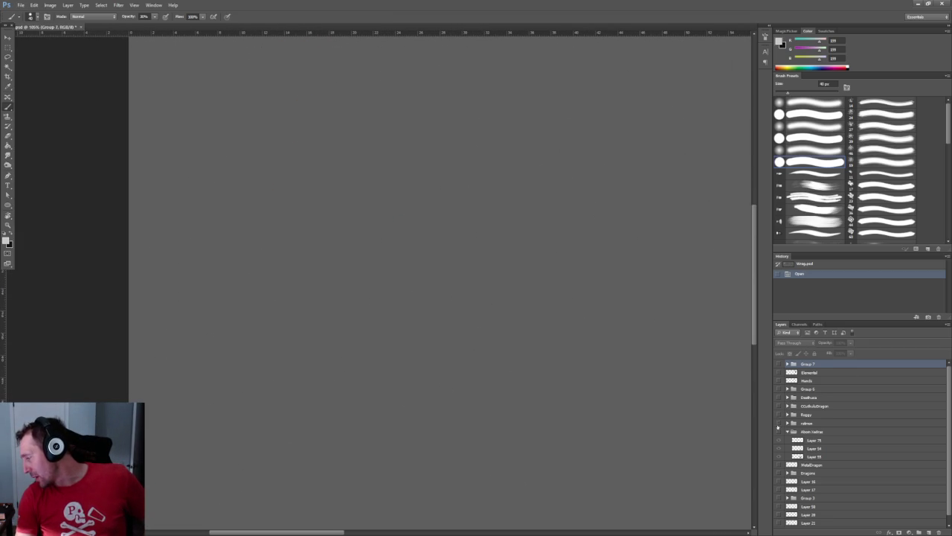
click(778, 441)
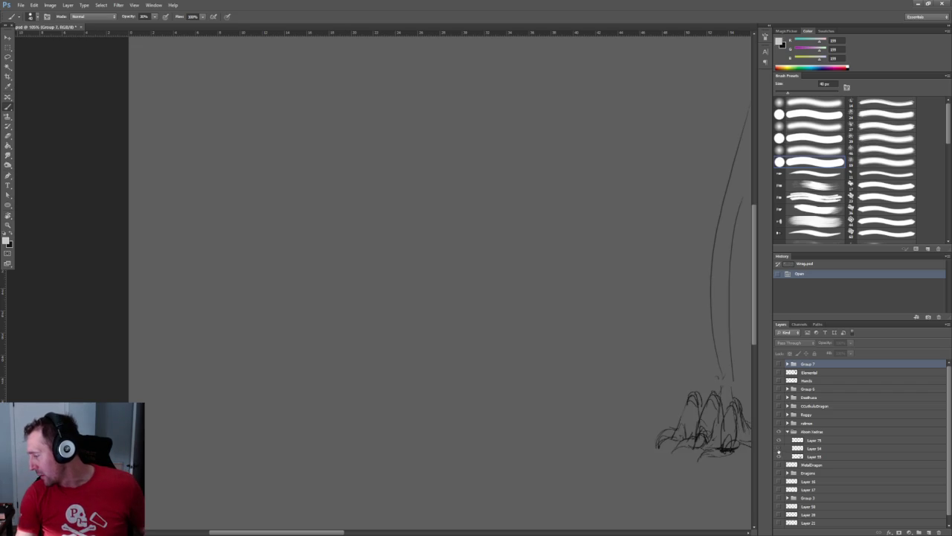
click(779, 440)
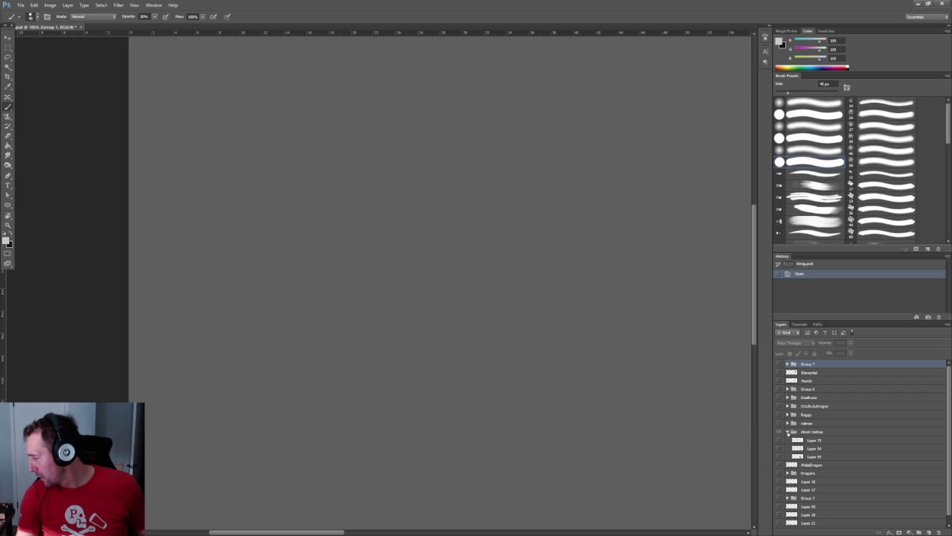
click(788, 432)
click(778, 441)
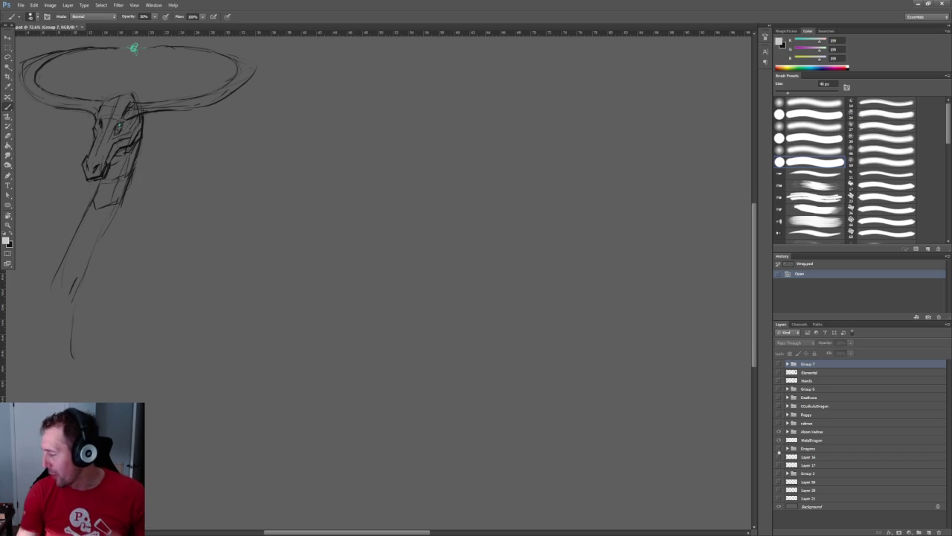
- Turn on the Dragons layer to show the green and red dragon sketches
click(778, 448)
alt+scroll(383, 275, down, 1)
alt+scroll(383, 275, down, 1)
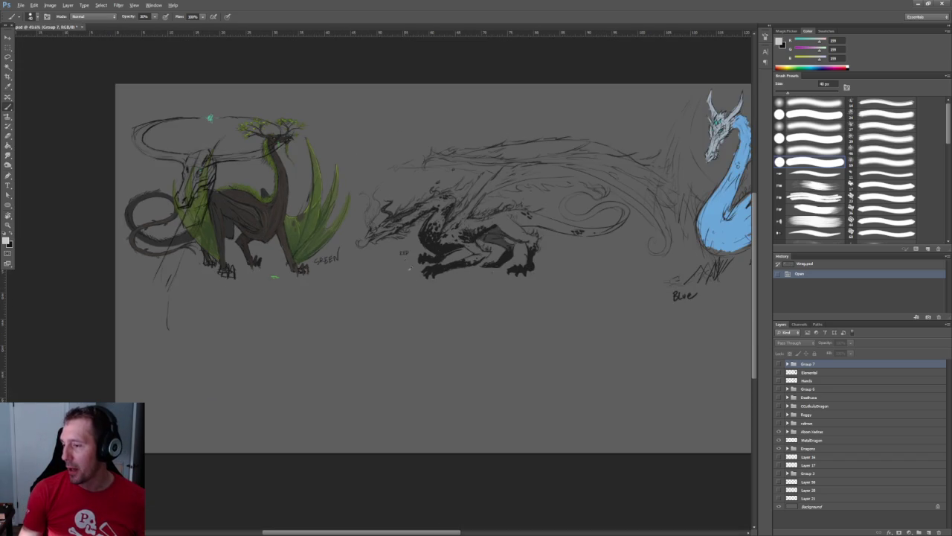
alt+scroll(383, 275, down, 1)
alt+scroll(513, 238, up, 3)
ctrl+scroll(468, 238, left, 3)
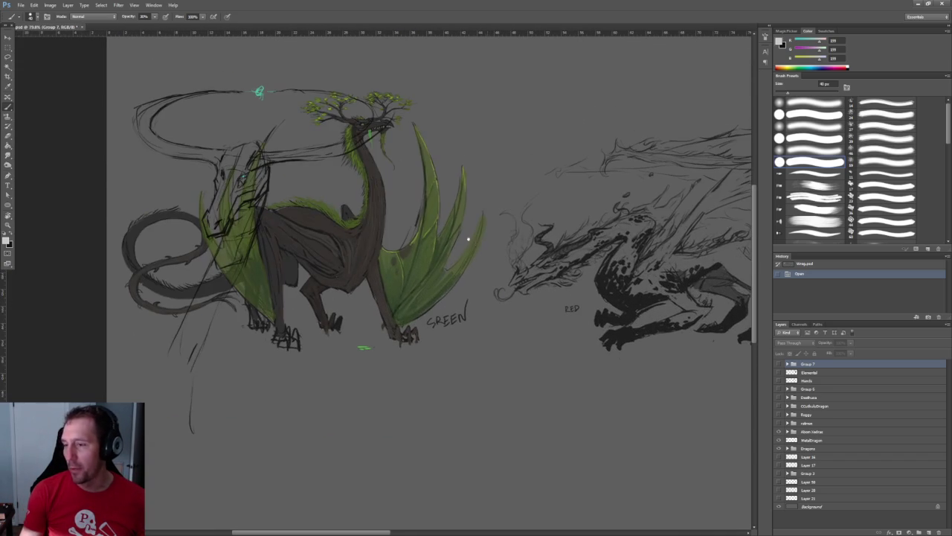
- Move the MetalDragon ringed-head sketch down below the green and red dragons
click(815, 440)
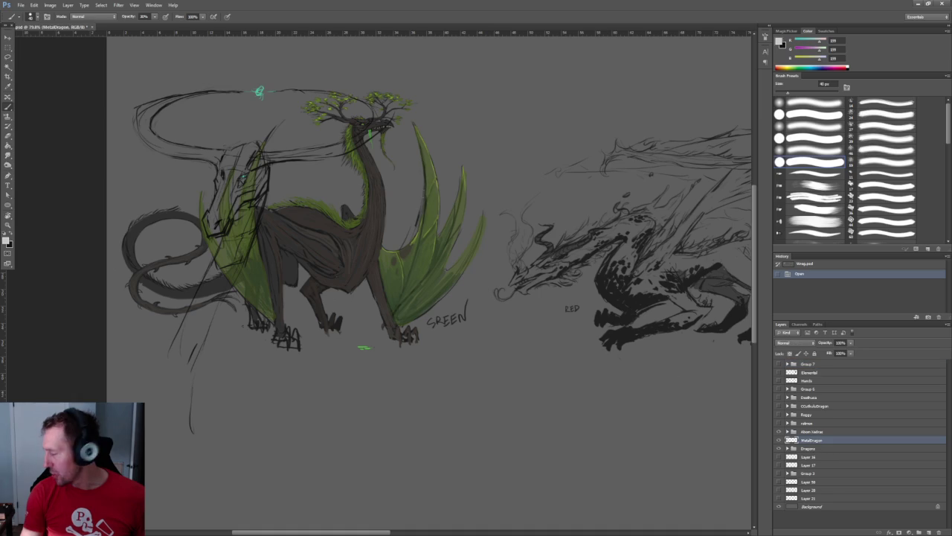
key(v)
drag(276, 240, 539, 497)
alt+scroll(340, 219, up, 3)
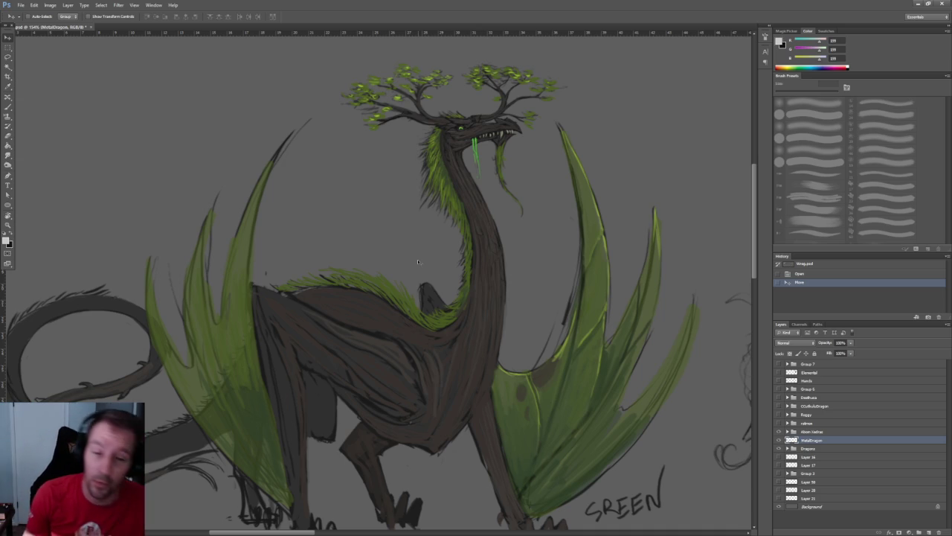
alt+scroll(549, 244, down, 3)
alt+scroll(446, 186, up, 1)
alt+scroll(410, 134, up, 1)
alt+scroll(364, 77, up, 1)
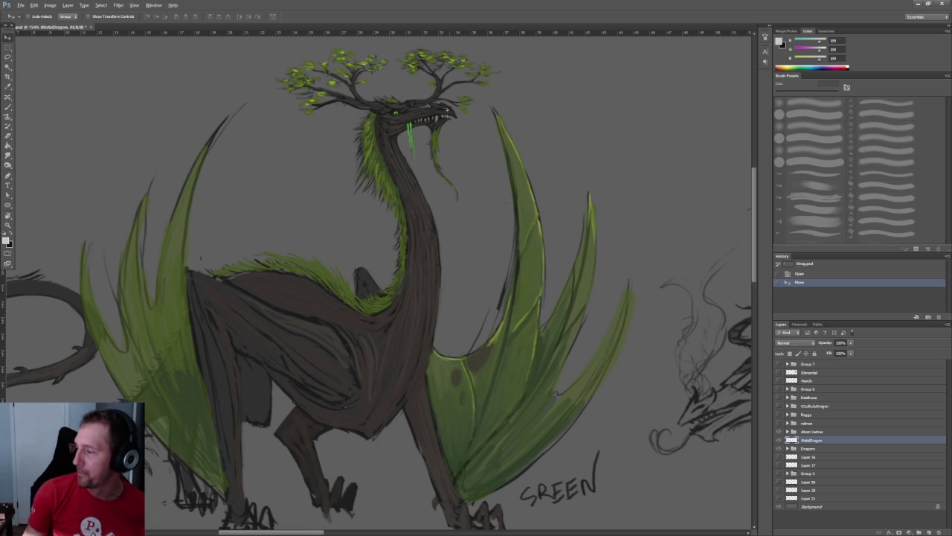
alt+scroll(392, 241, down, 3)
alt+scroll(391, 240, up, 2)
scroll(386, 372, right, 1)
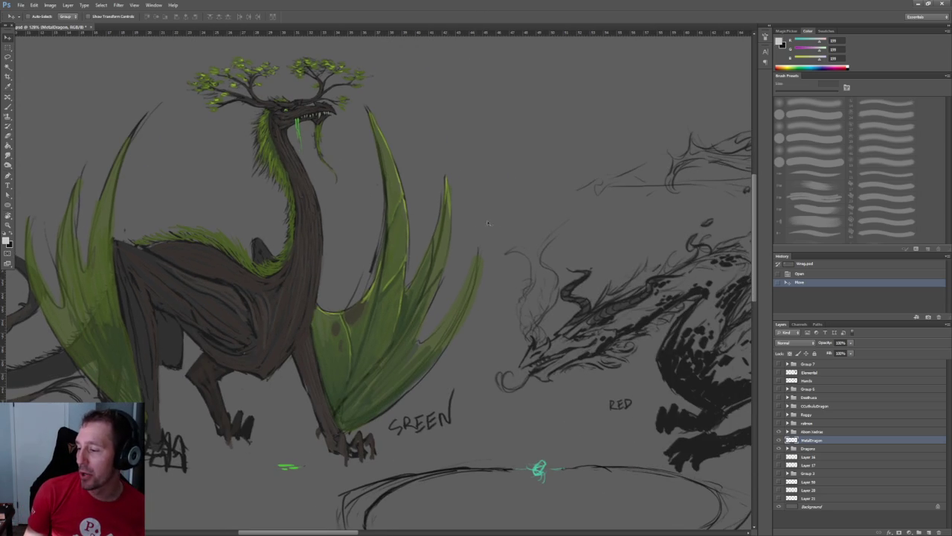
scroll(559, 244, right, 4)
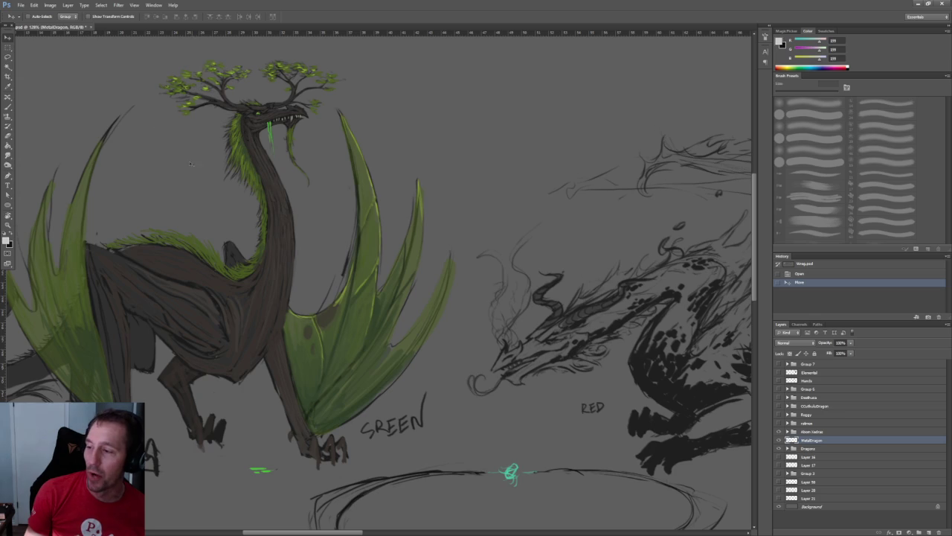
scroll(379, 228, right, 4)
alt+scroll(179, 228, up, 1)
alt+scroll(213, 248, up, 1)
scroll(305, 278, right, 2)
scroll(305, 279, right, 2)
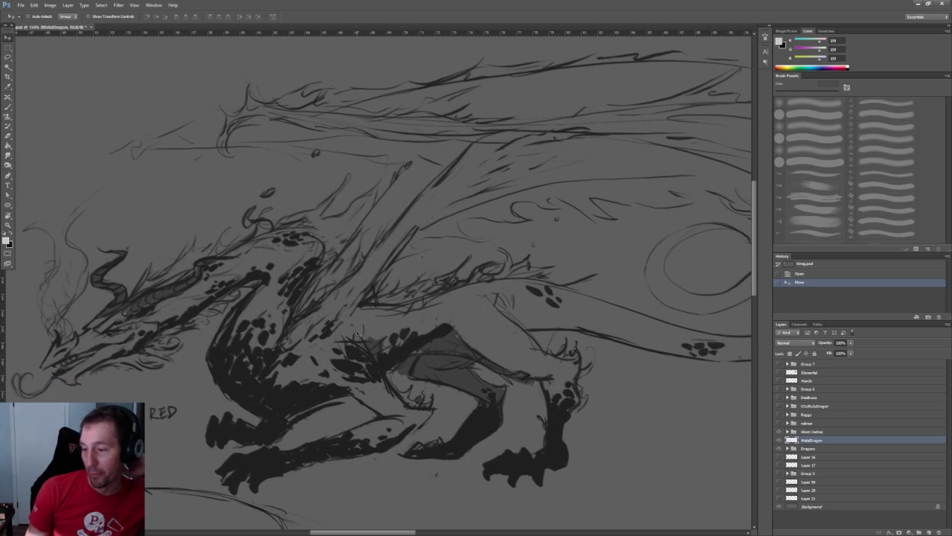
- Zoom and pan to centre the blue dragon beside the dark horned dragon
alt+scroll(362, 322, down, 1)
alt+scroll(362, 321, down, 1)
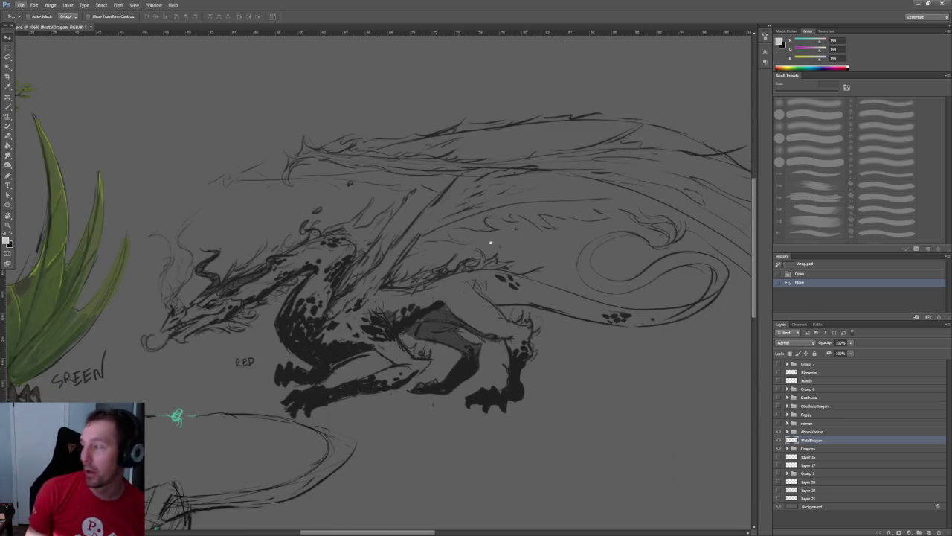
alt+scroll(476, 245, up, 2)
mouse_move(510, 249)
mouse_down()
mouse_move(356, 262)
mouse_move(208, 241)
mouse_move(165, 273)
mouse_move(94, 300)
mouse_up()
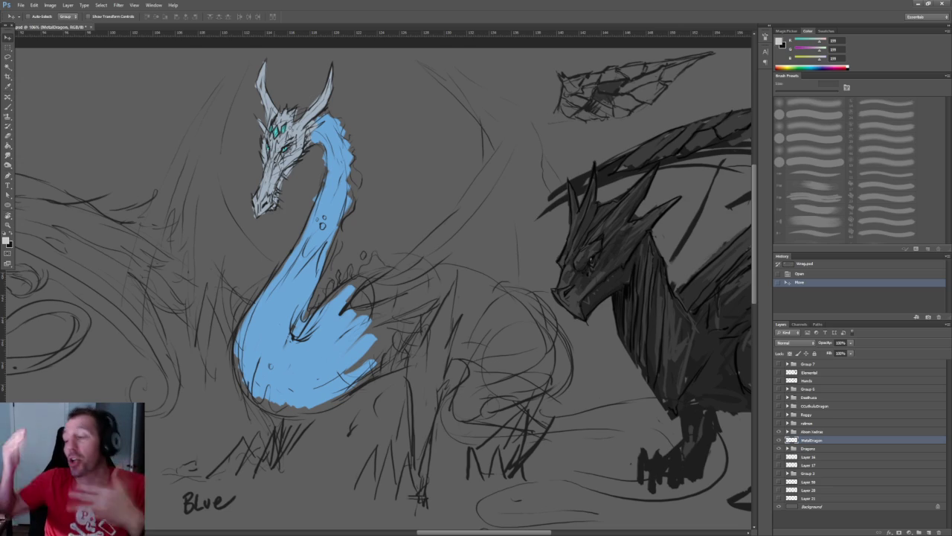
- Zoom in and pan across the sheet to inspect the black dragon's head and wing
alt+scroll(449, 195, down, 3)
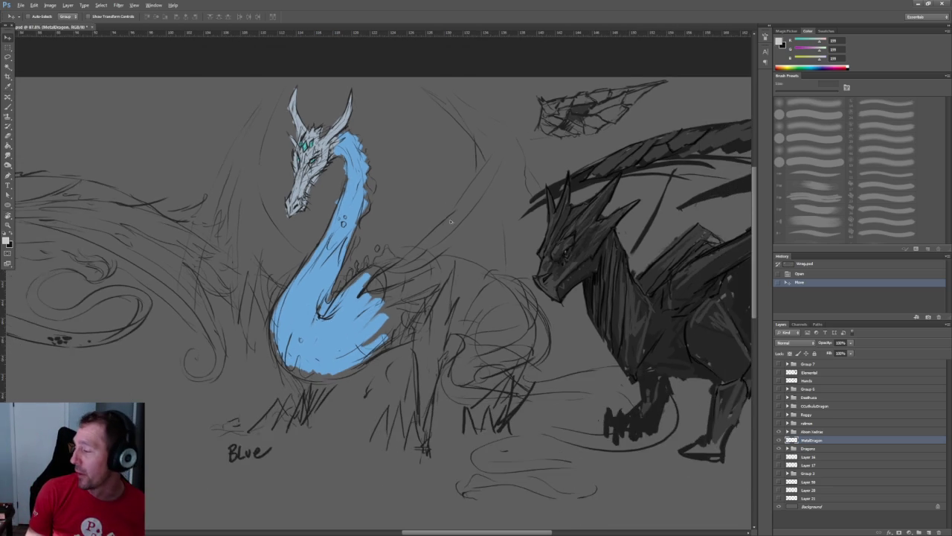
alt+scroll(264, 228, up, 2)
alt+scroll(264, 227, up, 1)
alt+scroll(265, 228, up, 1)
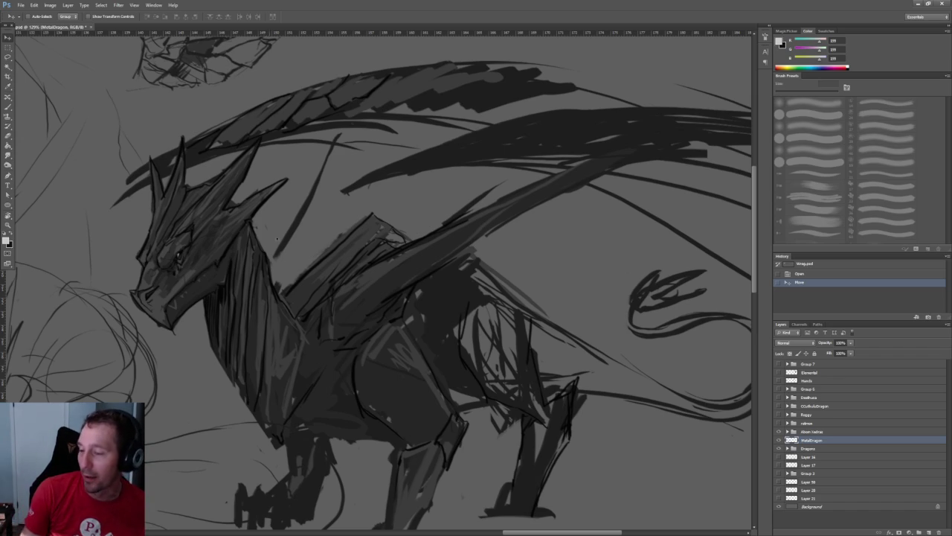
alt+scroll(267, 233, down, 2)
alt+scroll(275, 231, down, 2)
alt+scroll(290, 227, down, 2)
drag(289, 227, 415, 248)
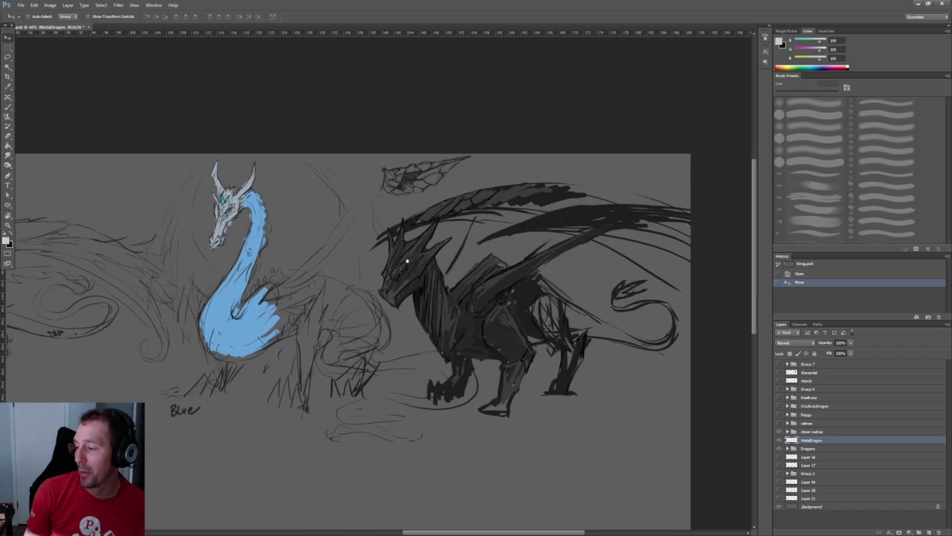
drag(218, 261, 486, 276)
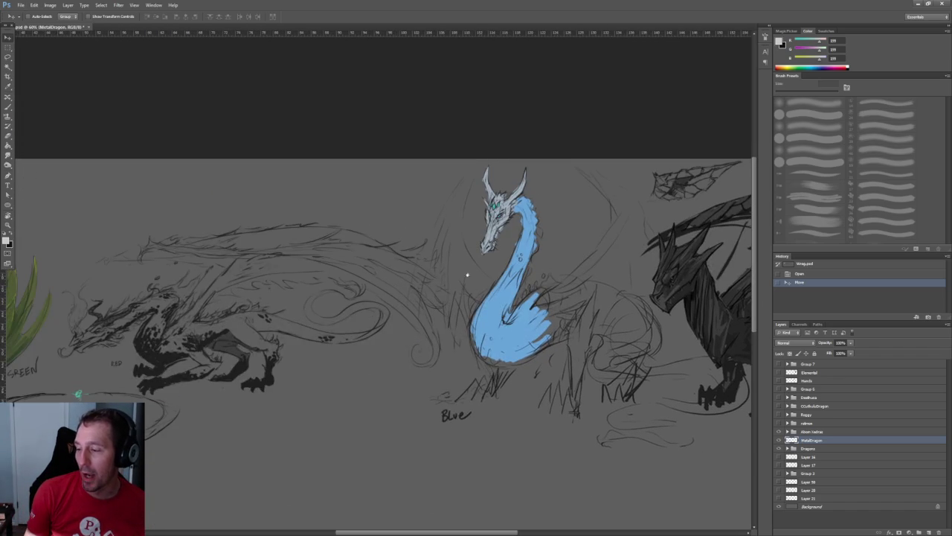
mouse_move(398, 268)
mouse_down()
mouse_move(468, 271)
mouse_move(67, 290)
mouse_up()
alt+scroll(416, 342, up, 3)
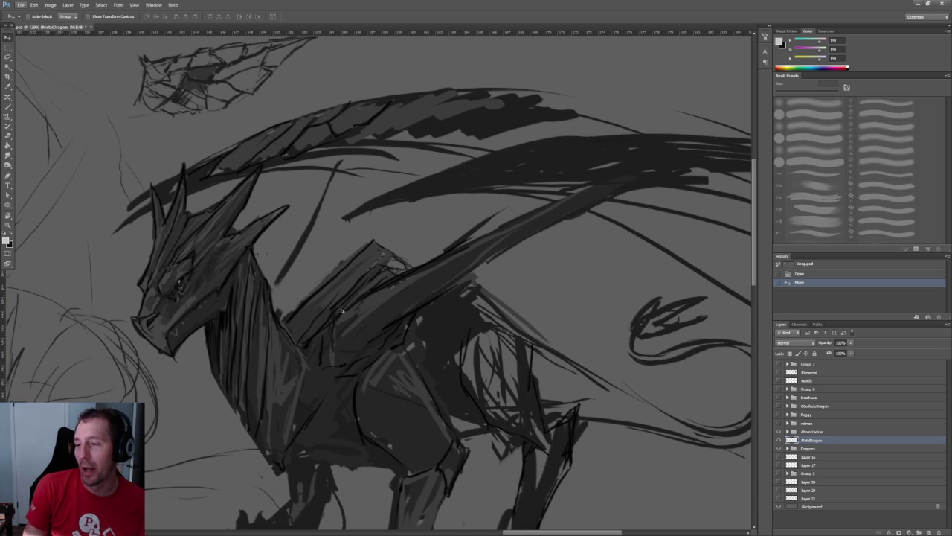
alt+scroll(343, 133, up, 5)
alt+scroll(286, 234, up, 3)
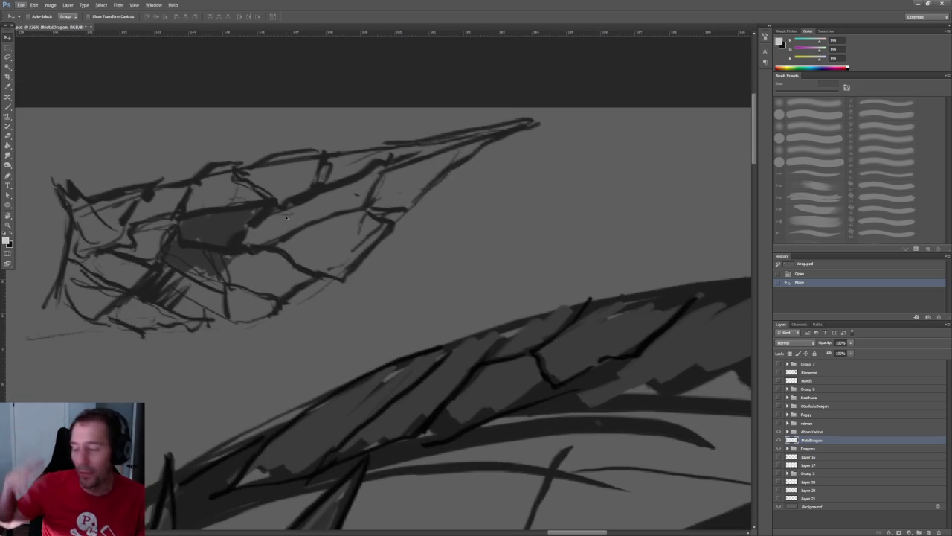
- Zoom out to show the green, red and blue dragons with the ringed-head sketch beneath
scroll(376, 245, down, 2)
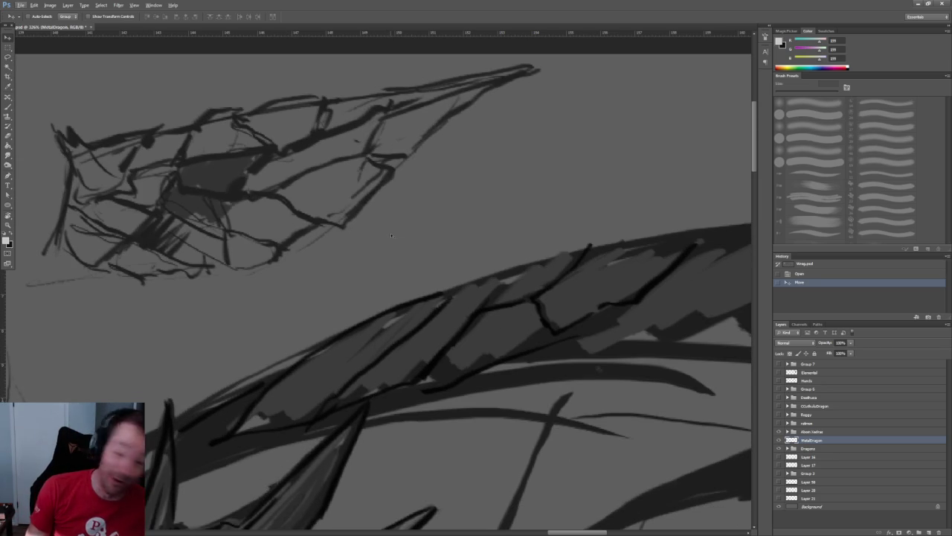
alt+scroll(386, 238, down, 3)
alt+scroll(381, 235, down, 3)
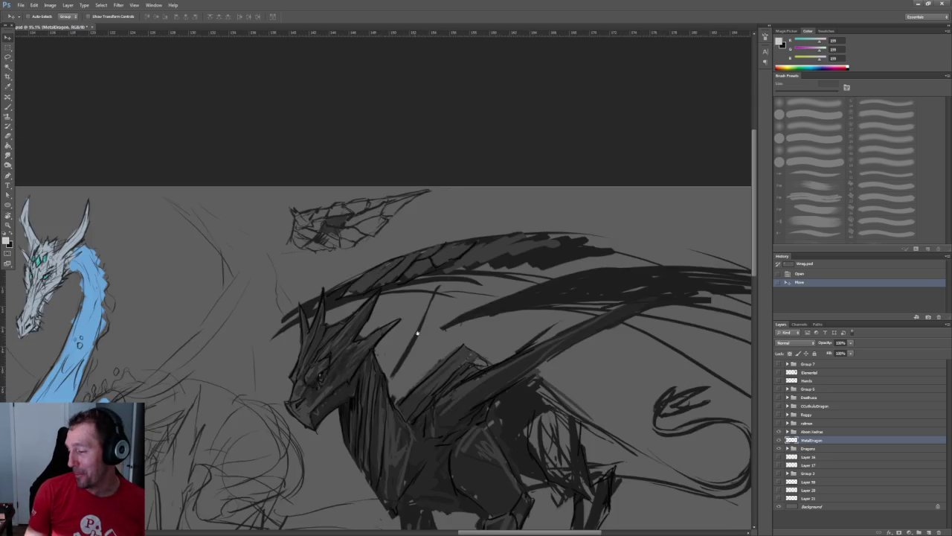
alt+scroll(376, 233, down, 3)
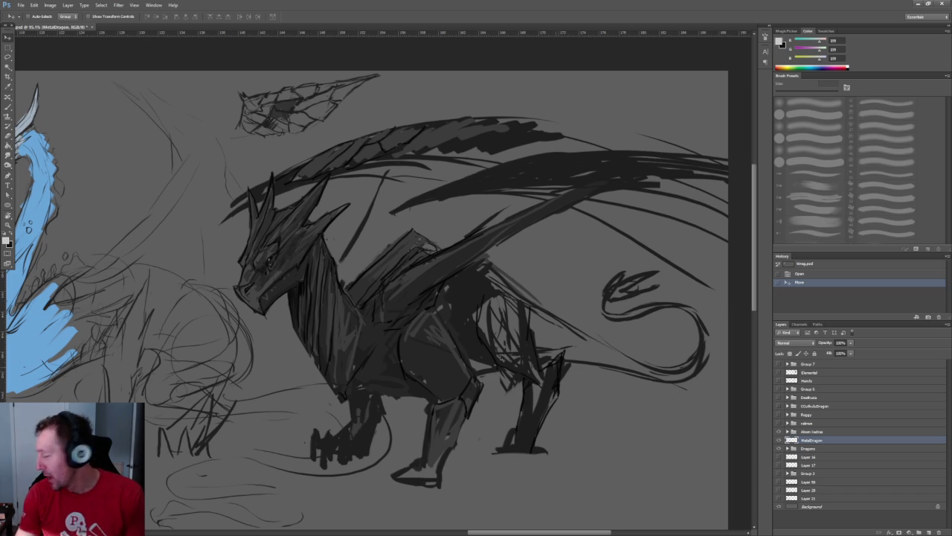
alt+scroll(430, 392, down, 3)
drag(430, 392, 744, 209)
alt+scroll(335, 266, up, 1)
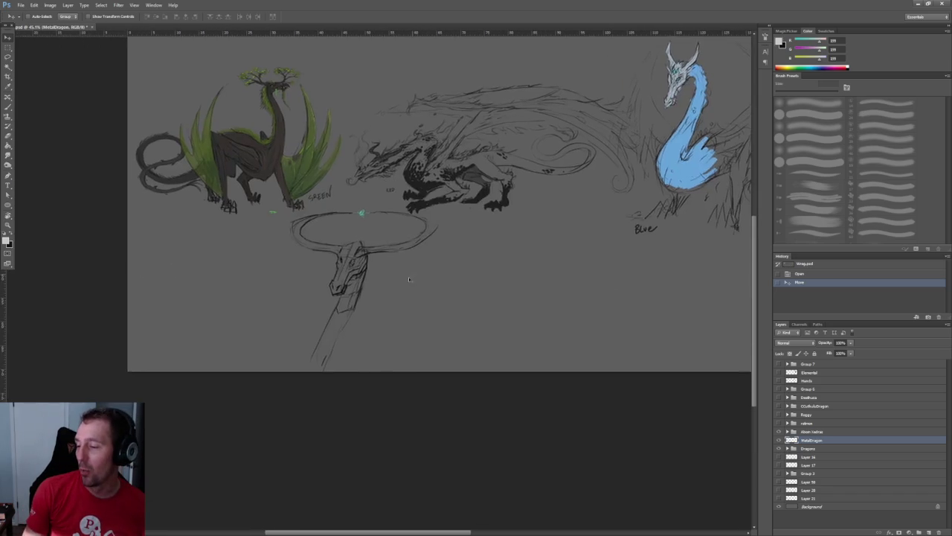
- Zoom in and centre the view on the ringed dragon head with its teal-marked eye
alt+scroll(335, 266, up, 3)
alt+scroll(335, 266, up, 1)
alt+scroll(336, 267, up, 2)
drag(323, 276, 507, 404)
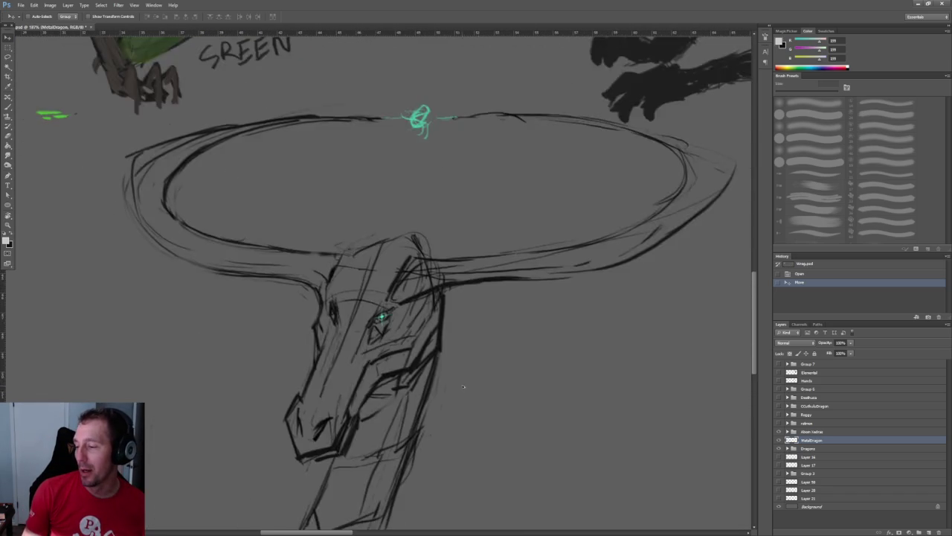
alt+scroll(457, 382, up, 2)
alt+scroll(460, 383, down, 2)
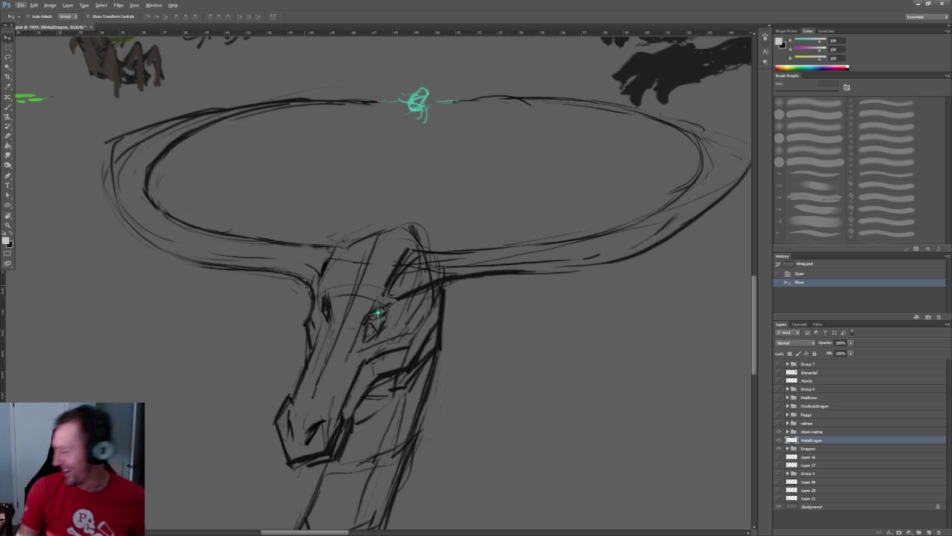
alt+scroll(304, 286, down, 3)
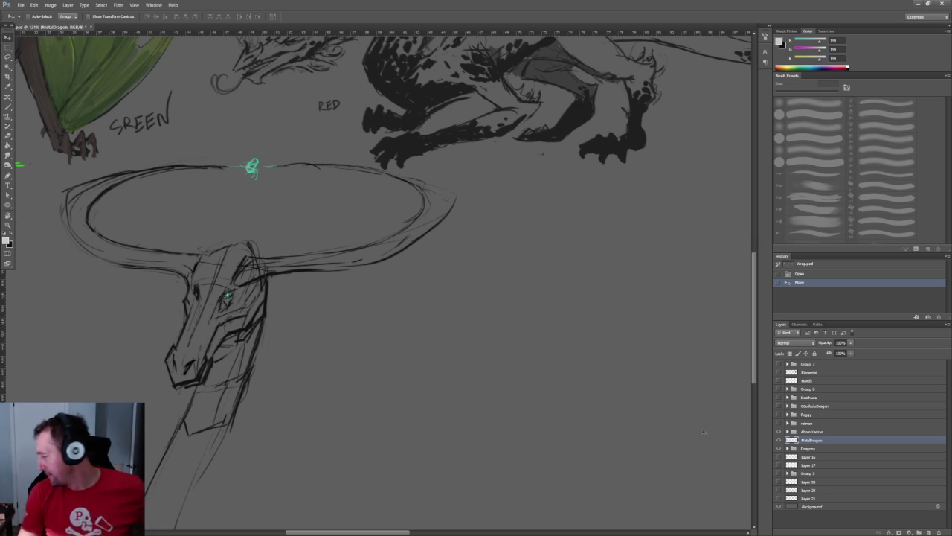
- Hide the MetalDragon and Dragons sketches, then reveal the cyan-haired medusa and large dragon layers
click(779, 439)
click(778, 448)
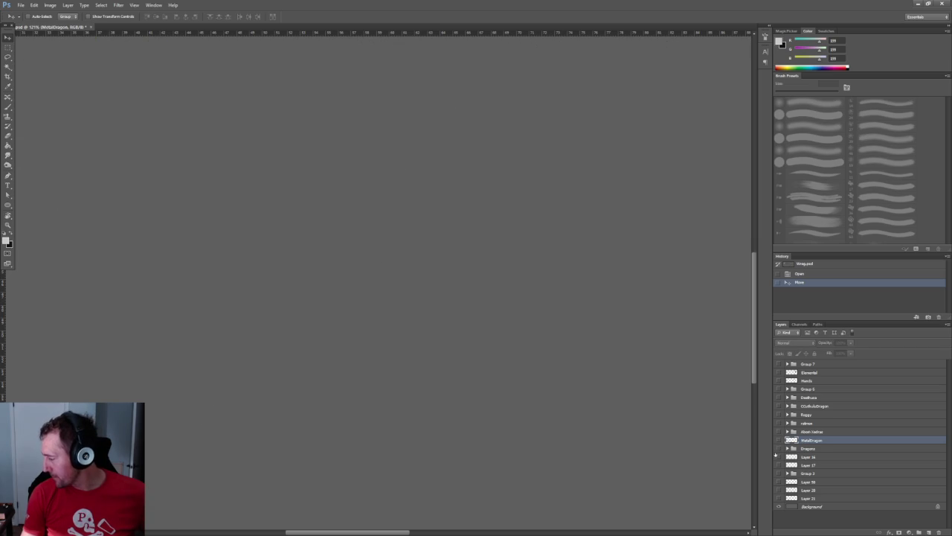
drag(779, 476, 778, 499)
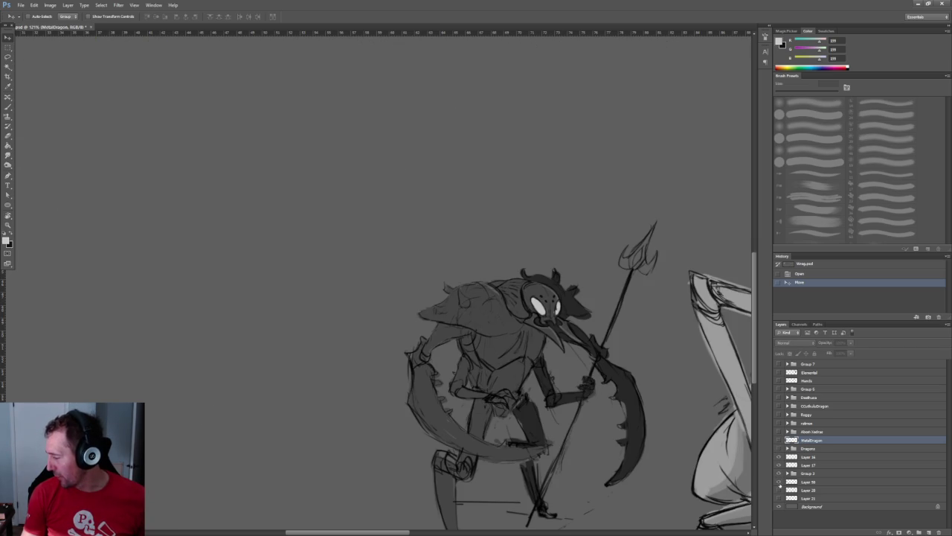
alt+scroll(517, 379, down, 2)
alt+scroll(530, 363, down, 3)
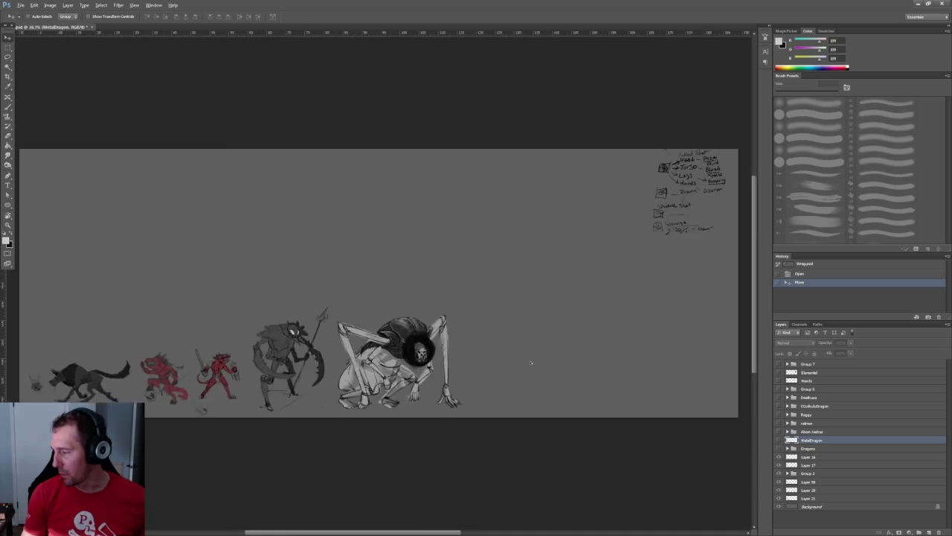
alt+scroll(532, 363, up, 1)
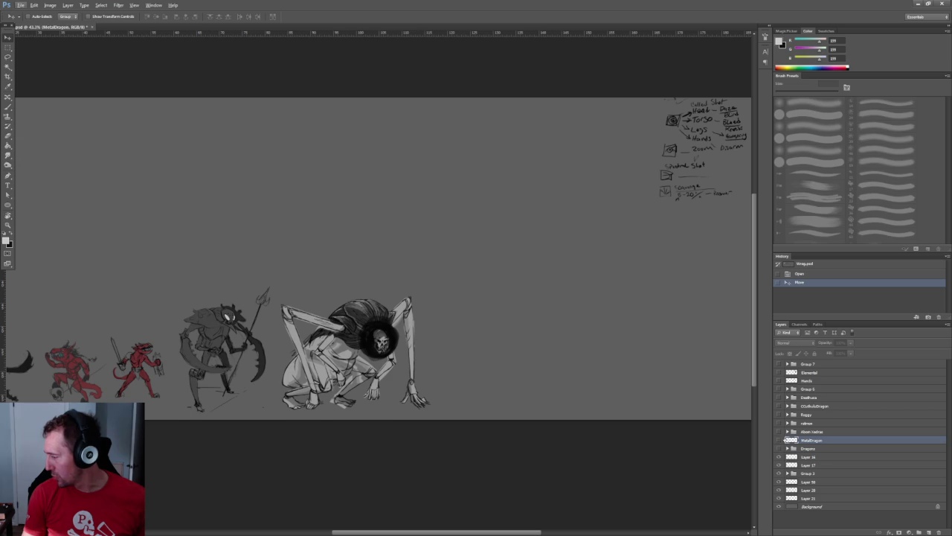
click(778, 406)
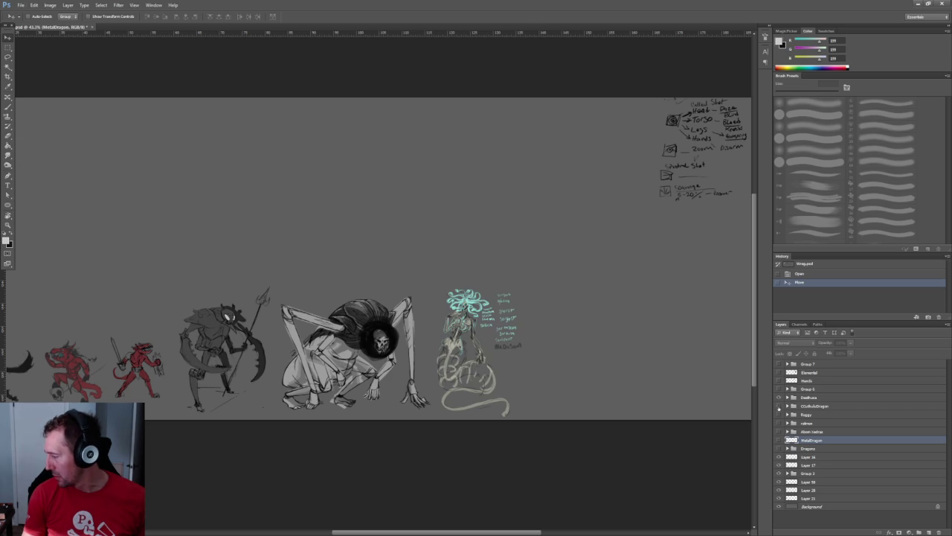
click(778, 414)
- Pan and zoom around the dragon to inspect its hind legs, wing tip and notes
alt+scroll(375, 297, up, 1)
alt+scroll(376, 297, up, 3)
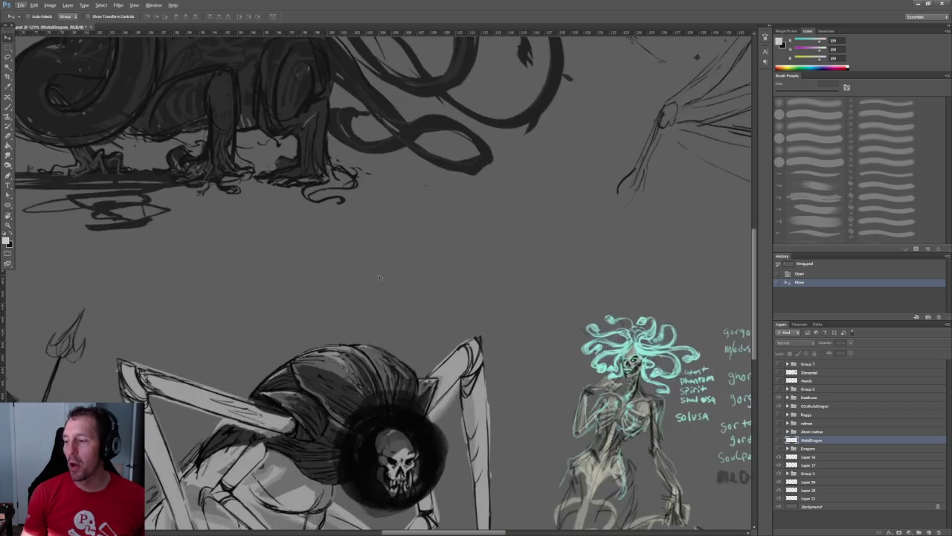
scroll(429, 463, up, 3)
scroll(430, 463, up, 2)
scroll(430, 463, left, 2)
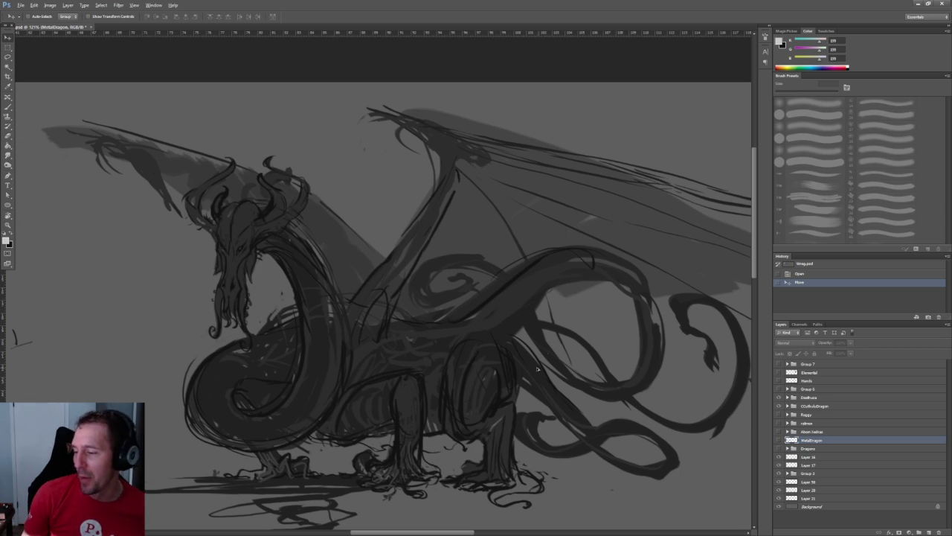
alt+scroll(544, 366, down, 3)
alt+scroll(516, 366, up, 4)
drag(329, 353, 494, 332)
mouse_move(336, 292)
mouse_down()
mouse_move(413, 325)
mouse_move(362, 327)
mouse_up()
drag(610, 312, 238, 282)
mouse_move(595, 231)
mouse_down()
mouse_move(387, 220)
mouse_move(229, 165)
mouse_up()
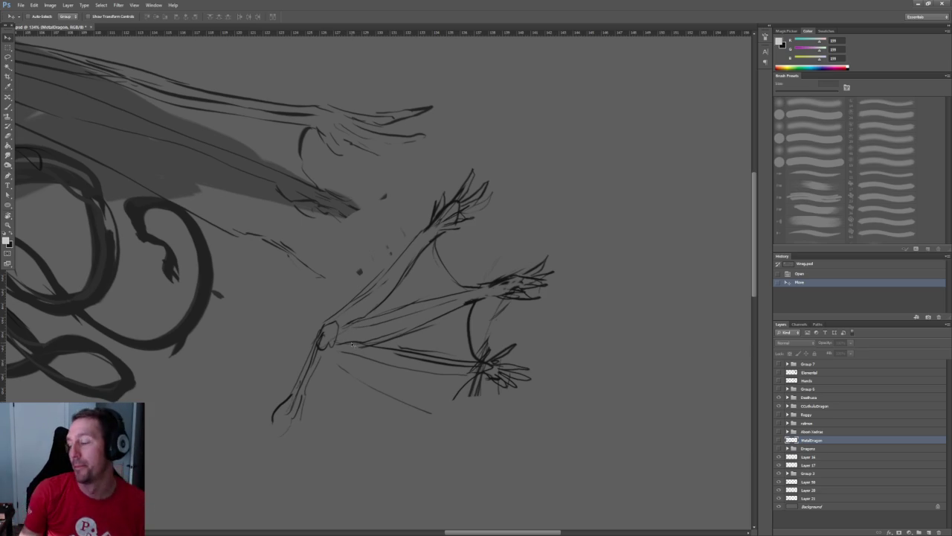
key(ctrl+minus)
key(ctrl+minus)
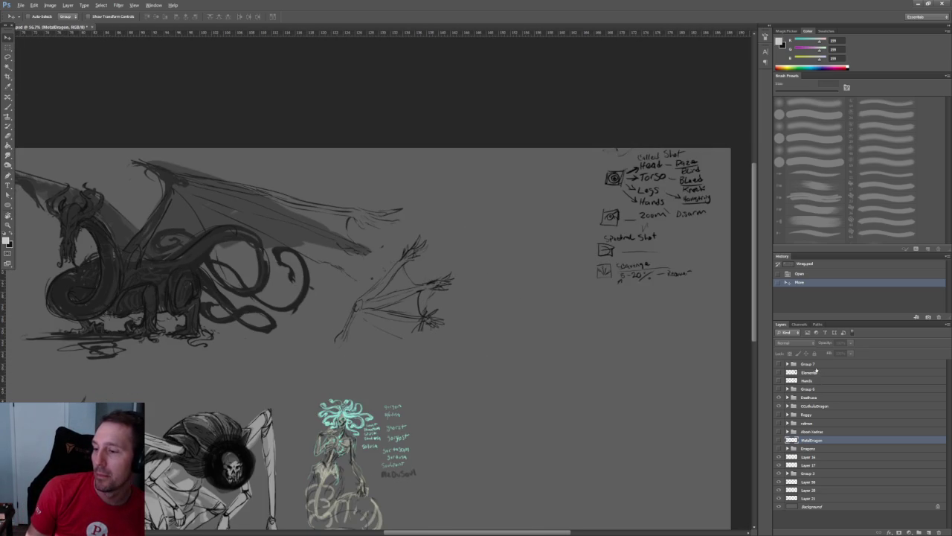
drag(319, 307, 482, 331)
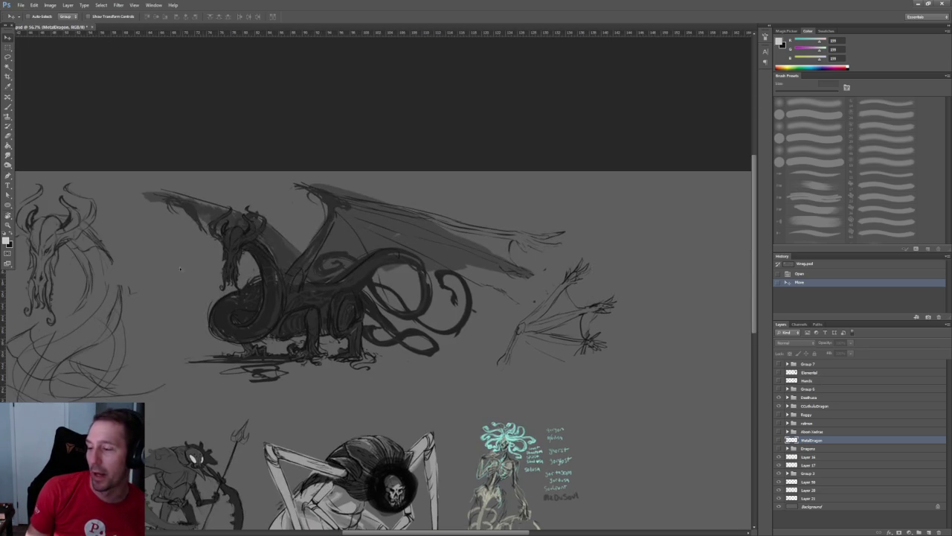
drag(192, 261, 334, 267)
alt+scroll(208, 291, up, 3)
alt+scroll(207, 291, up, 5)
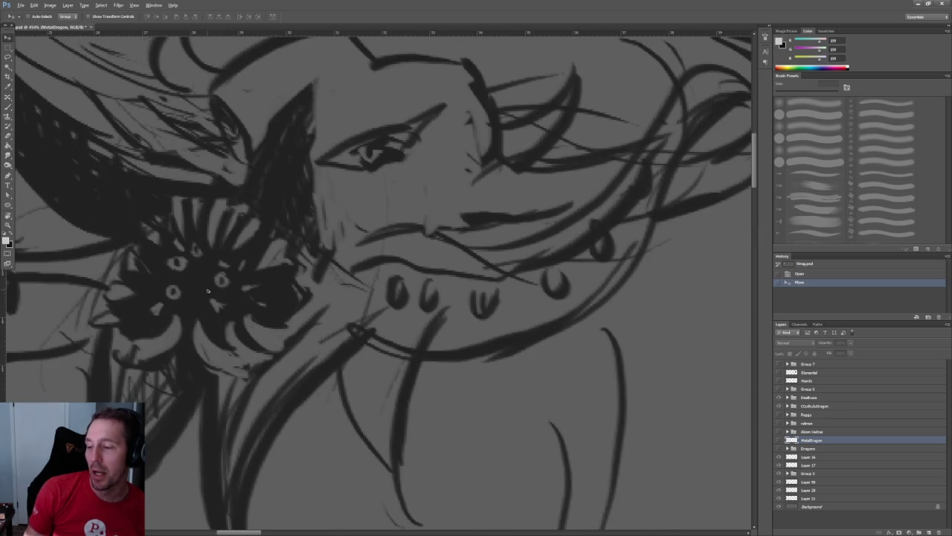
alt+scroll(335, 287, down, 5)
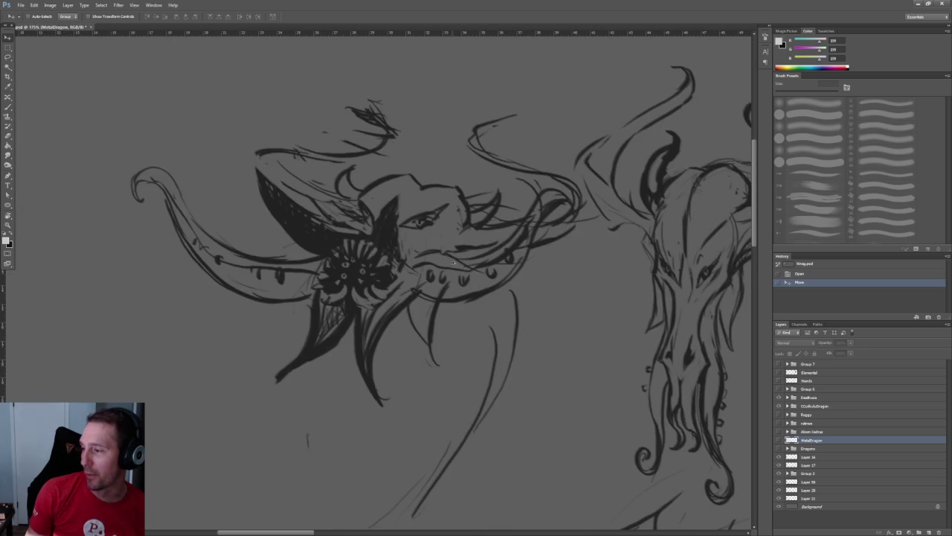
drag(631, 276, 435, 259)
alt+scroll(435, 259, down, 2)
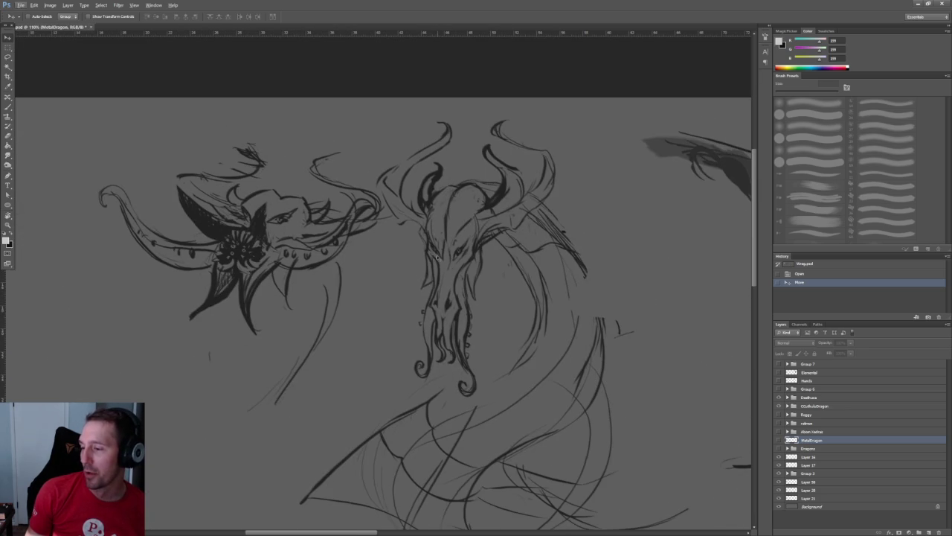
alt+scroll(284, 187, down, 1)
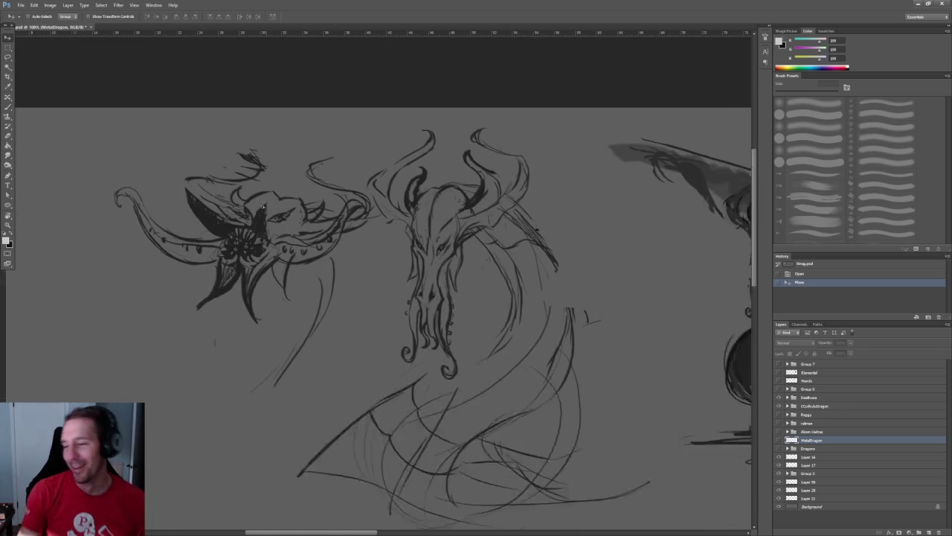
alt+scroll(284, 187, down, 3)
mouse_move(397, 335)
mouse_down()
mouse_move(230, 186)
mouse_move(400, 206)
mouse_up()
alt+scroll(226, 304, up, 2)
alt+scroll(226, 304, up, 1)
drag(227, 304, 237, 276)
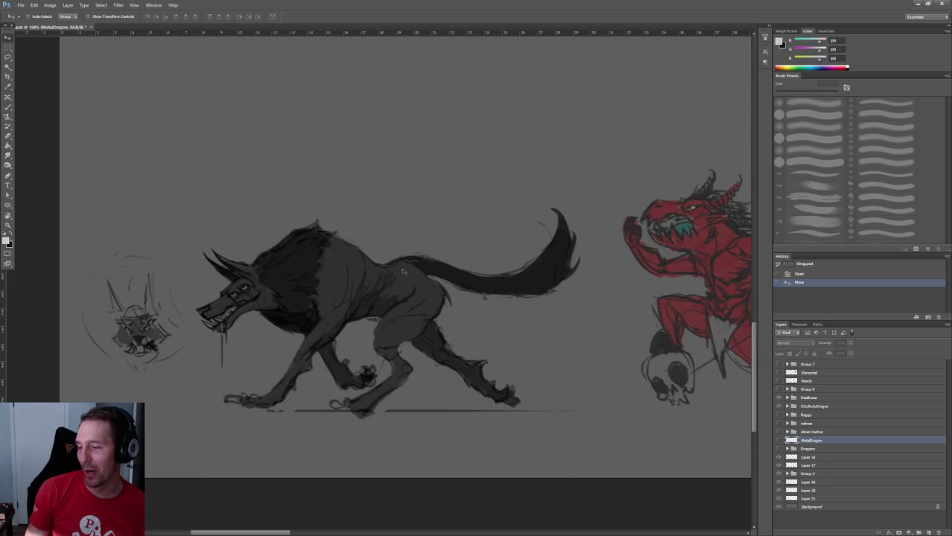
mouse_move(584, 271)
mouse_down()
mouse_move(478, 270)
mouse_move(387, 249)
mouse_move(355, 255)
mouse_up()
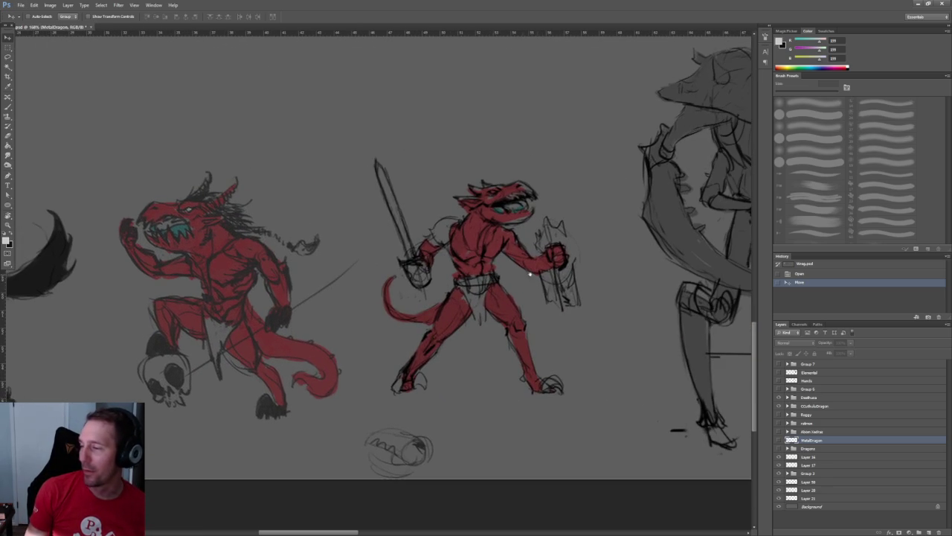
drag(510, 273, 329, 307)
alt+scroll(355, 310, up, 1)
alt+scroll(355, 309, up, 1)
drag(439, 305, 216, 299)
drag(409, 297, 142, 292)
drag(267, 305, 352, 310)
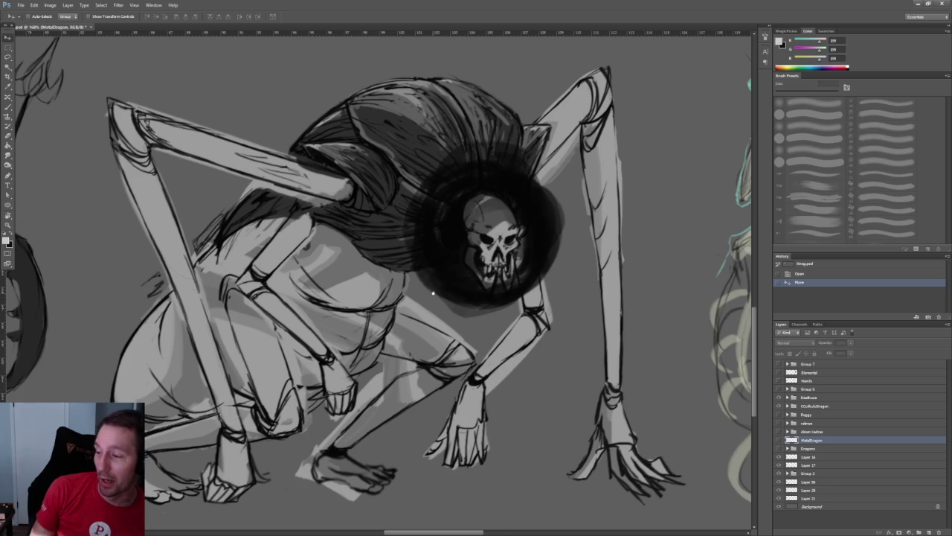
drag(433, 292, 326, 291)
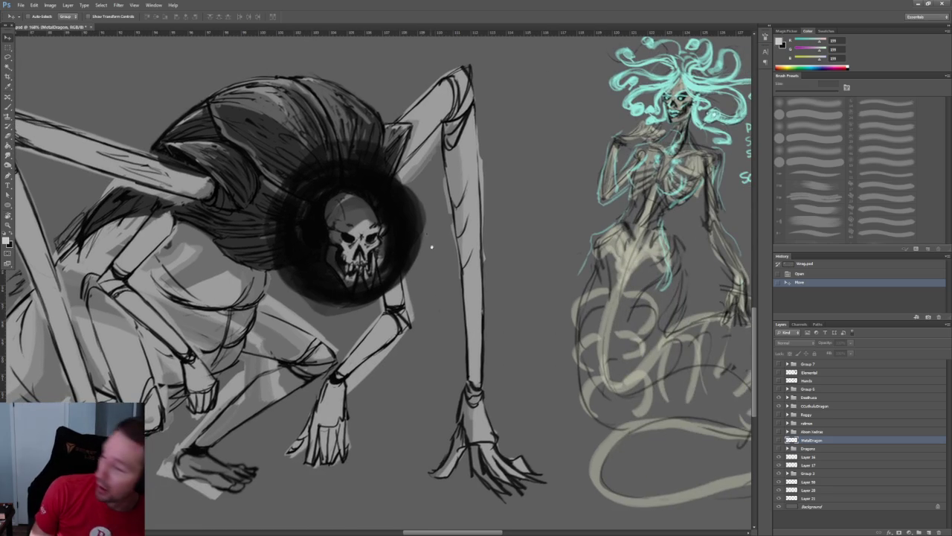
drag(429, 241, 244, 226)
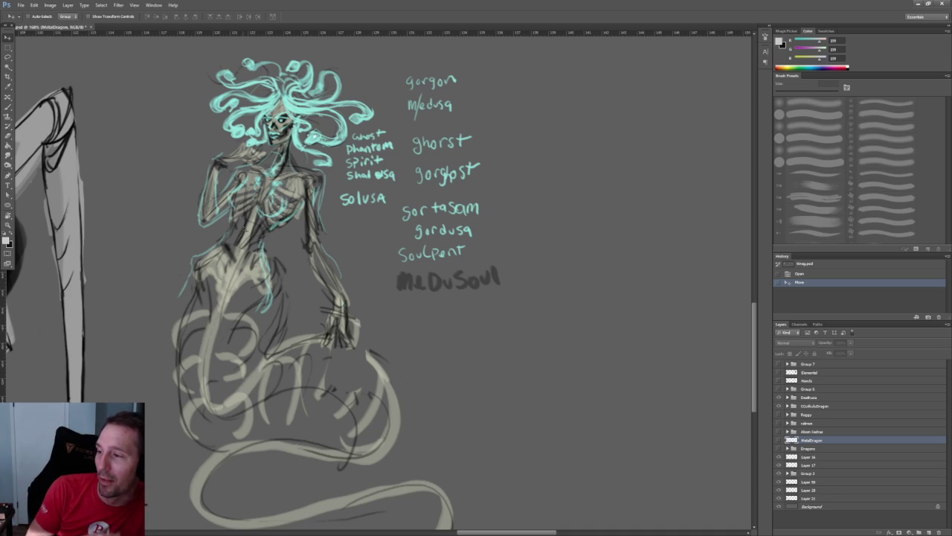
alt+scroll(246, 227, down, 3)
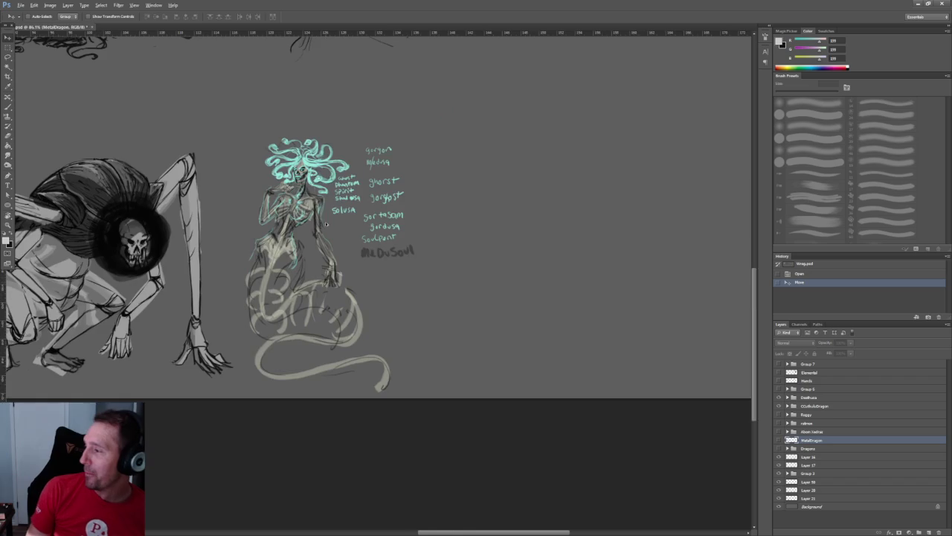
alt+scroll(331, 222, down, 2)
mouse_move(362, 141)
mouse_down()
mouse_move(635, 270)
mouse_move(429, 261)
mouse_up()
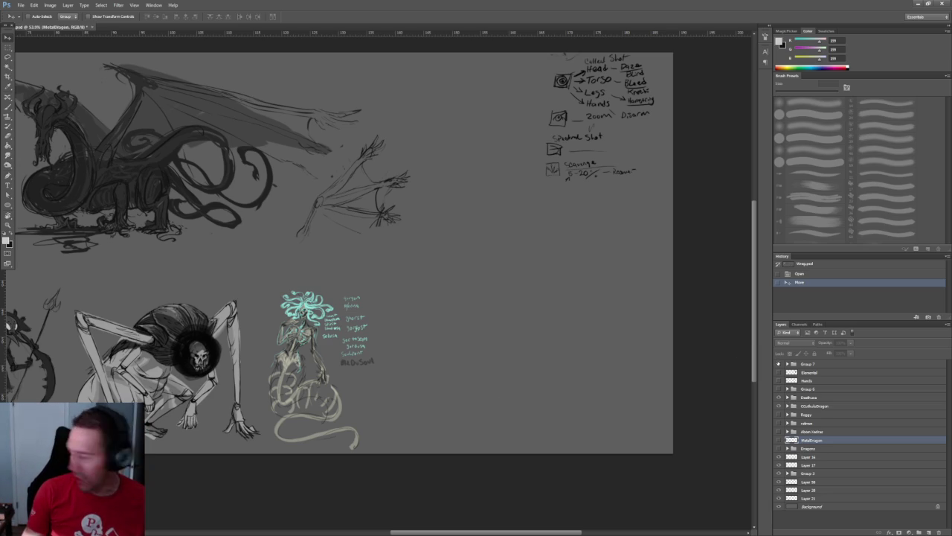
alt+scroll(298, 259, down, 1)
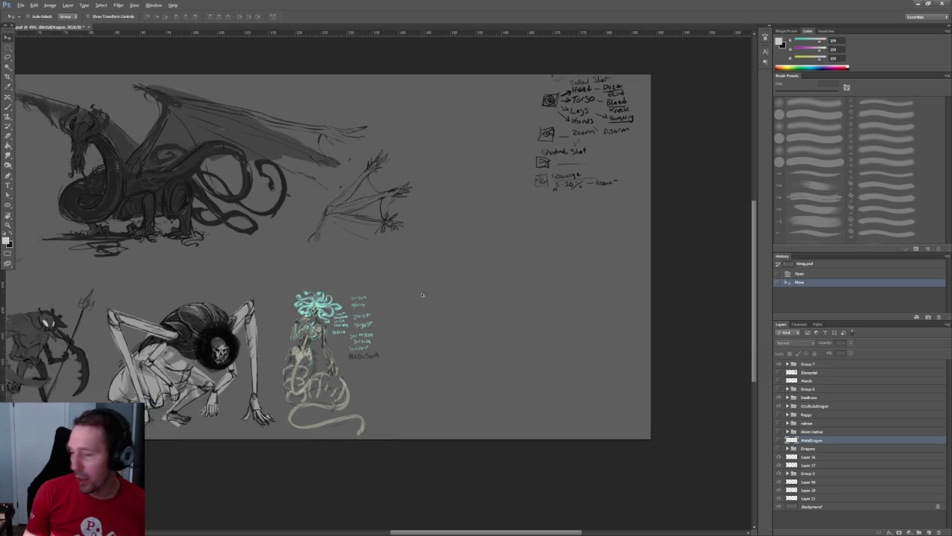
alt+scroll(298, 259, down, 1)
alt+scroll(212, 262, up, 3)
alt+scroll(212, 262, up, 2)
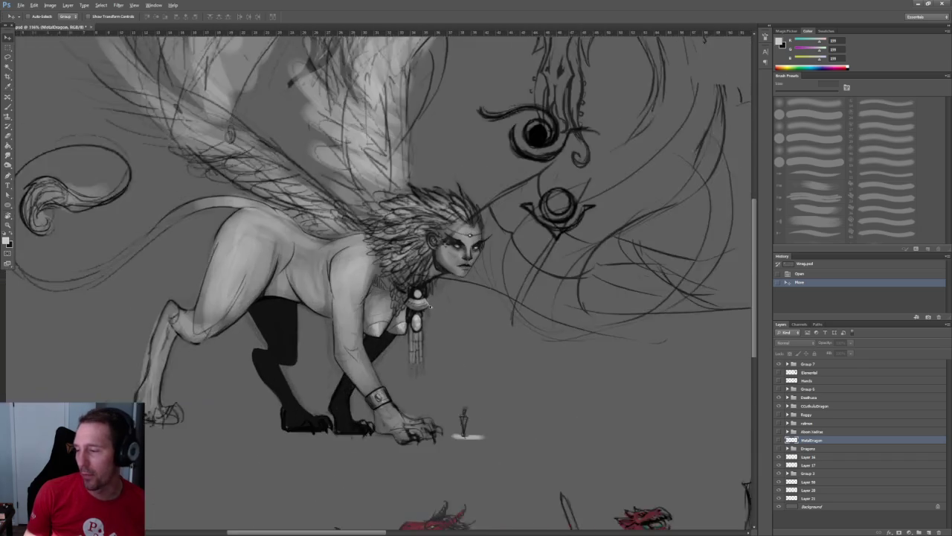
alt+scroll(411, 343, up, 1)
alt+scroll(411, 343, up, 1)
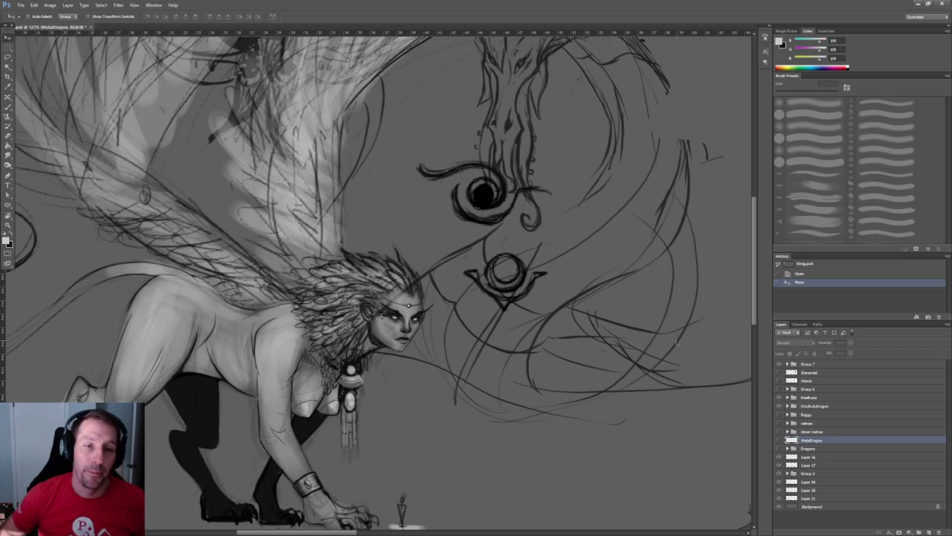
alt+scroll(480, 224, down, 1)
alt+scroll(481, 225, down, 2)
alt+scroll(481, 224, down, 2)
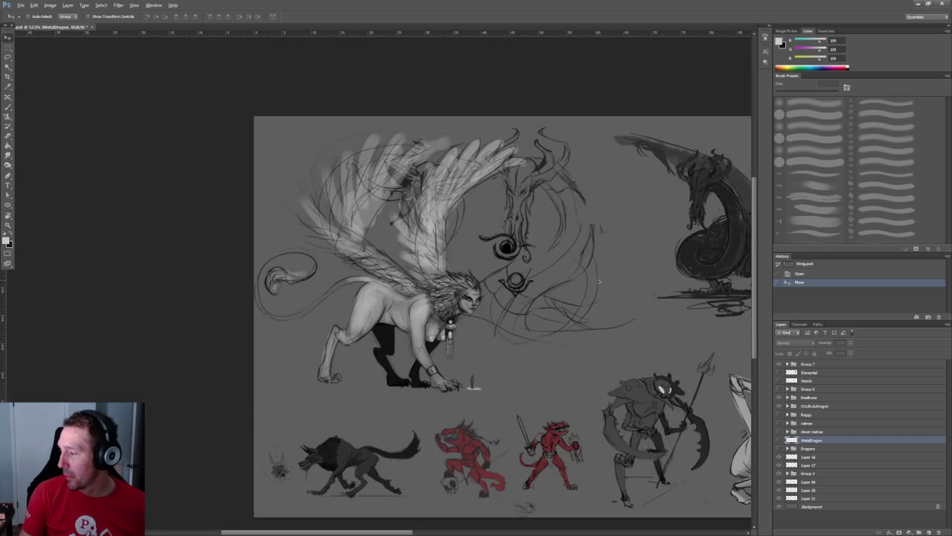
- Hide the dragon, loose lines and medusa sketches, and show Group 6's lion, warrior and armour sketches
alt+scroll(481, 225, down, 1)
drag(481, 225, 336, 206)
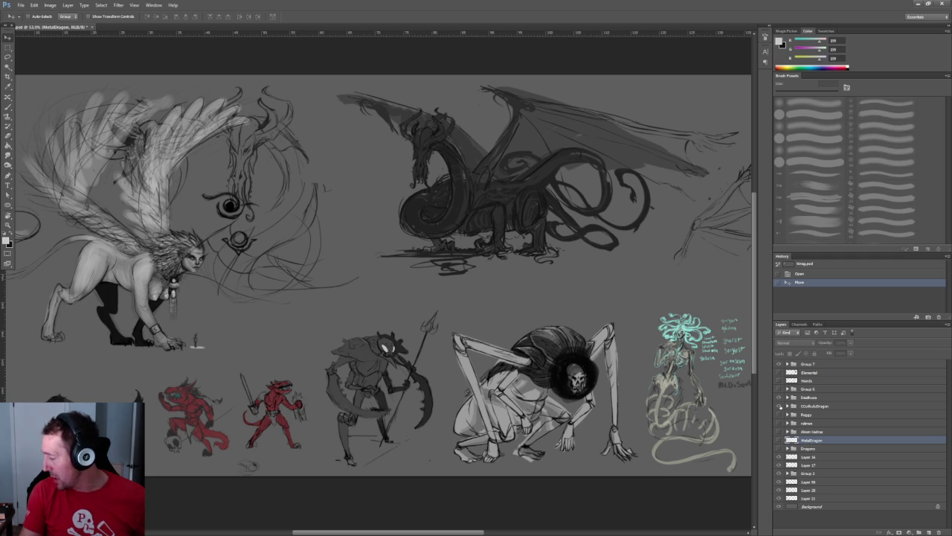
drag(781, 407, 783, 396)
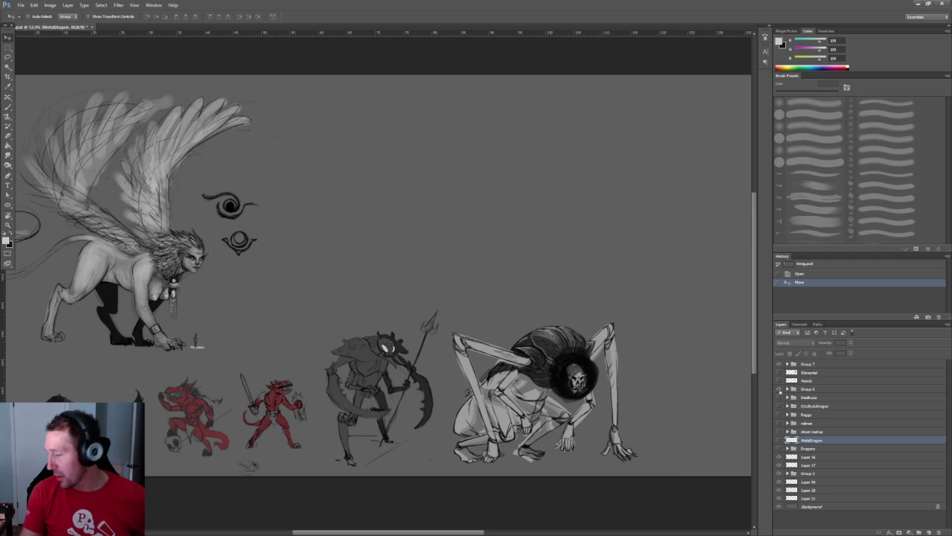
click(779, 389)
- Hide the spider, scythe figure and both red demon sketches, then zoom in on the cloaked figure
drag(778, 473, 778, 489)
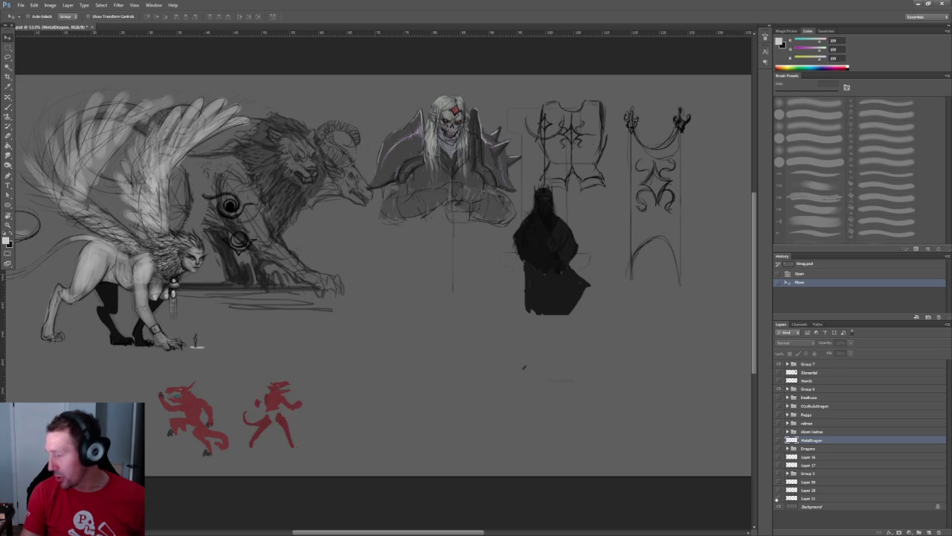
click(779, 497)
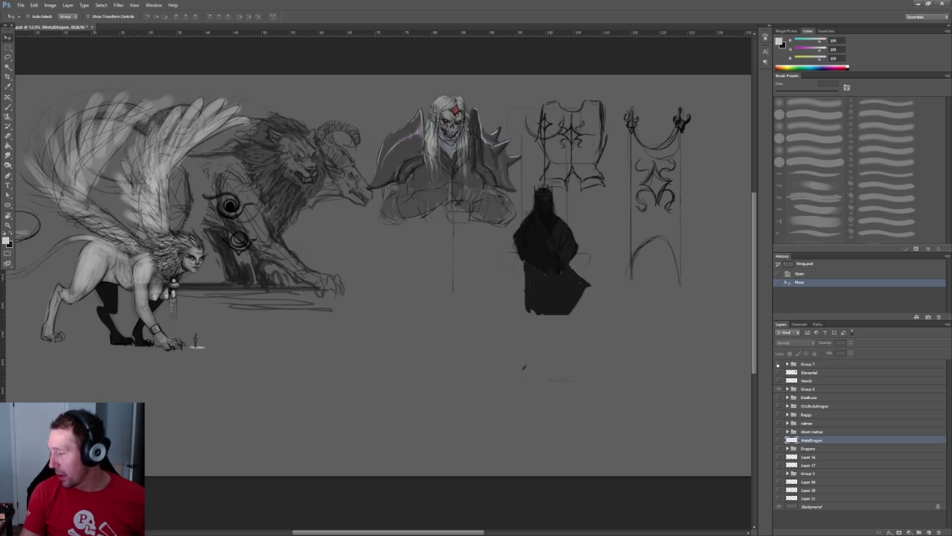
alt+scroll(421, 282, up, 2)
alt+scroll(420, 282, up, 3)
alt+scroll(421, 282, up, 3)
alt+scroll(420, 282, up, 3)
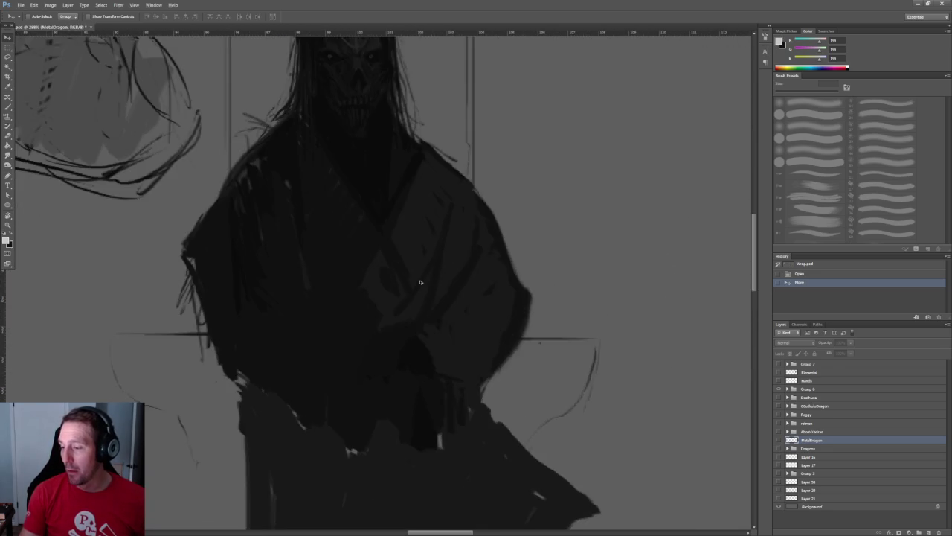
scroll(367, 263, up, 3)
alt+scroll(391, 304, up, 3)
drag(391, 304, 416, 326)
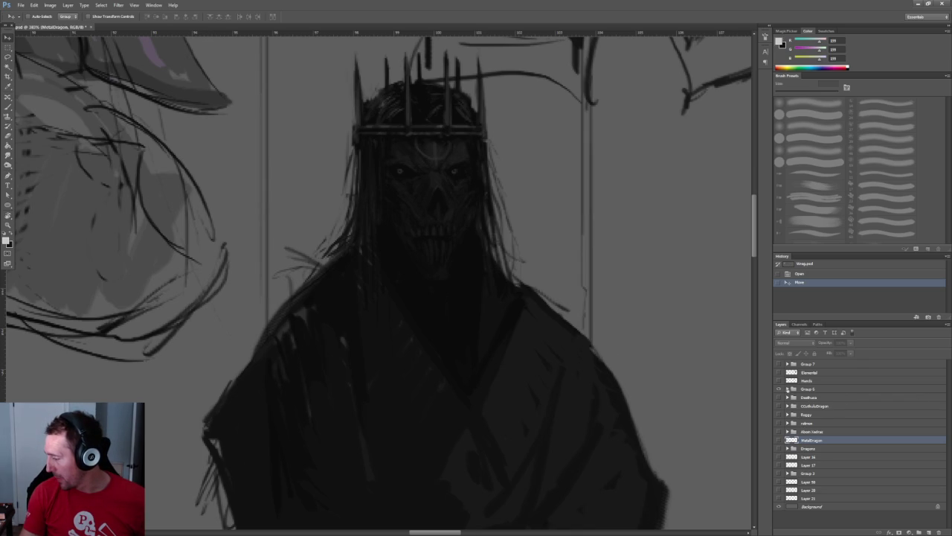
click(787, 388)
click(787, 388)
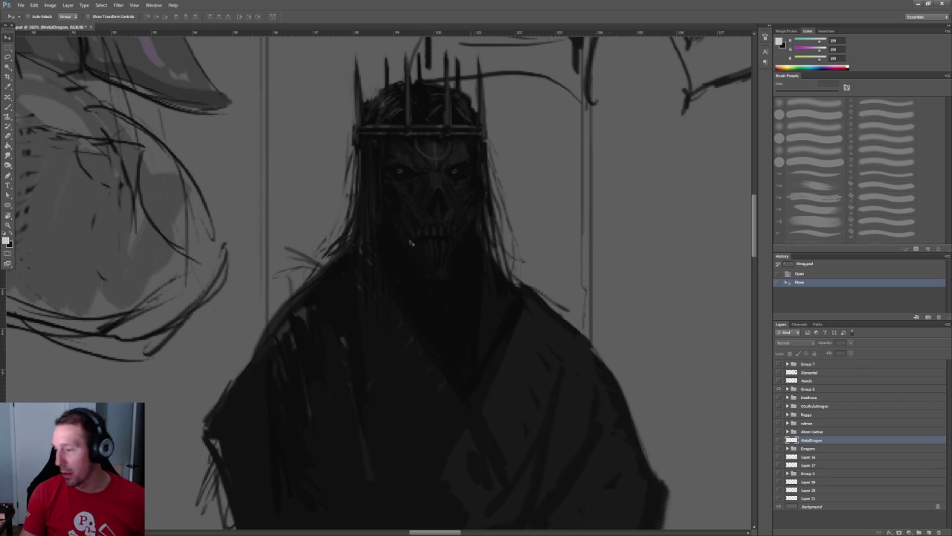
alt+scroll(441, 282, down, 2)
alt+scroll(484, 217, up, 1)
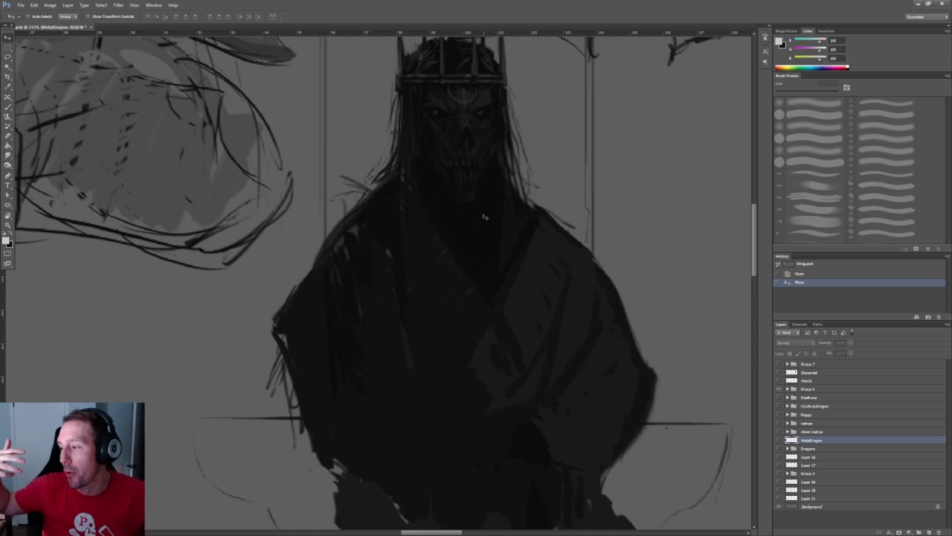
alt+scroll(480, 238, down, 3)
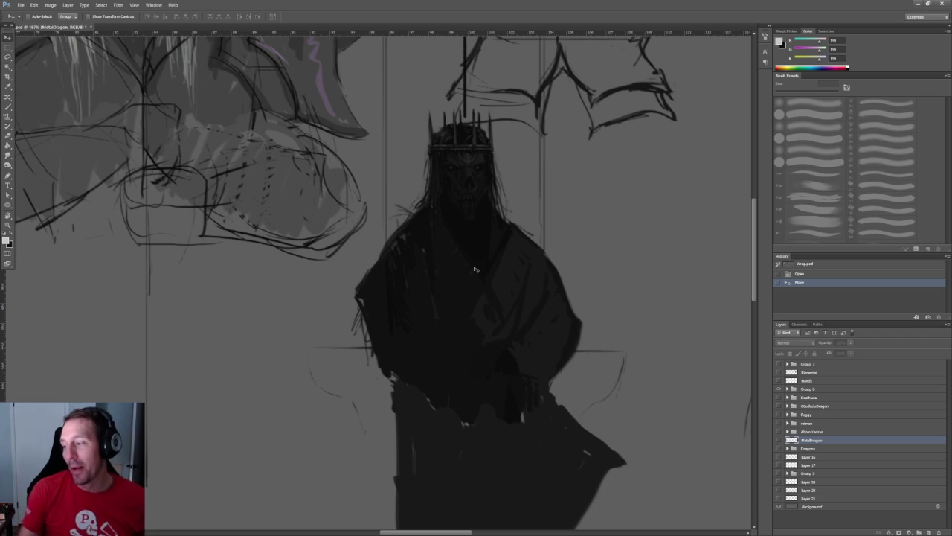
alt+scroll(434, 226, down, 2)
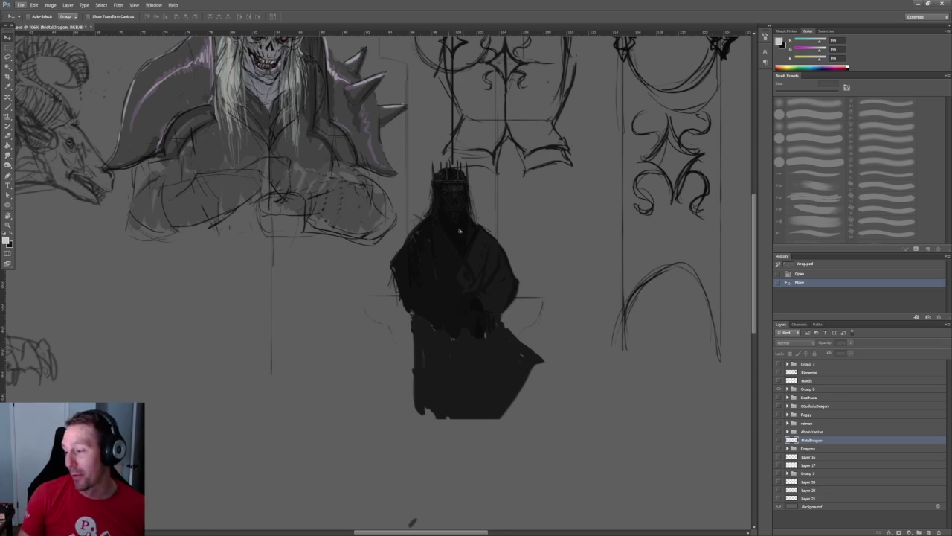
alt+scroll(443, 235, down, 3)
alt+scroll(439, 268, up, 3)
alt+scroll(435, 298, up, 2)
alt+scroll(432, 325, up, 1)
alt+scroll(433, 325, up, 2)
alt+scroll(374, 391, up, 2)
alt+scroll(398, 202, up, 1)
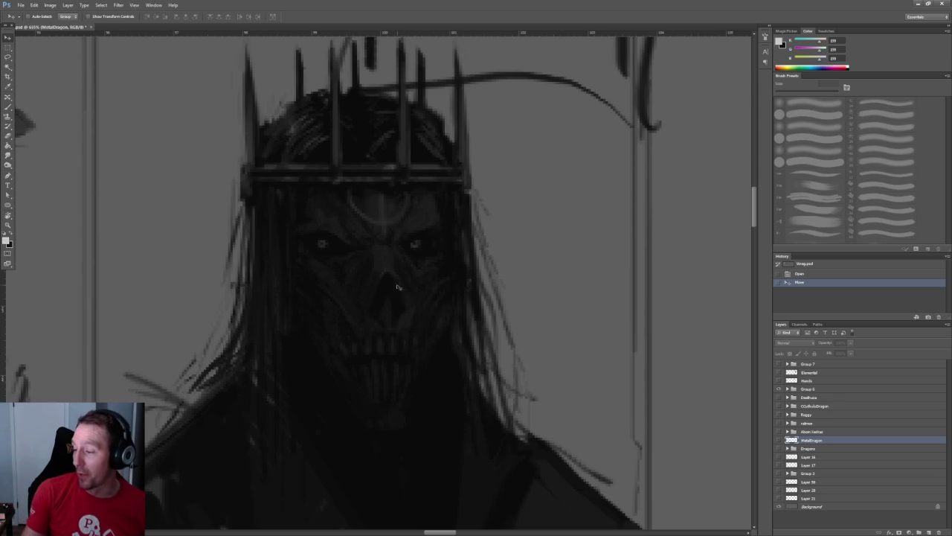
alt+scroll(414, 356, down, 4)
alt+scroll(404, 315, down, 4)
alt+scroll(298, 238, up, 2)
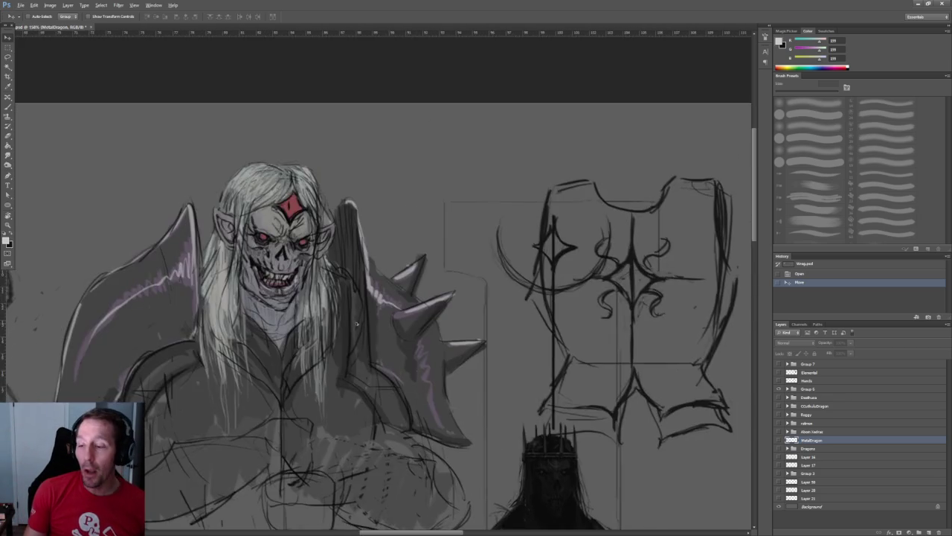
alt+scroll(327, 297, up, 1)
alt+scroll(342, 329, up, 1)
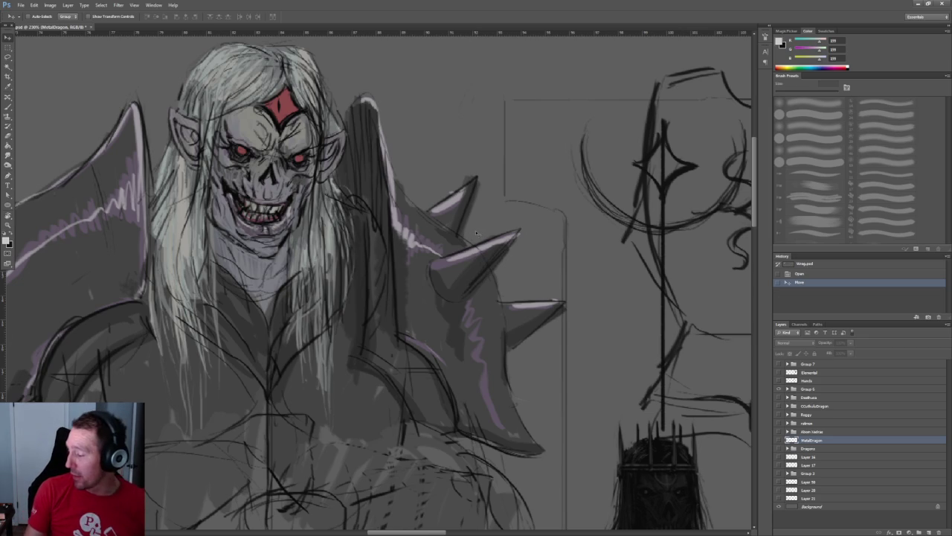
alt+scroll(446, 181, down, 1)
drag(667, 389, 490, 300)
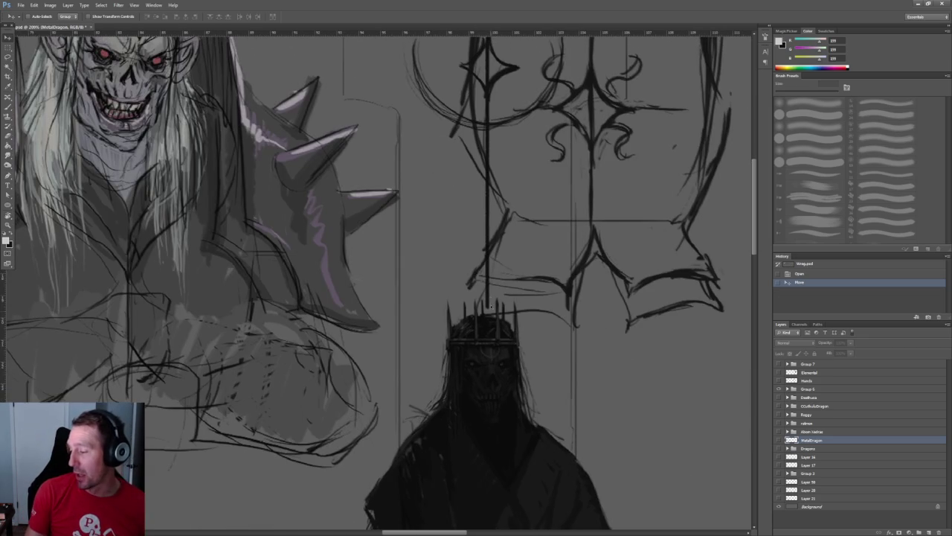
alt+scroll(246, 138, up, 2)
alt+scroll(246, 138, up, 2)
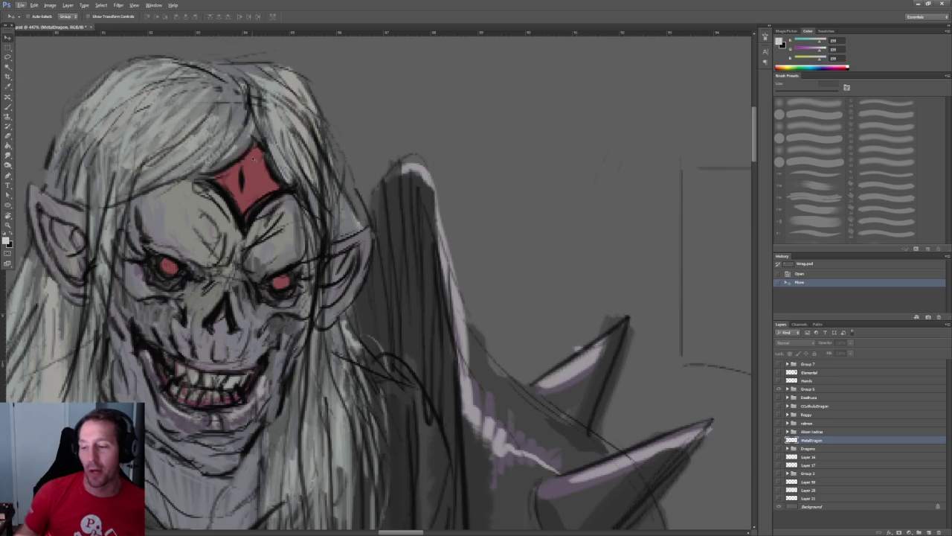
alt+scroll(288, 171, down, 5)
alt+scroll(372, 160, down, 2)
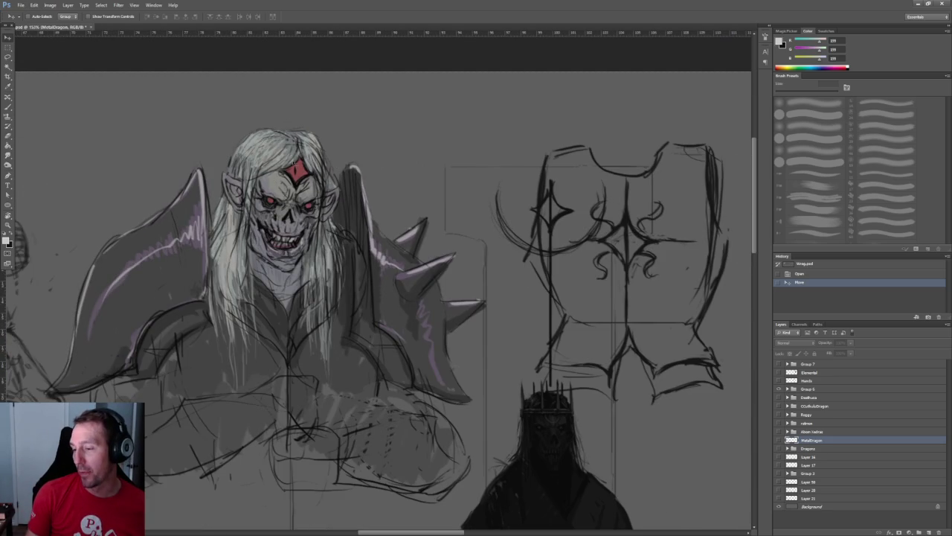
ctrl+scroll(580, 380, right, 5)
alt+scroll(484, 298, up, 2)
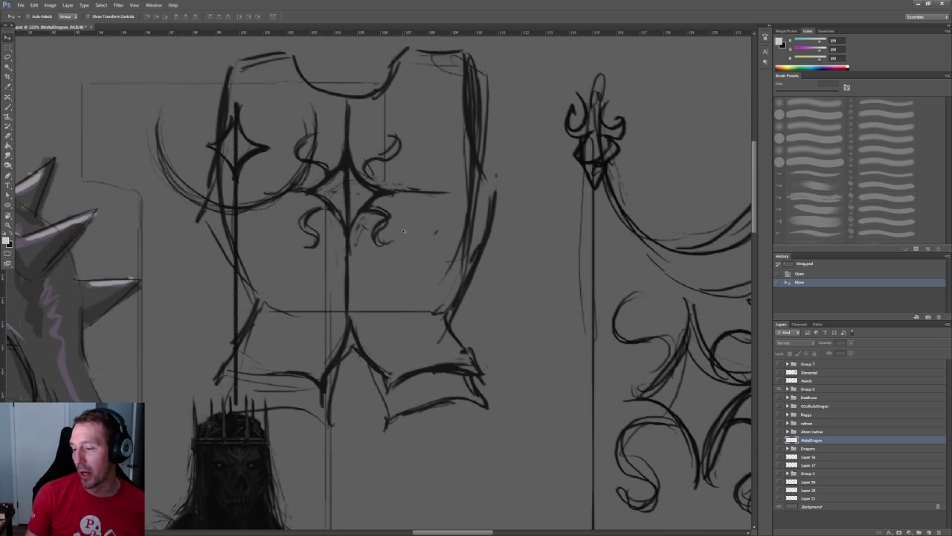
alt+scroll(409, 273, down, 2)
scroll(249, 149, down, 3)
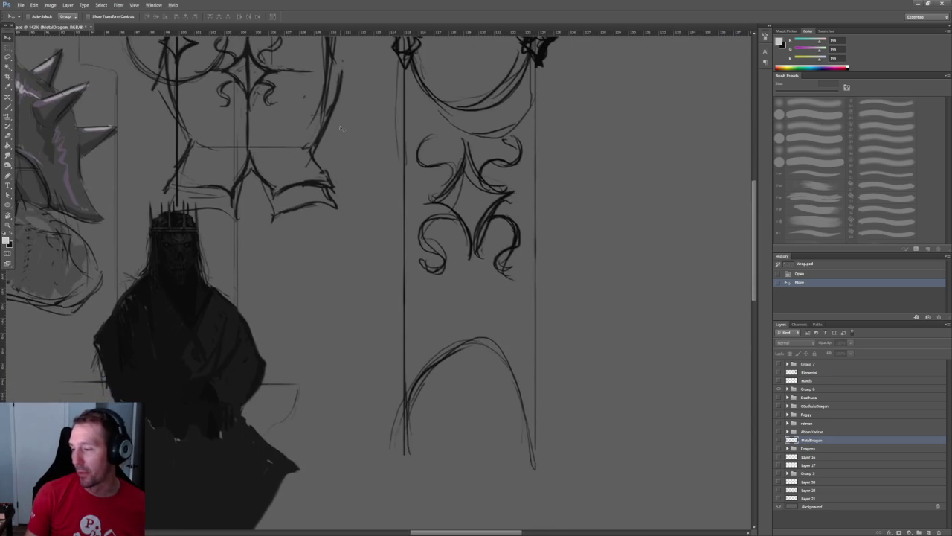
alt+scroll(249, 148, down, 2)
scroll(223, 186, up, 1)
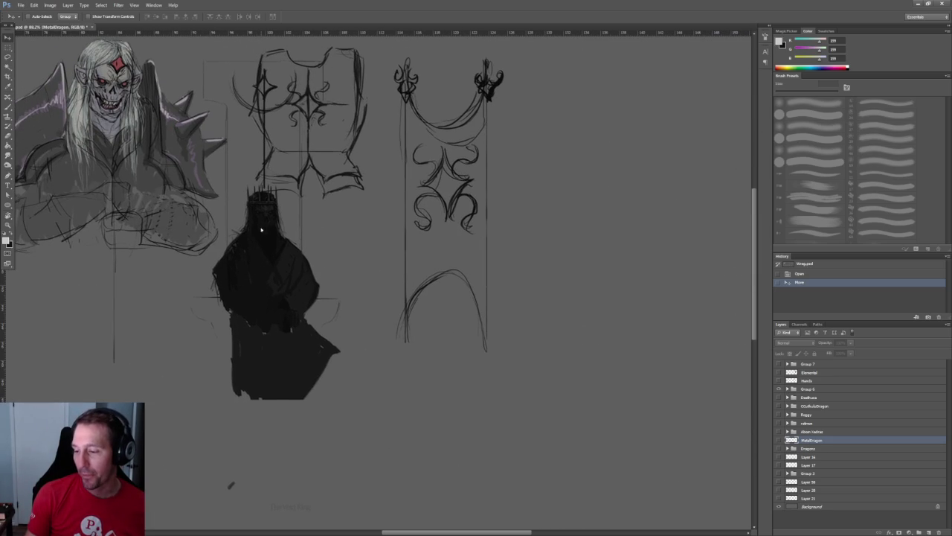
right_click(262, 229)
- Select the vOIDKING layer and move the dark crowned figure right beside the banner sketch
click(288, 241)
key(w)
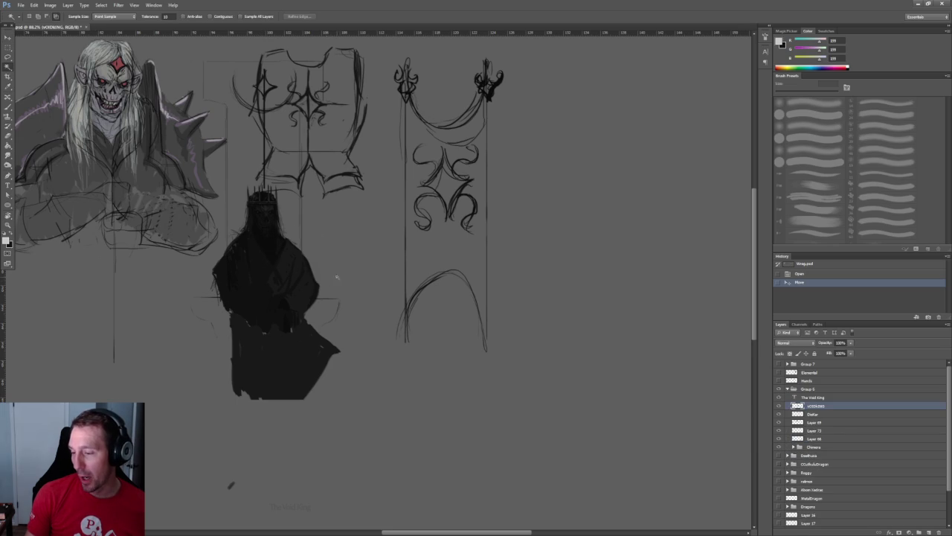
scroll(290, 230, down, 1)
alt+scroll(290, 225, down, 2)
alt+scroll(290, 223, down, 1)
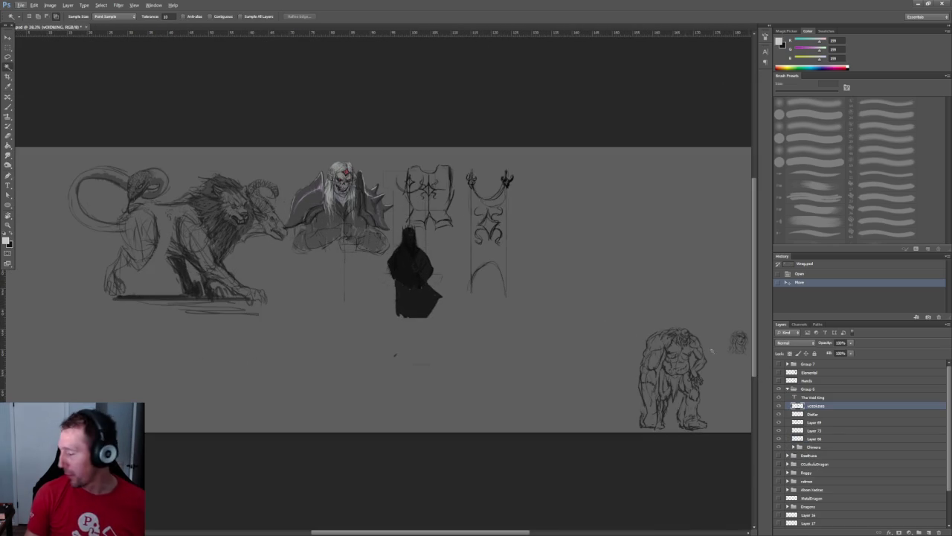
key(v)
mouse_move(427, 262)
mouse_down()
mouse_move(528, 270)
mouse_move(554, 245)
mouse_up()
key(Escape)
drag(400, 273, 525, 268)
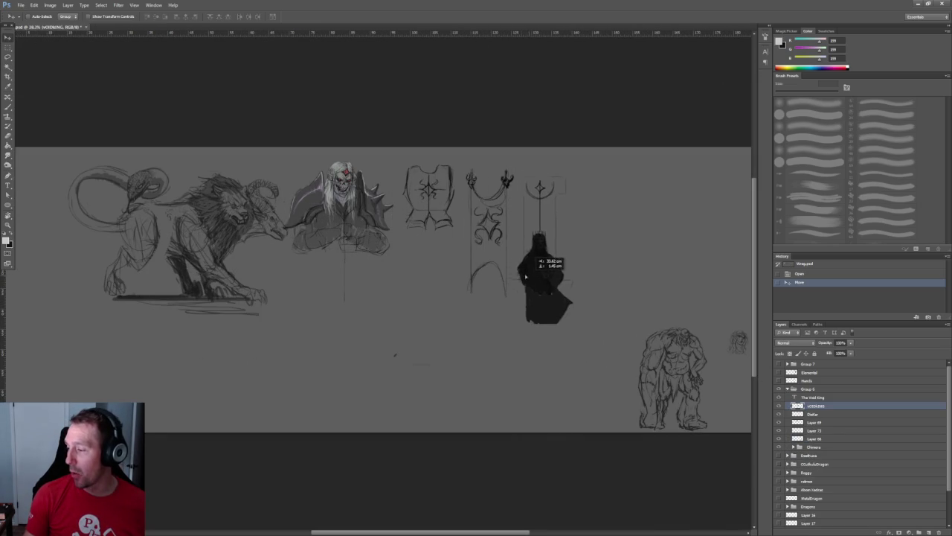
- Pan the view to check the banner emblem, vest and repositioned figure
alt+scroll(547, 184, up, 5)
mouse_move(512, 126)
mouse_down()
mouse_move(482, 257)
mouse_move(769, 205)
mouse_up()
drag(438, 232, 303, 110)
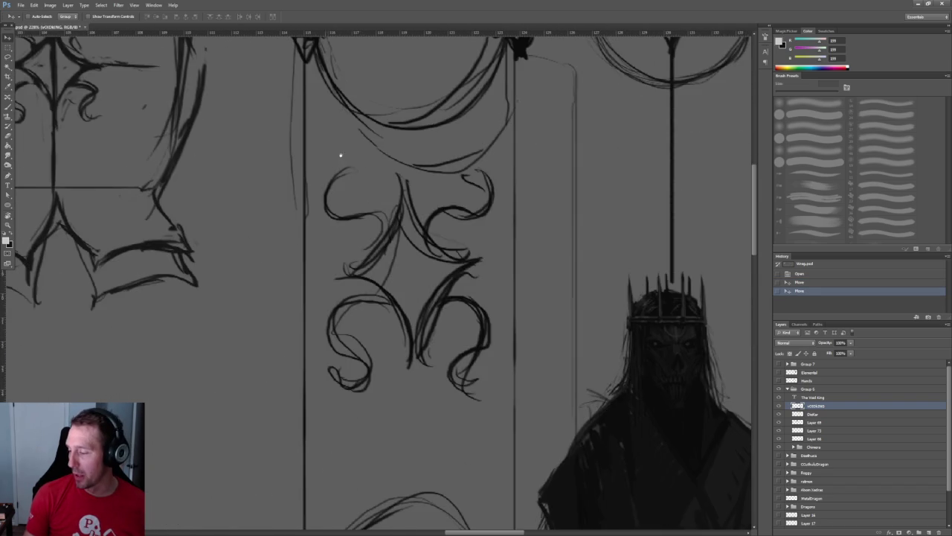
alt+scroll(378, 238, down, 2)
alt+scroll(511, 371, down, 3)
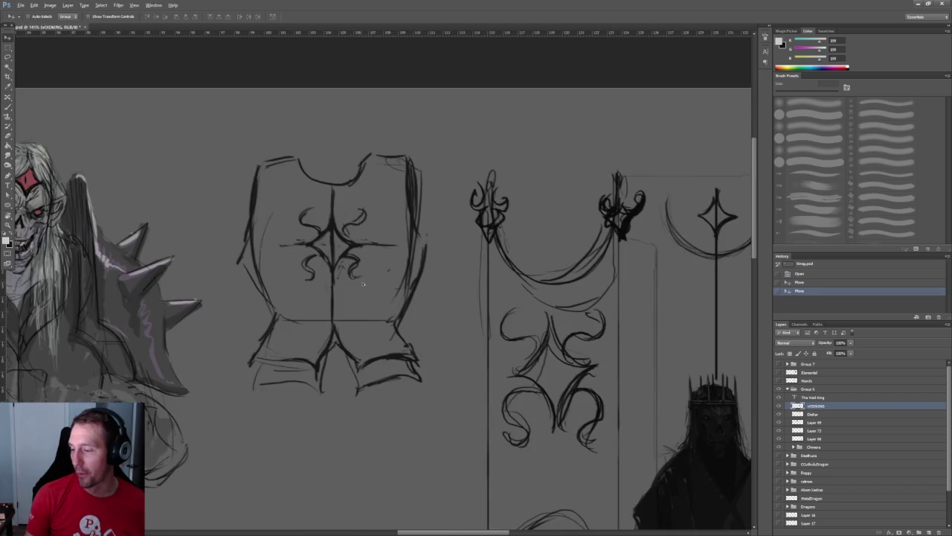
alt+scroll(372, 281, up, 1)
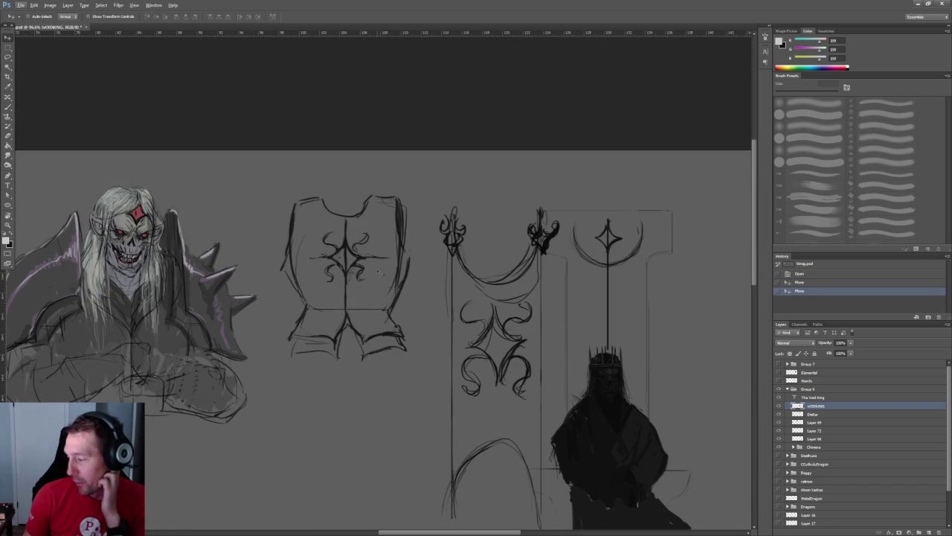
alt+scroll(381, 268, down, 3)
alt+scroll(342, 208, up, 1)
alt+scroll(341, 205, up, 1)
alt+scroll(338, 203, up, 2)
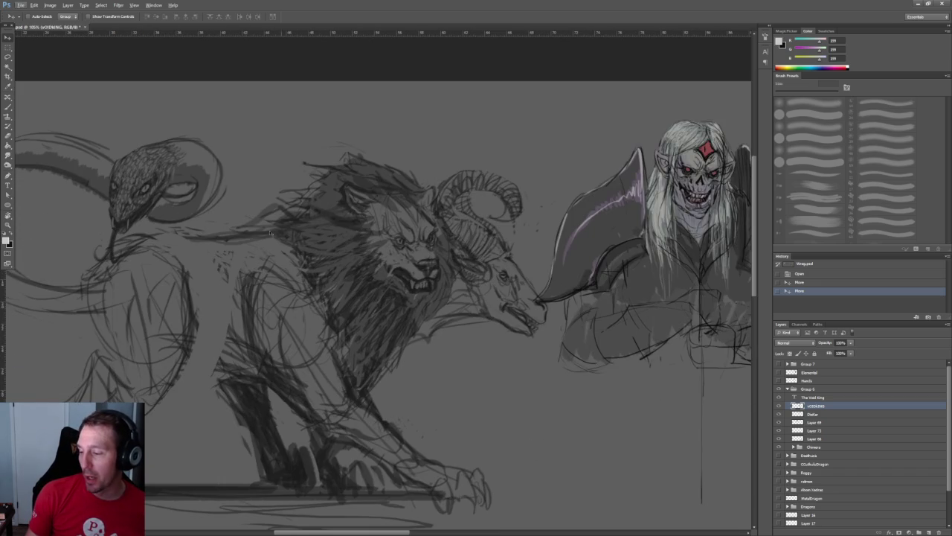
alt+scroll(355, 243, up, 1)
alt+scroll(365, 275, down, 2)
alt+scroll(378, 317, down, 1)
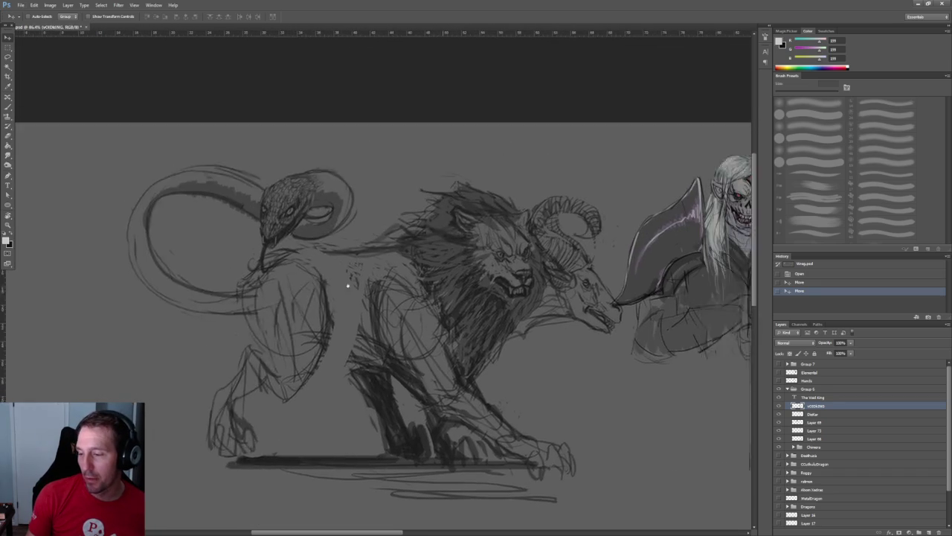
alt+scroll(327, 280, down, 2)
scroll(447, 327, right, 3)
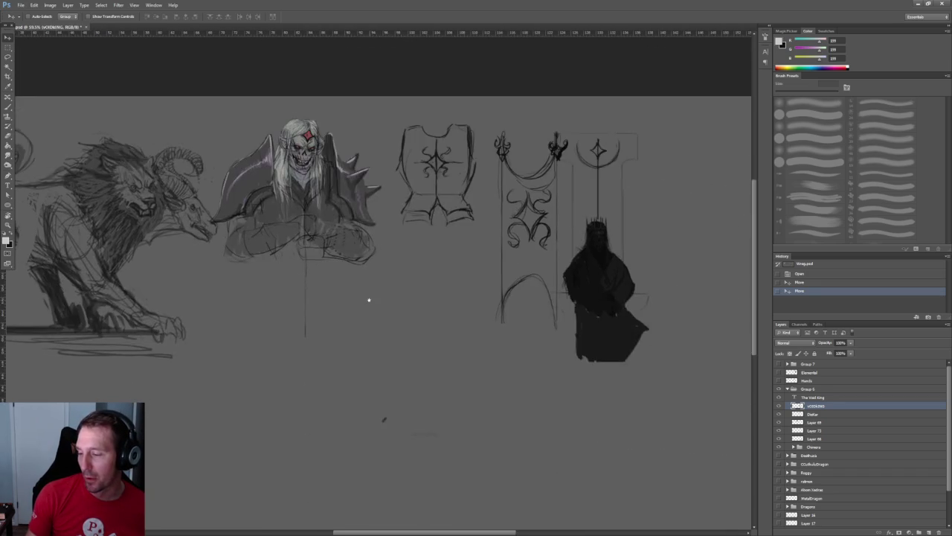
scroll(365, 298, right, 3)
scroll(295, 286, right, 1)
scroll(319, 272, right, 3)
scroll(318, 272, down, 2)
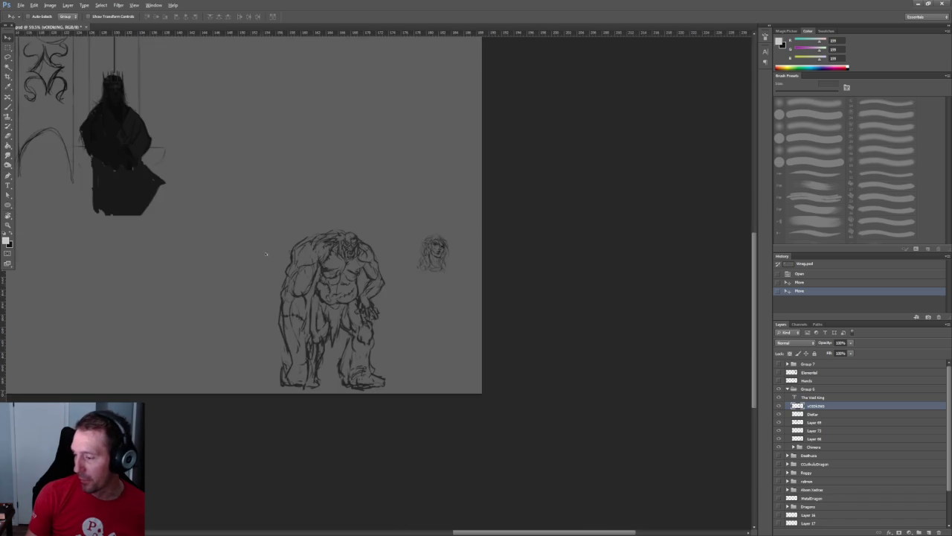
alt+scroll(331, 298, up, 4)
scroll(336, 298, left, 1)
scroll(320, 308, right, 3)
alt+scroll(305, 319, up, 2)
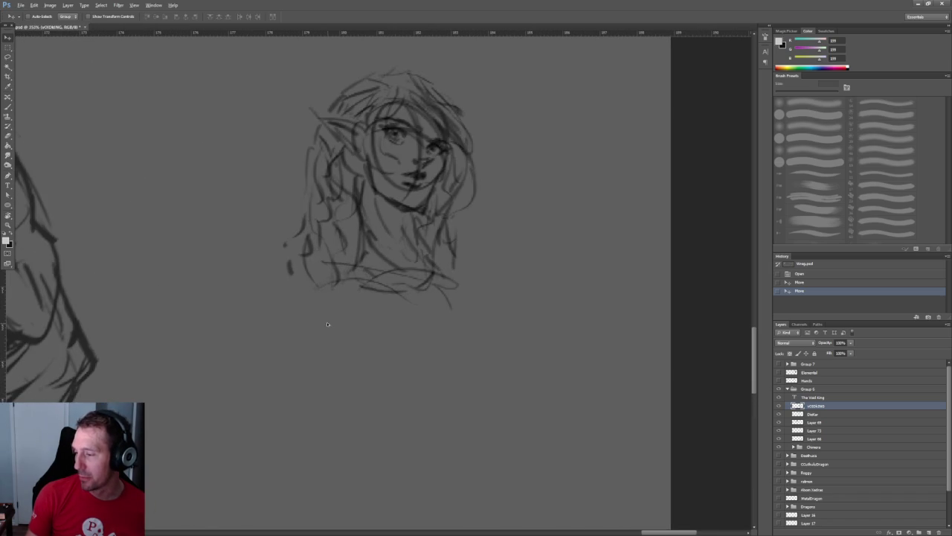
alt+scroll(327, 324, down, 3)
alt+scroll(291, 245, down, 2)
scroll(416, 298, left, 5)
scroll(521, 342, up, 2)
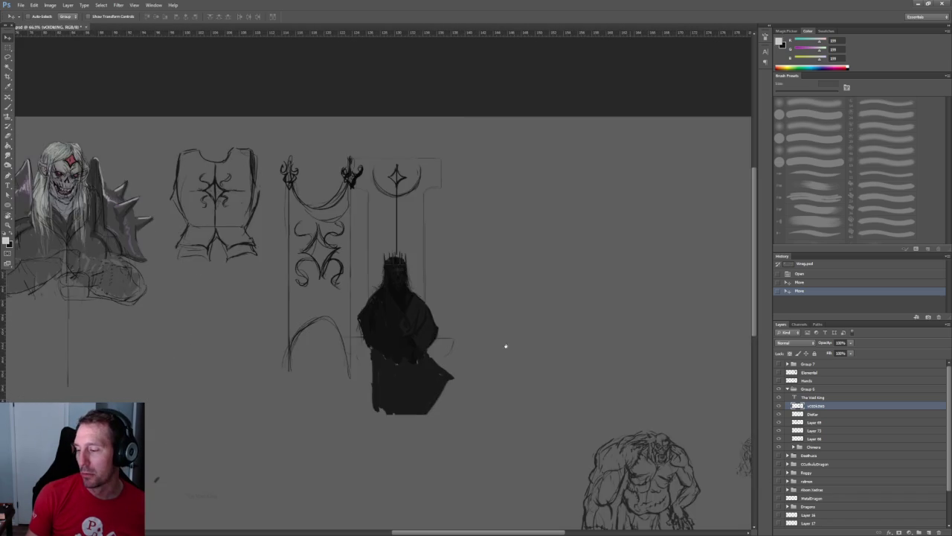
scroll(436, 296, left, 2)
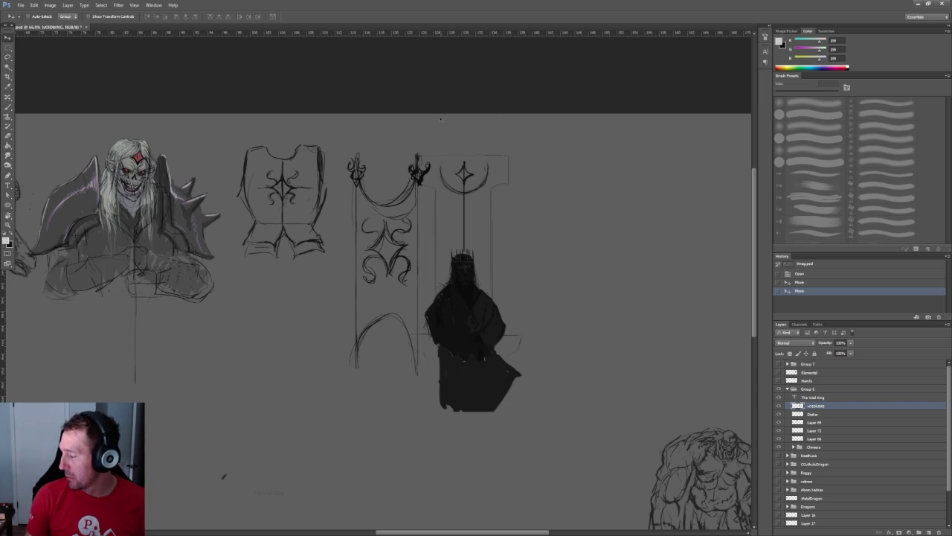
drag(45, 28, 87, 37)
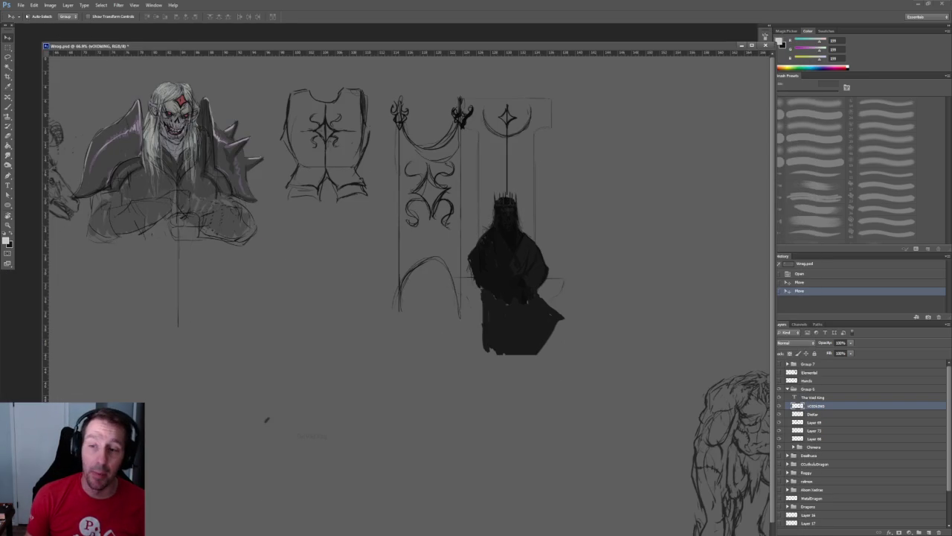
- Save Wrog.psd with File > Save and close its document window
click(21, 4)
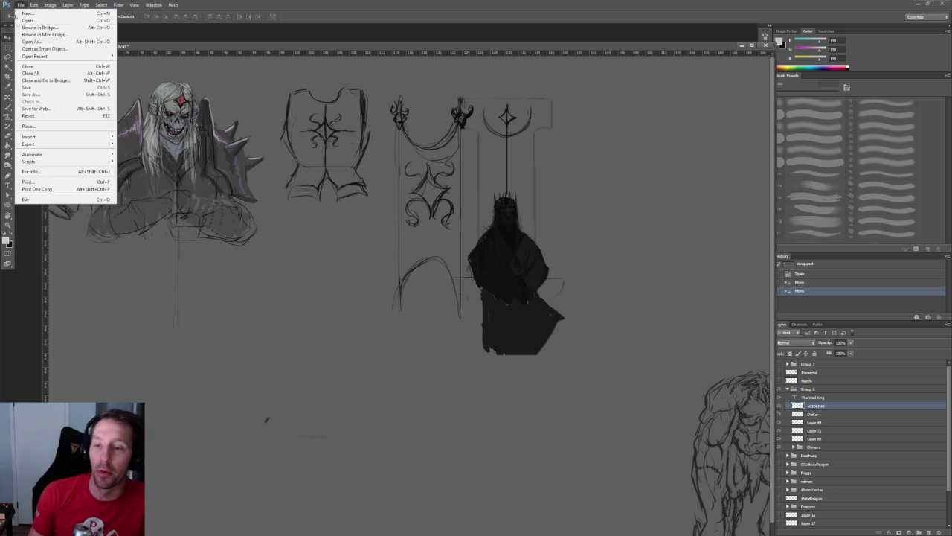
mouse_move(35, 56)
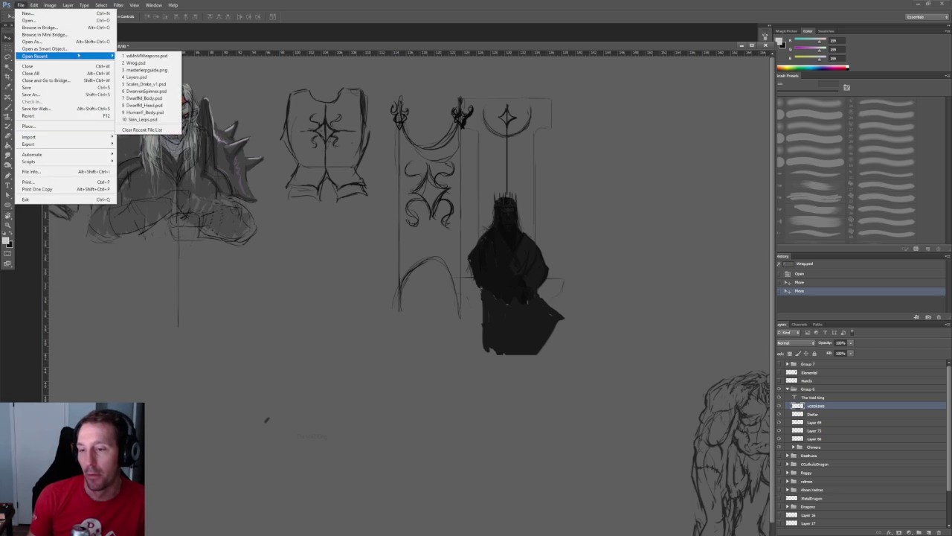
click(54, 87)
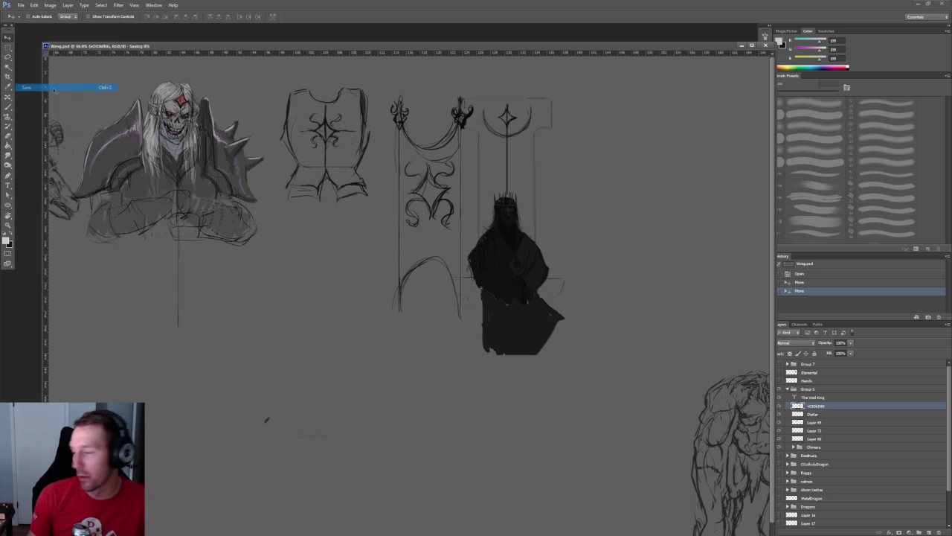
drag(673, 48, 631, 46)
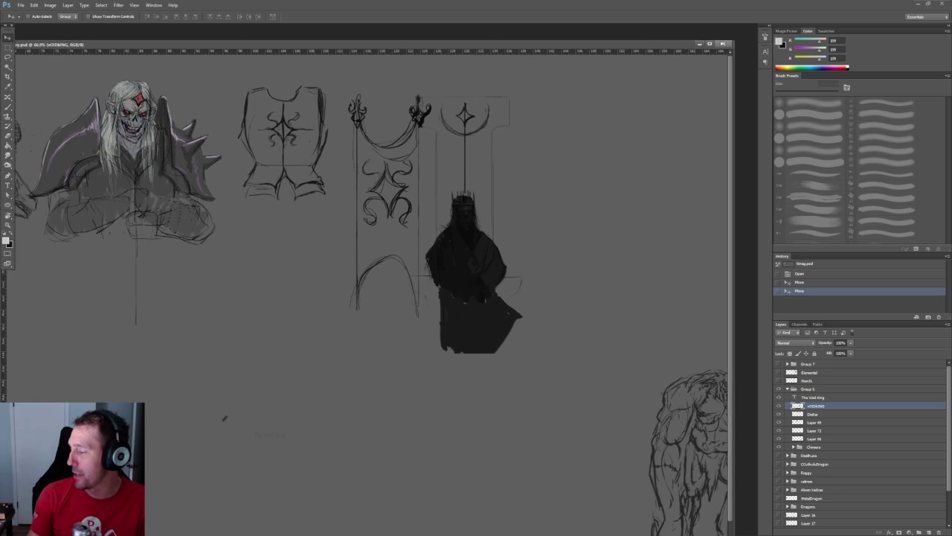
click(723, 43)
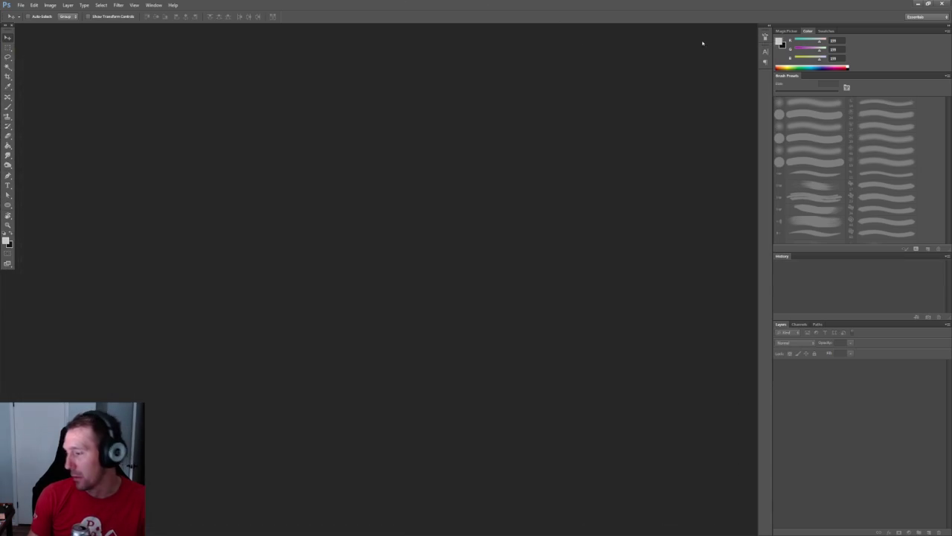
- Switch to 3DCoat and frame the lion-crest kite shield and round wooden shield
click(916, 5)
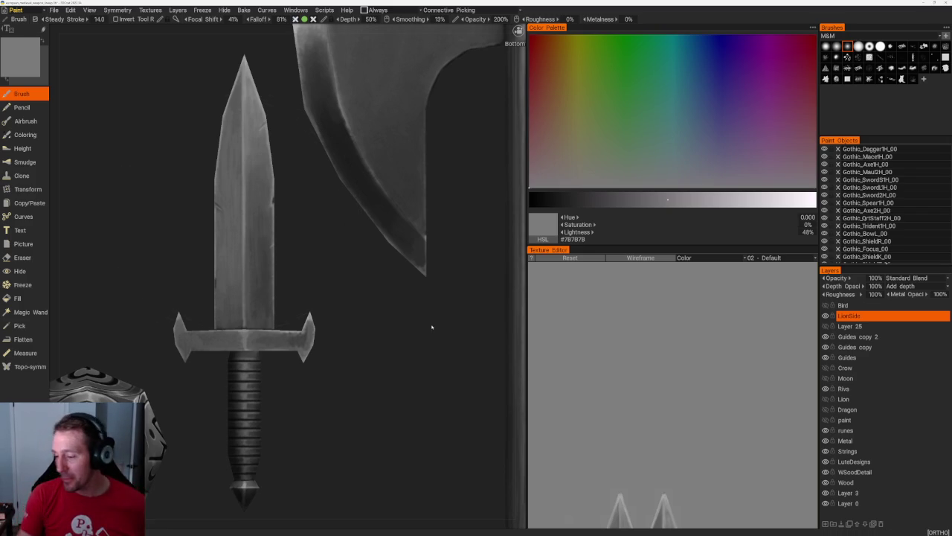
scroll(444, 348, down, 5)
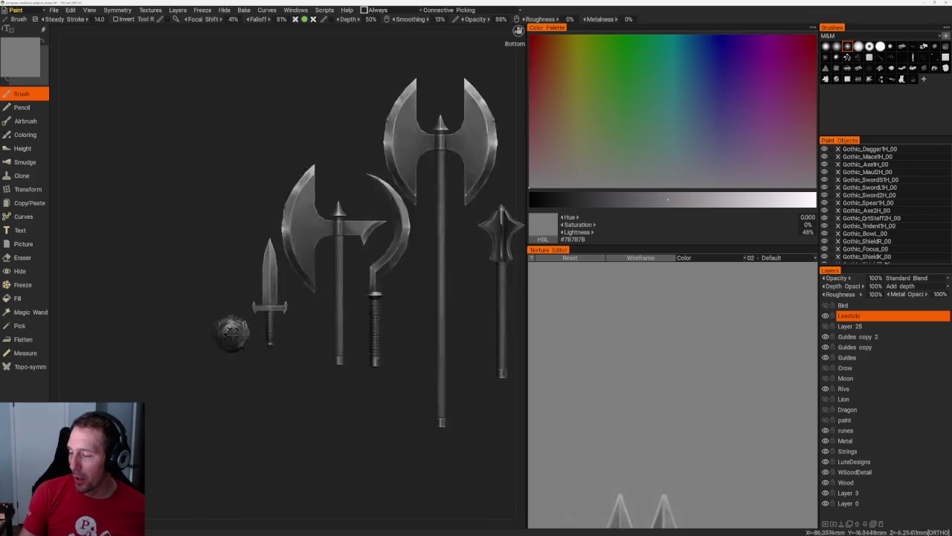
scroll(444, 349, down, 2)
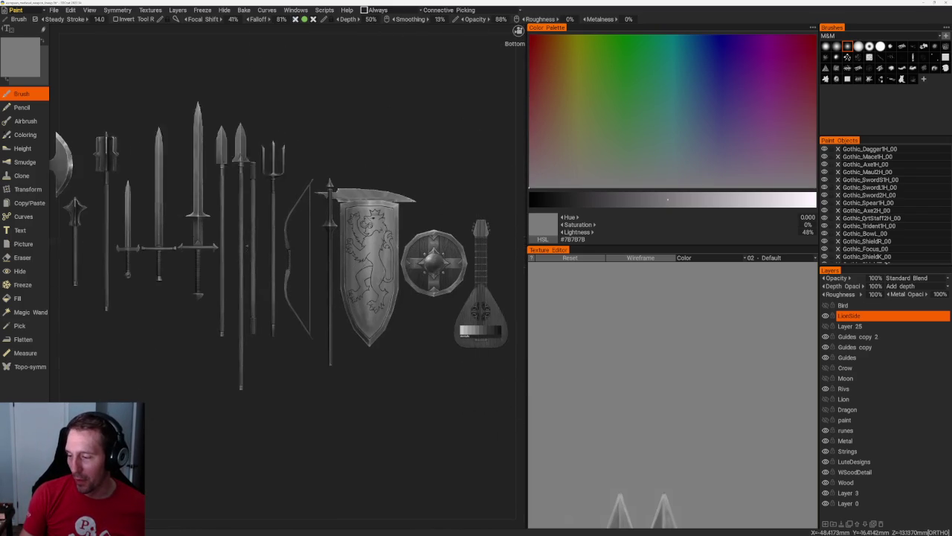
middle_drag(362, 149, 260, 132)
scroll(366, 179, up, 4)
scroll(228, 233, up, 5)
scroll(228, 232, down, 3)
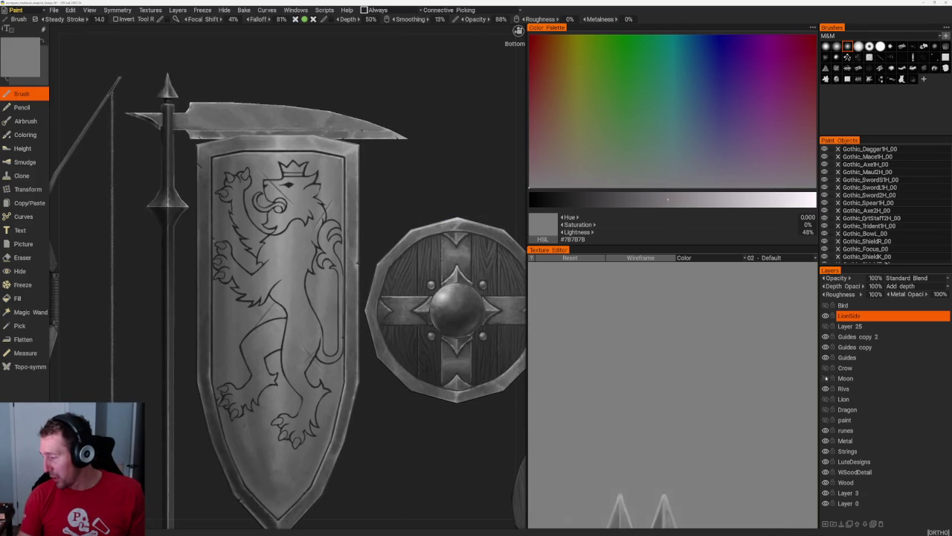
- Hide the lion line-art and preview the cross, eagle, dragon and riveted lion-head emblems in turn
click(825, 315)
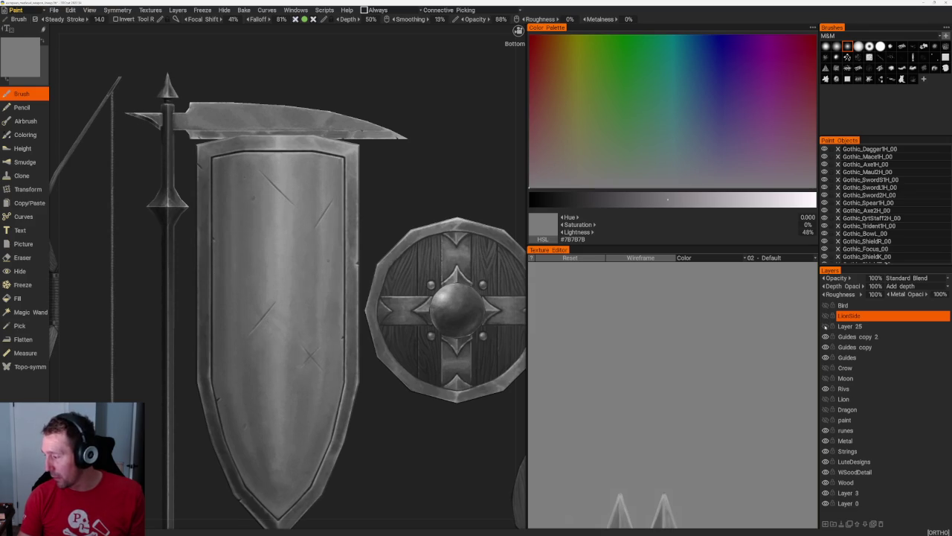
click(824, 326)
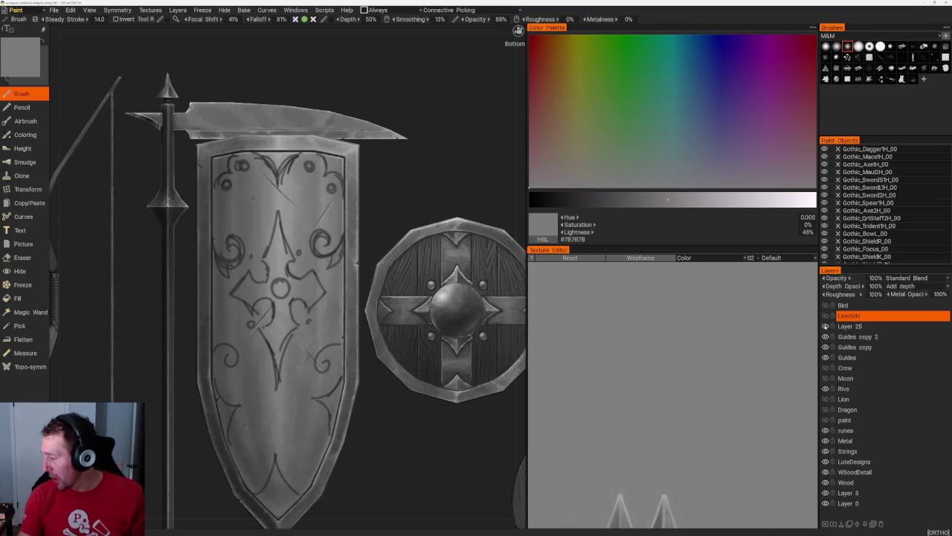
click(825, 326)
click(825, 305)
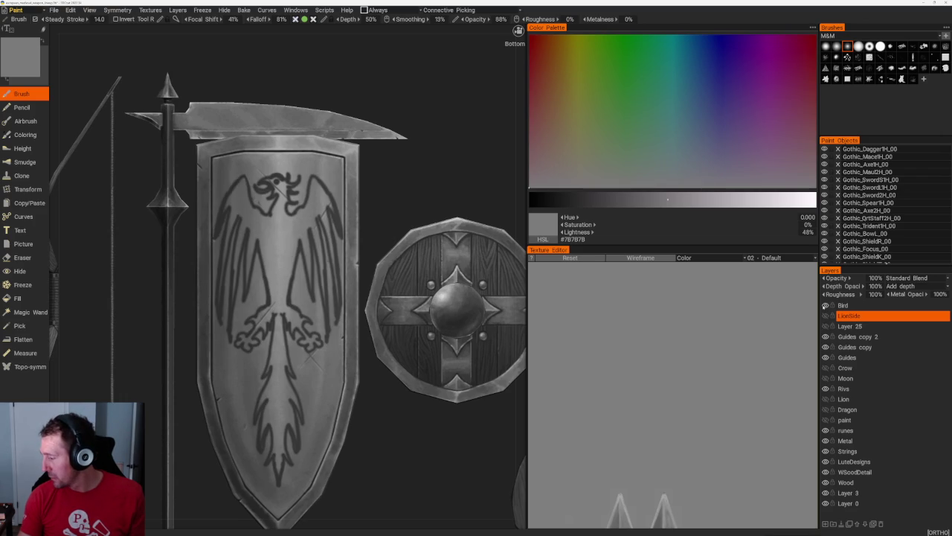
click(825, 305)
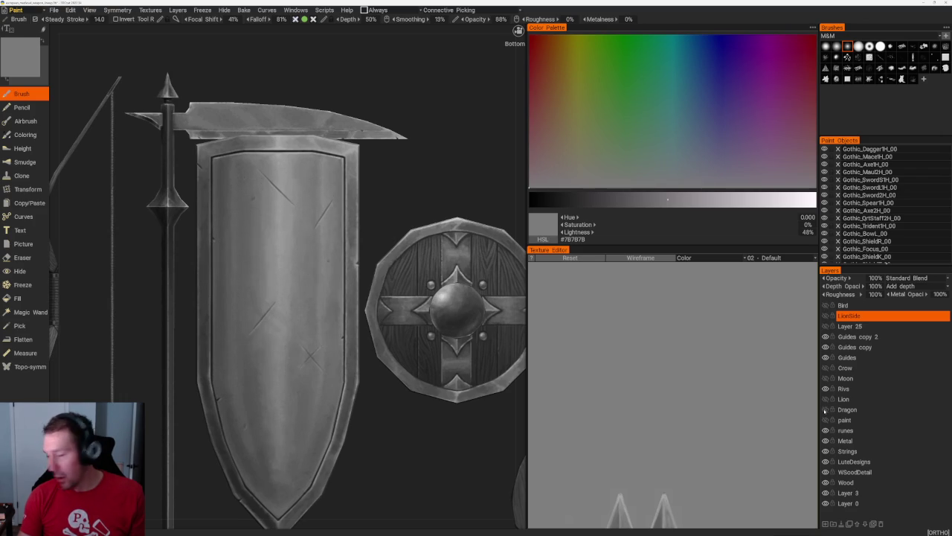
click(825, 409)
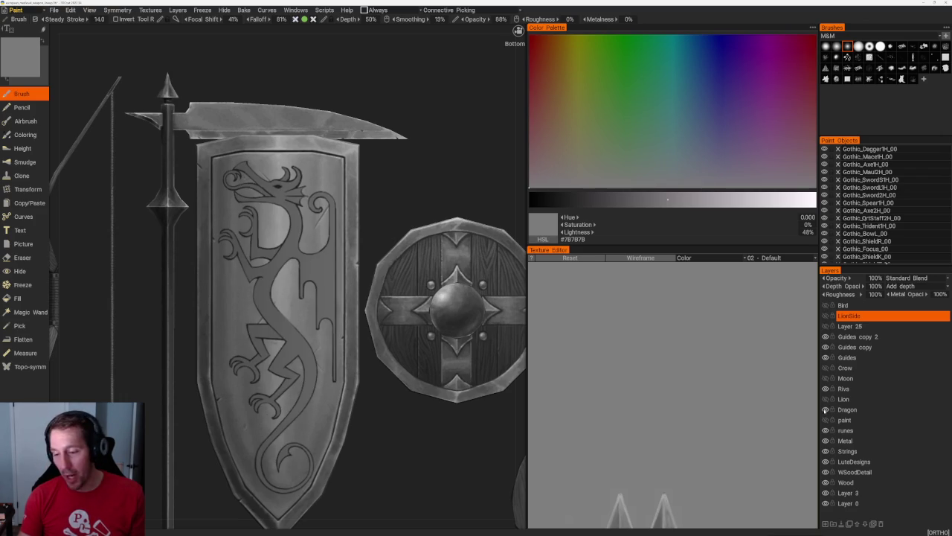
click(825, 409)
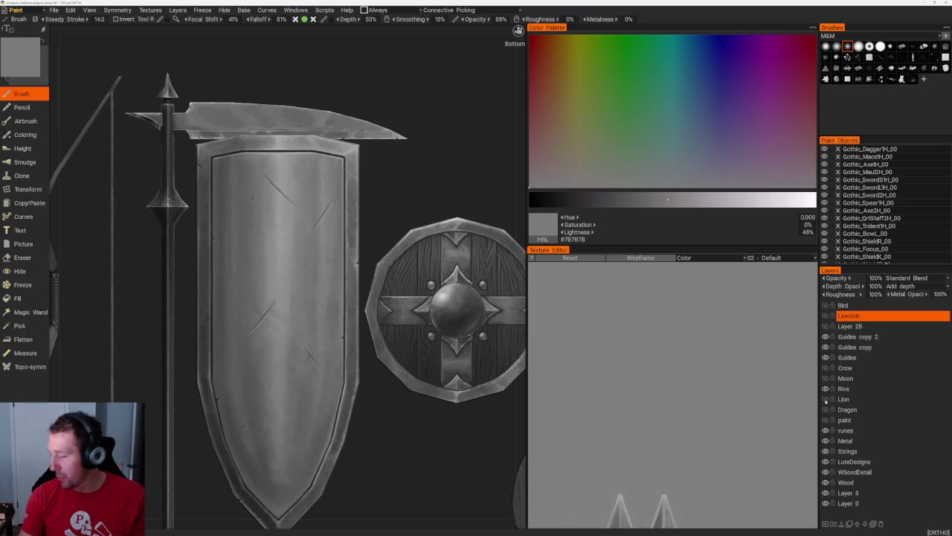
click(825, 398)
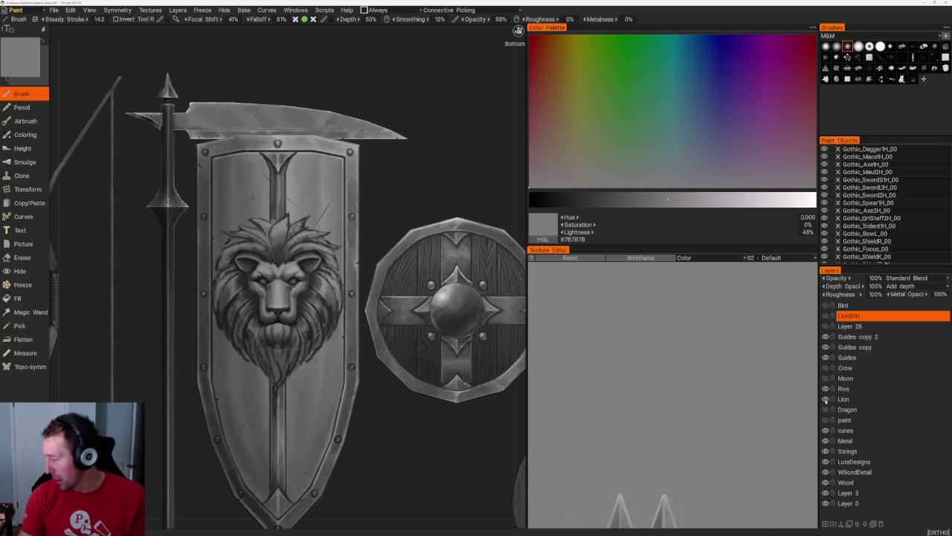
click(825, 399)
- Show the quartered paint pattern with the dragon emblem over it
click(825, 420)
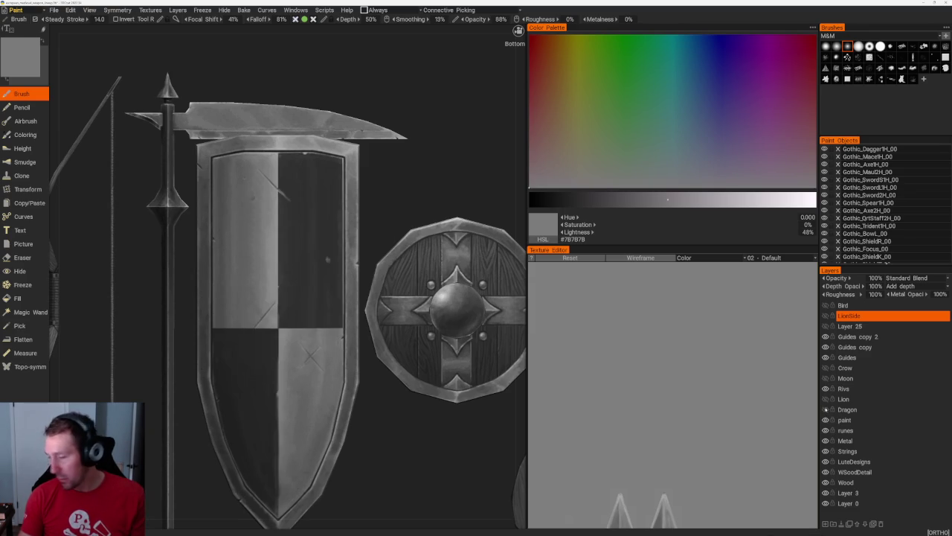
click(825, 409)
middle_drag(483, 145, 494, 184)
scroll(371, 144, down, 5)
scroll(425, 234, up, 3)
scroll(425, 234, up, 1)
scroll(425, 233, up, 1)
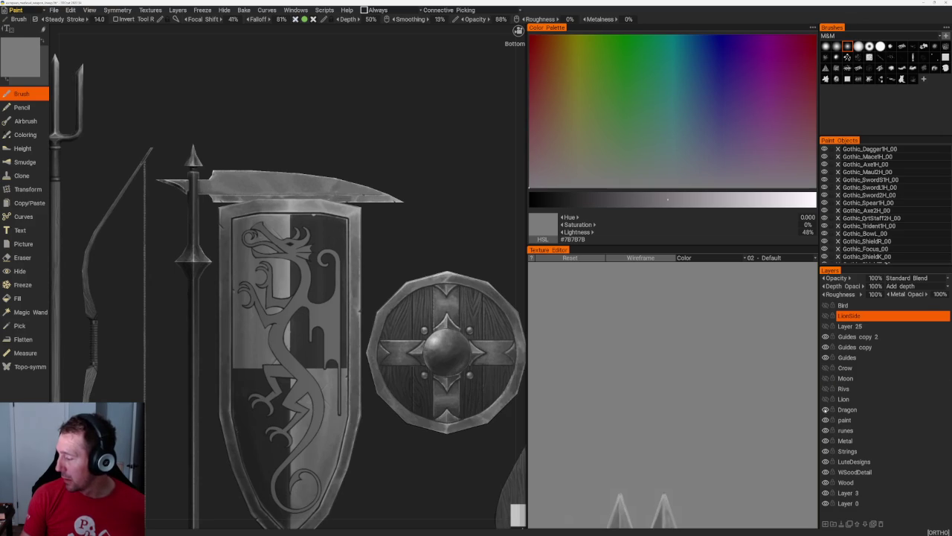
- Hide the dragon and paint, recheck cross and lion line-art, leaving only the eagle emblem visible
click(825, 409)
click(825, 420)
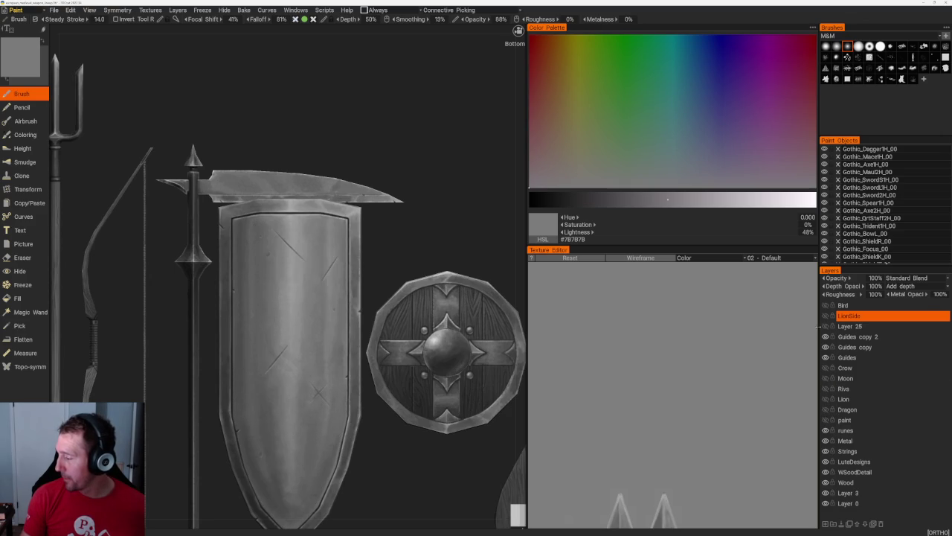
click(825, 326)
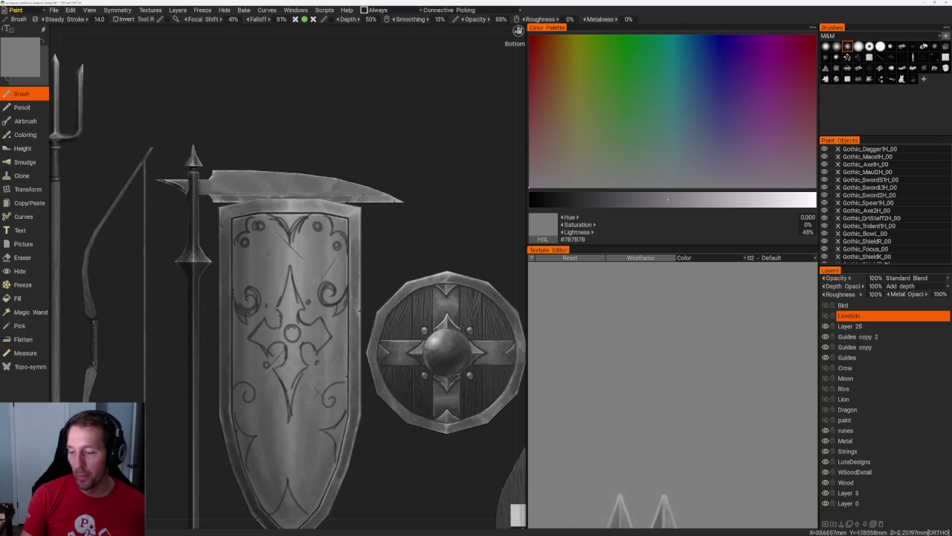
click(825, 326)
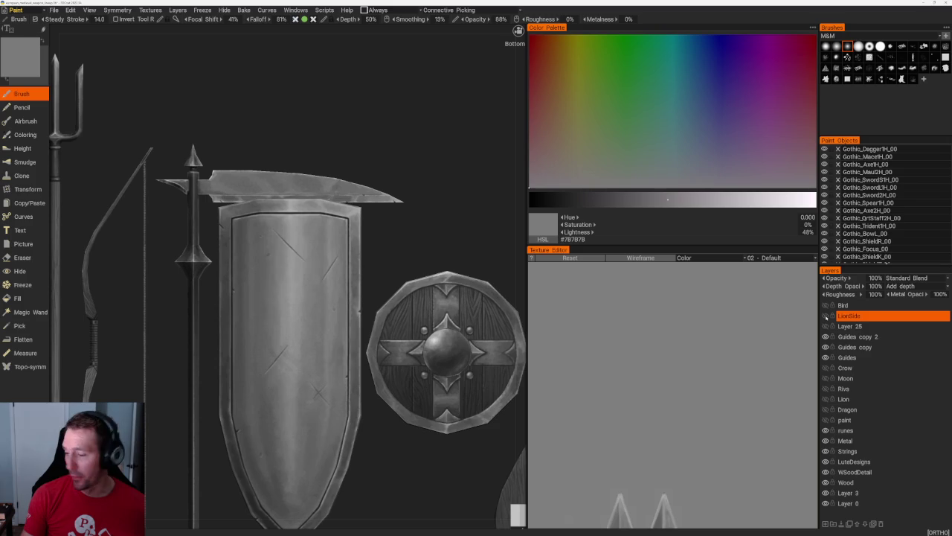
click(825, 315)
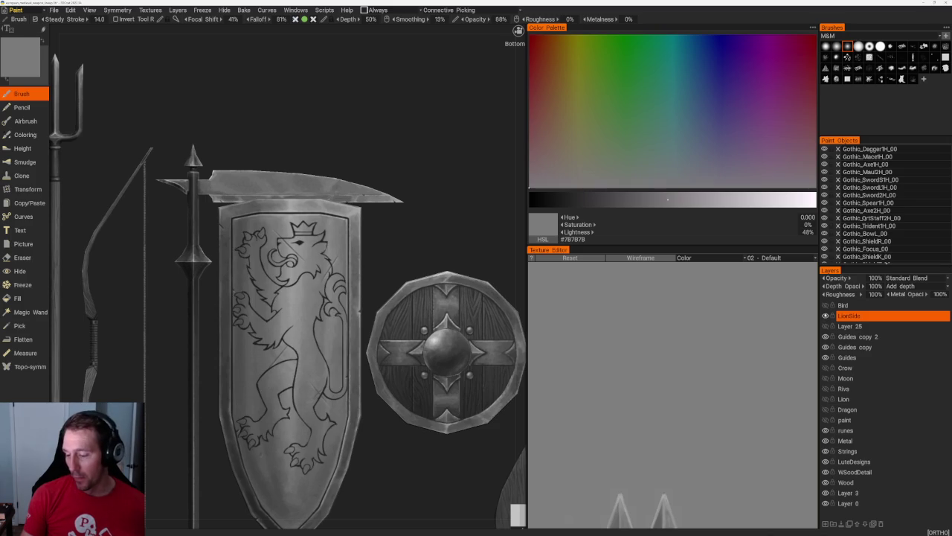
click(825, 316)
click(825, 305)
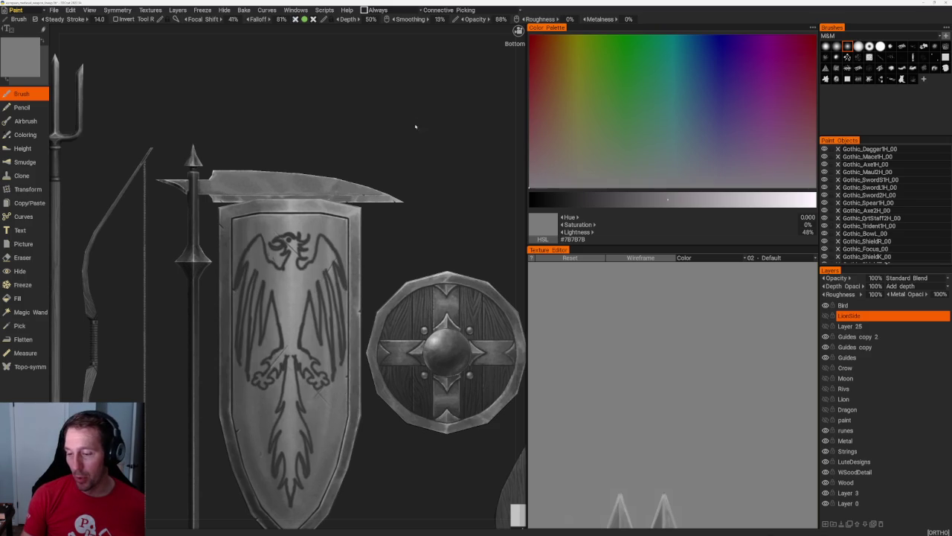
scroll(414, 123, down, 5)
scroll(383, 153, down, 2)
drag(383, 153, 407, 141)
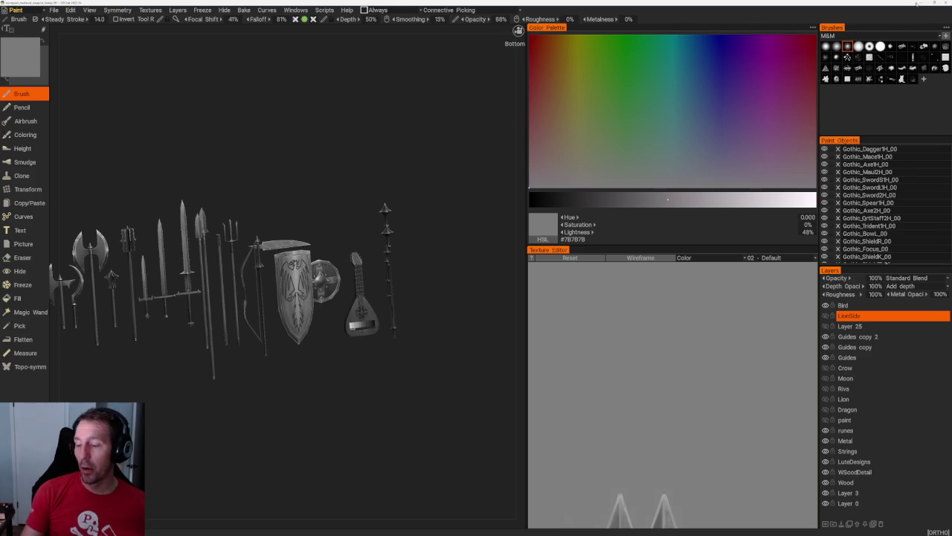
- Orbit the weapon set and unhide the kite shield model in Paint Objects
mouse_move(300, 185)
mouse_down()
mouse_move(288, 132)
mouse_move(267, 127)
mouse_move(295, 159)
mouse_move(305, 147)
mouse_move(395, 174)
mouse_move(270, 170)
mouse_move(346, 171)
mouse_move(370, 151)
mouse_move(355, 185)
mouse_move(348, 177)
mouse_up()
scroll(347, 177, up, 3)
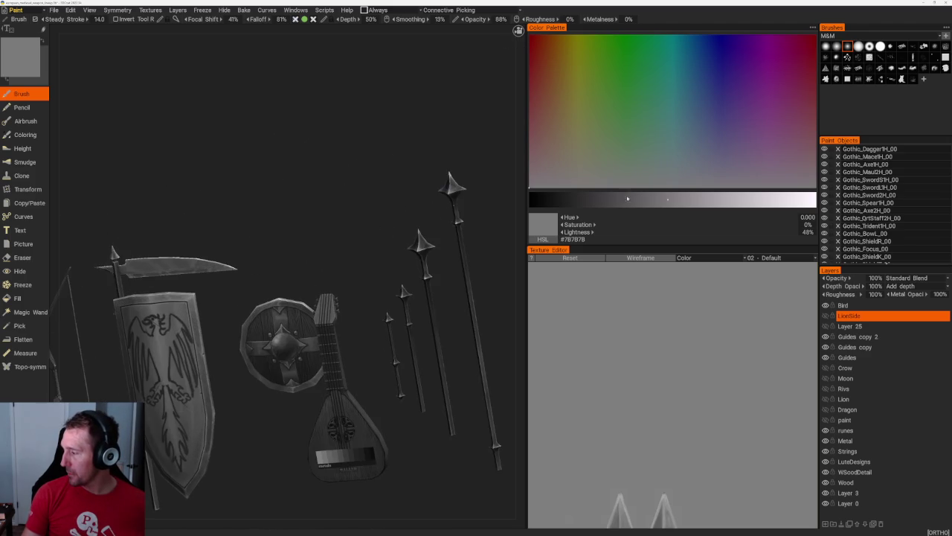
scroll(846, 190, down, 3)
mouse_move(315, 222)
mouse_down()
mouse_move(308, 260)
mouse_move(346, 176)
mouse_move(438, 206)
mouse_move(654, 179)
mouse_up()
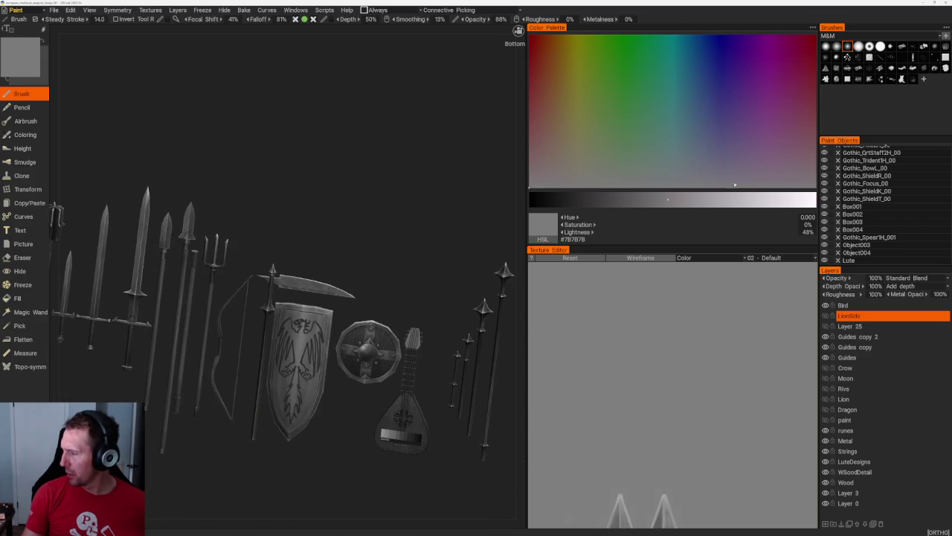
scroll(856, 181, up, 3)
click(824, 149)
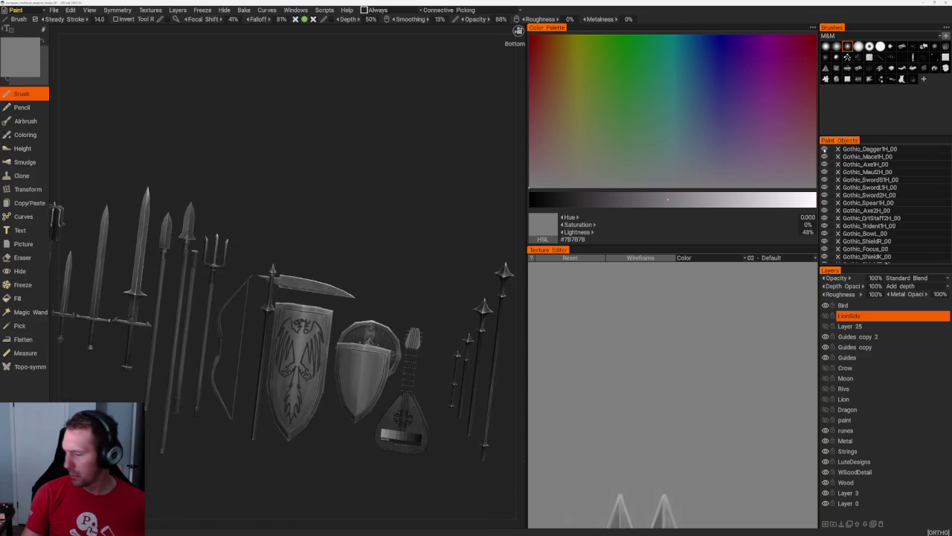
scroll(403, 259, up, 2)
scroll(434, 305, up, 3)
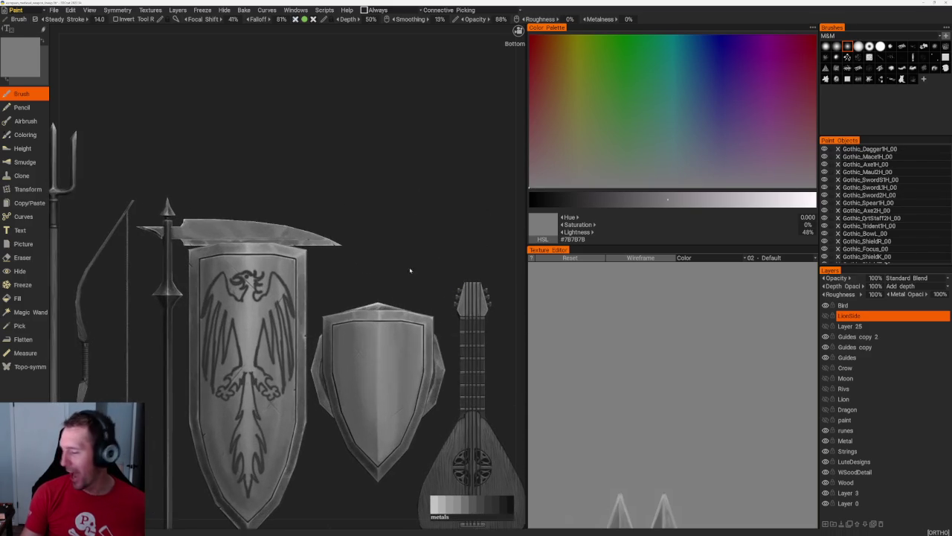
middle_drag(416, 270, 334, 238)
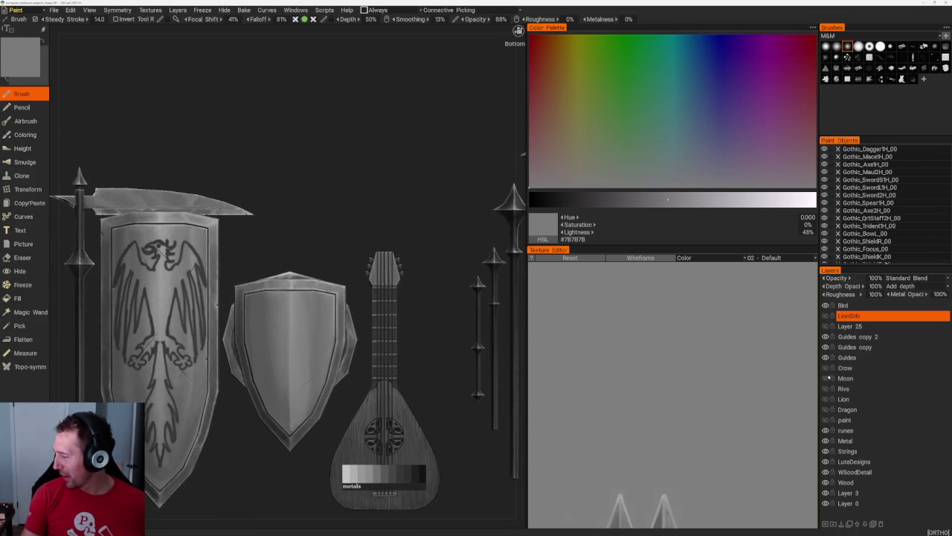
- Enable the Crow, Moon, Rivs and quartered paint layers on the shields
click(825, 368)
click(825, 378)
scroll(404, 206, up, 3)
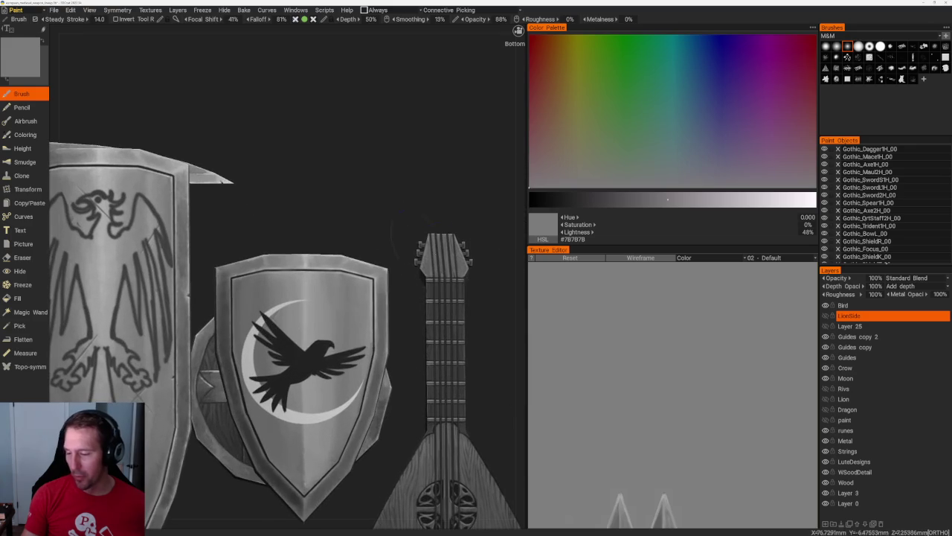
click(825, 389)
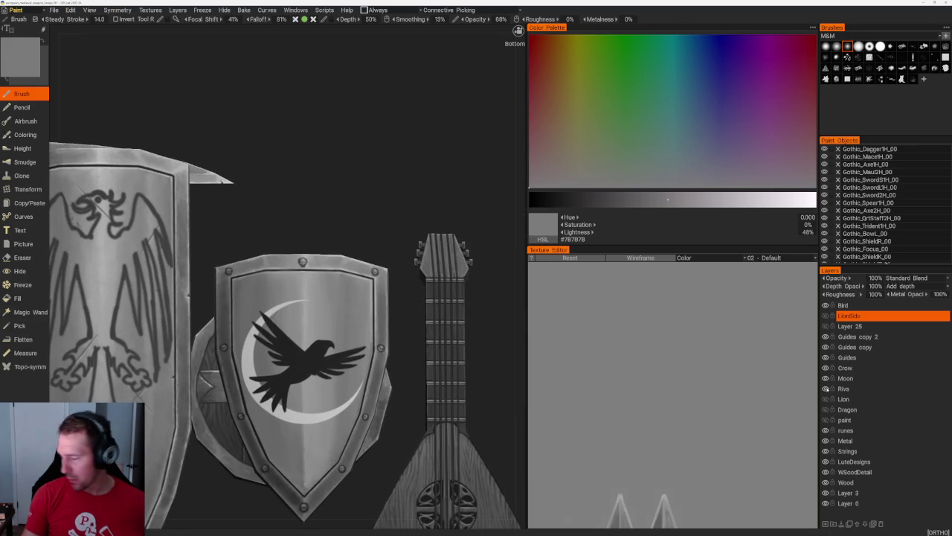
click(825, 420)
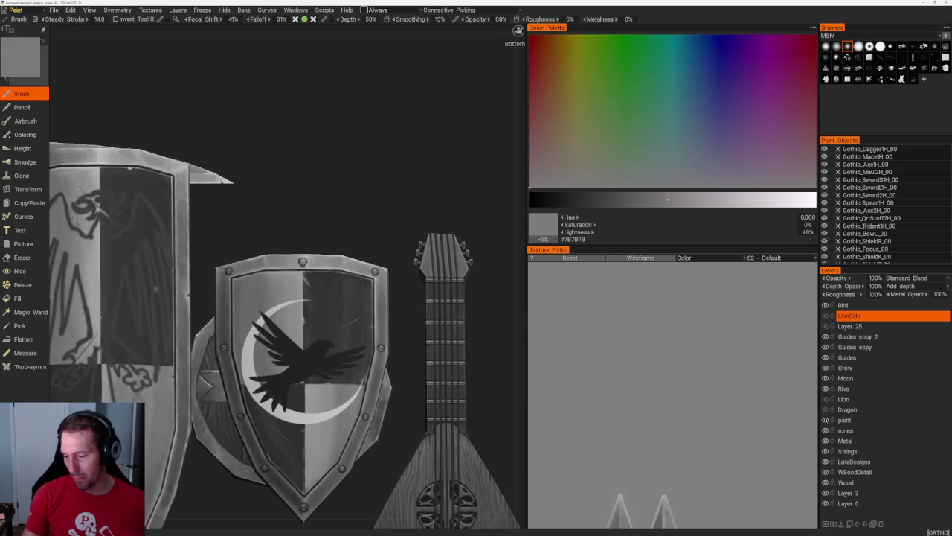
scroll(342, 149, down, 5)
scroll(347, 159, up, 1)
scroll(382, 181, up, 4)
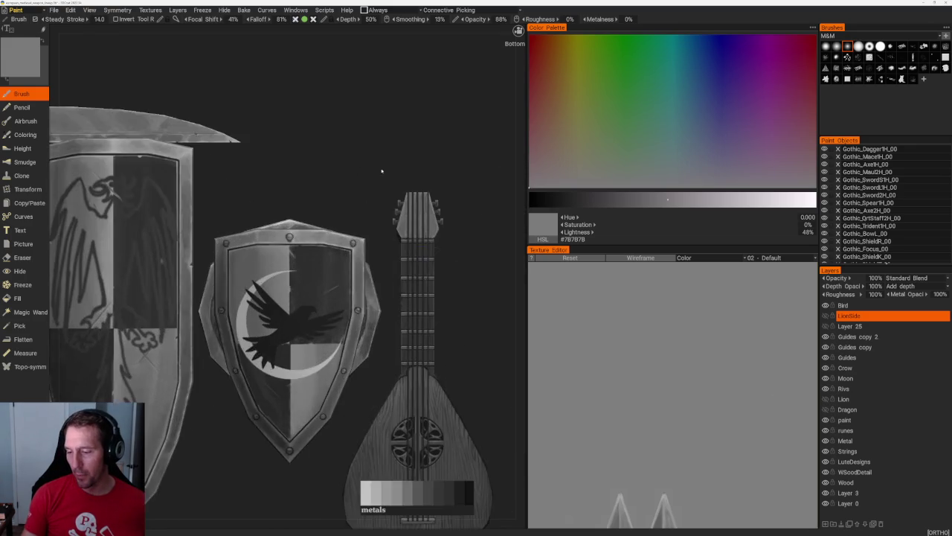
scroll(310, 261, up, 1)
scroll(310, 90, down, 5)
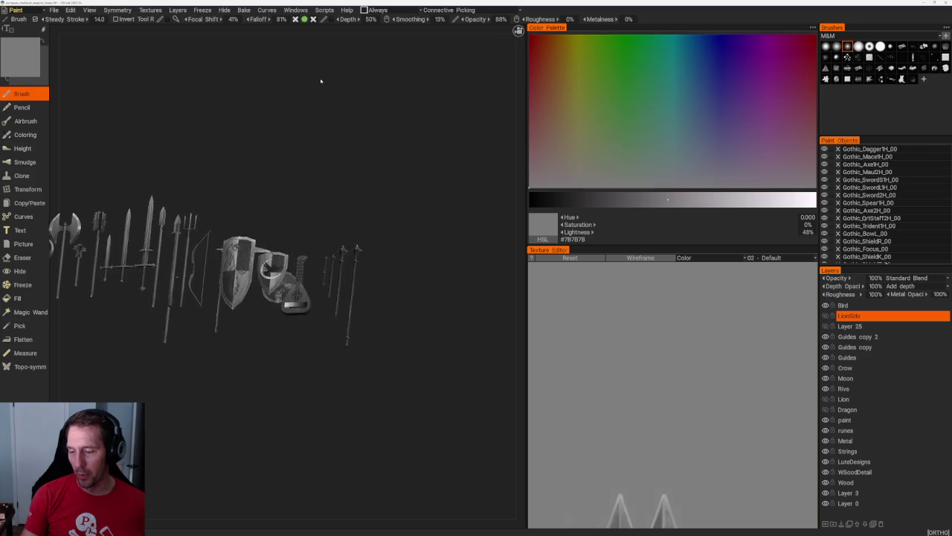
scroll(349, 149, up, 3)
scroll(402, 186, up, 2)
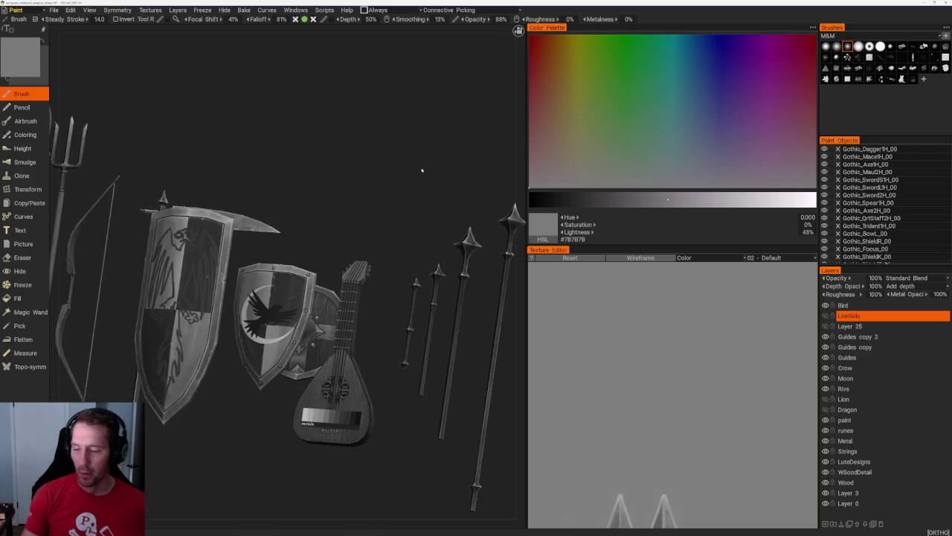